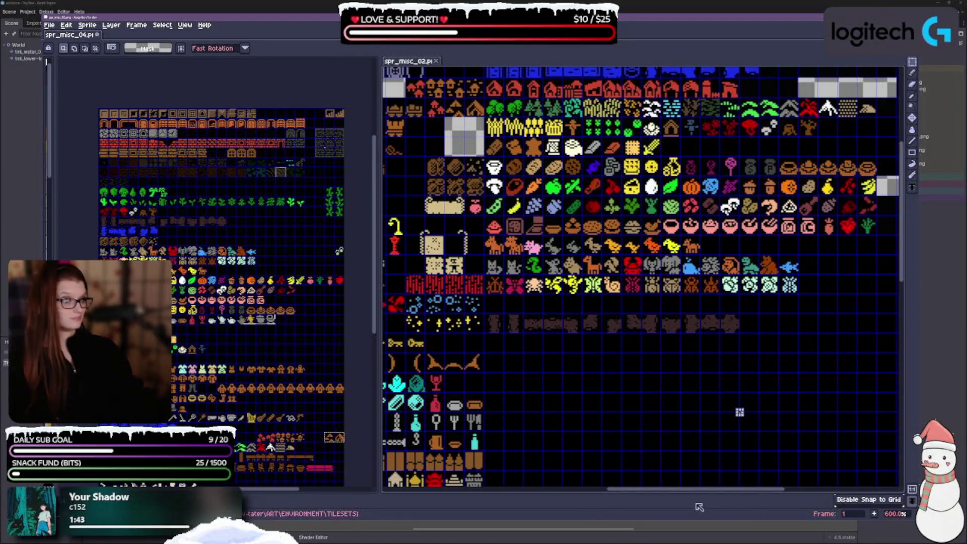
Step: Shift the white tile in spr_misc_02 one grid cell right and clear the selection
scroll(739, 412, "down", 2)
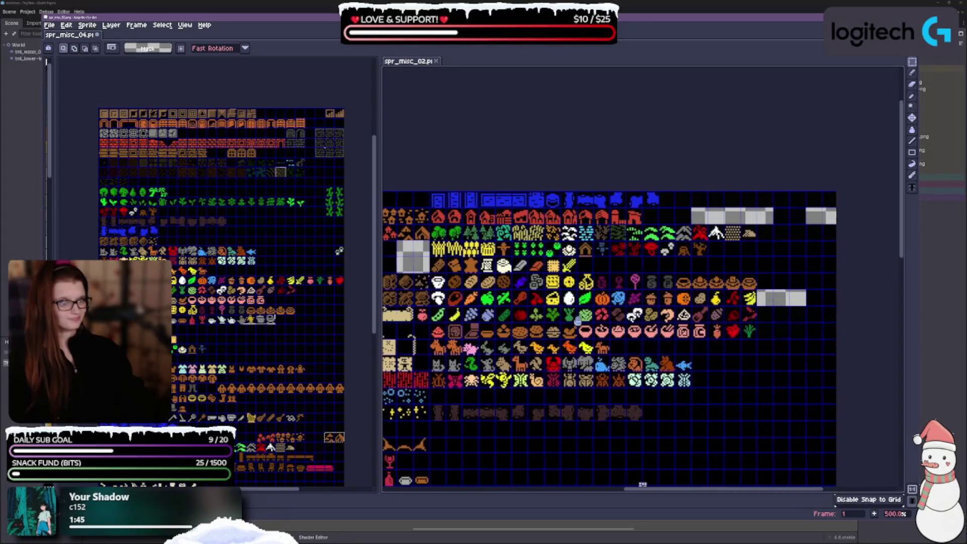
mouse_move(643, 485)
left_mouse_down()
mouse_move(806, 453)
mouse_move(739, 484)
left_mouse_up()
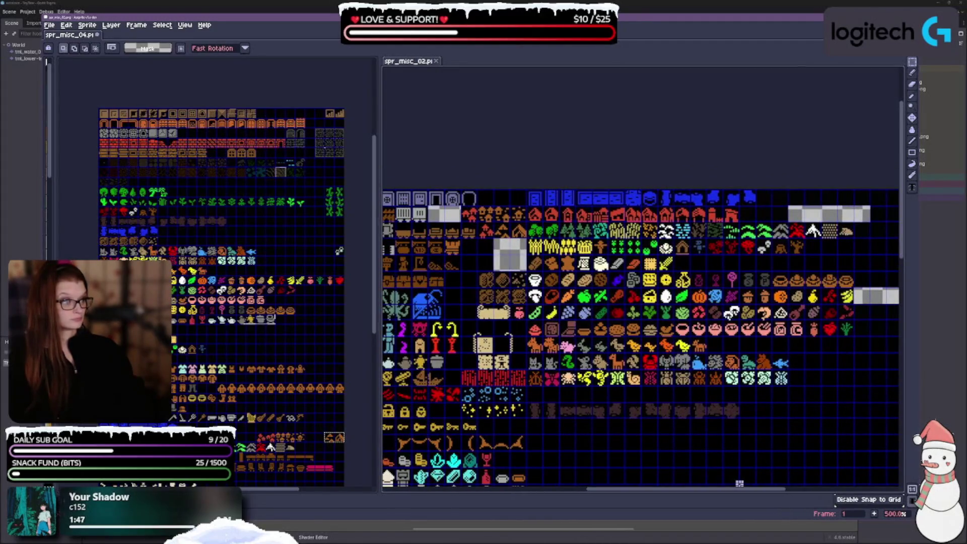
mouse_move(847, 230)
left_mouse_down()
mouse_move(864, 208)
mouse_move(508, 223)
mouse_move(537, 223)
mouse_move(530, 228)
left_mouse_up()
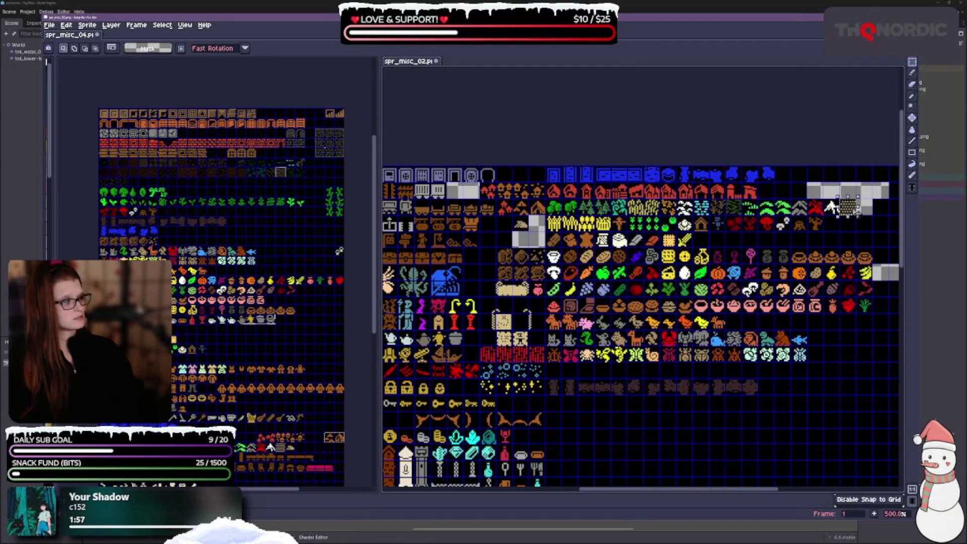
left_click_drag(526, 223, 539, 224)
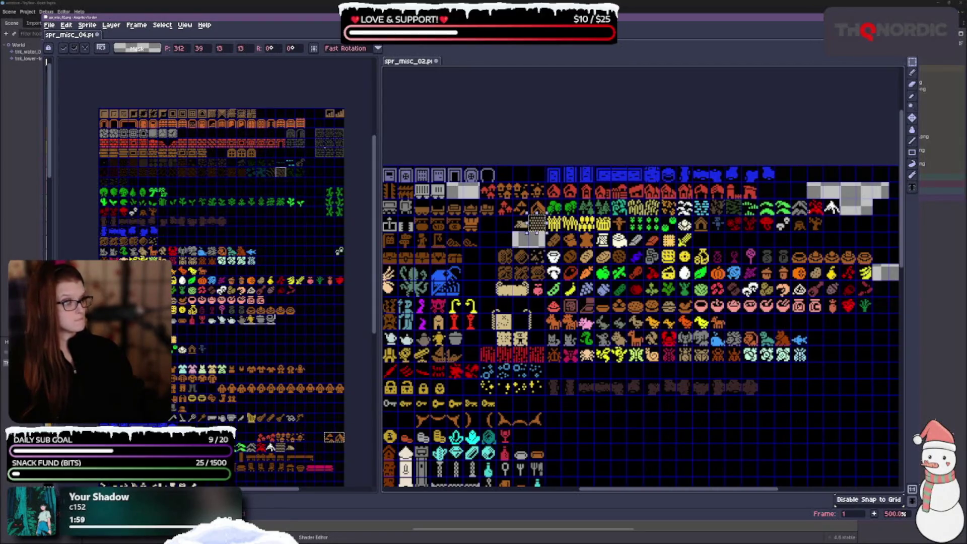
left_click(832, 206)
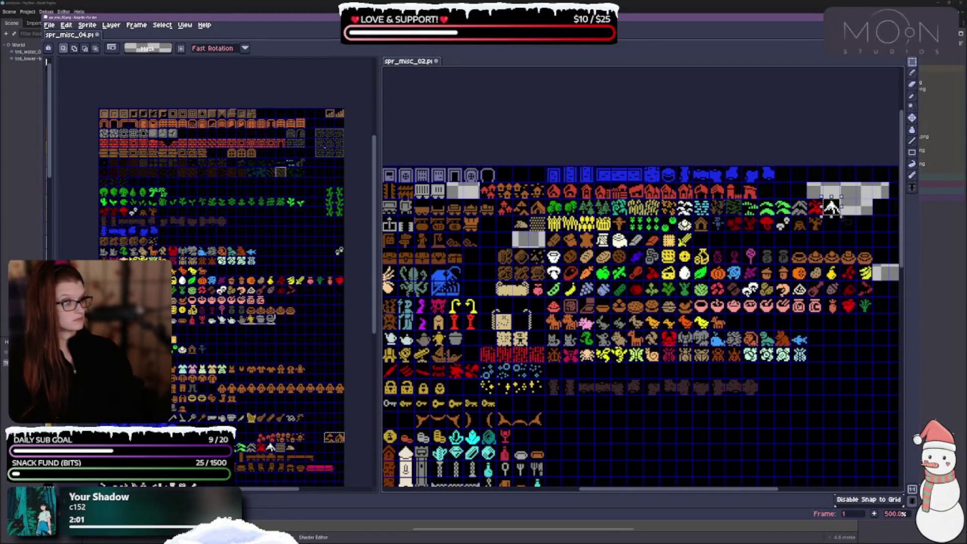
left_click(880, 237)
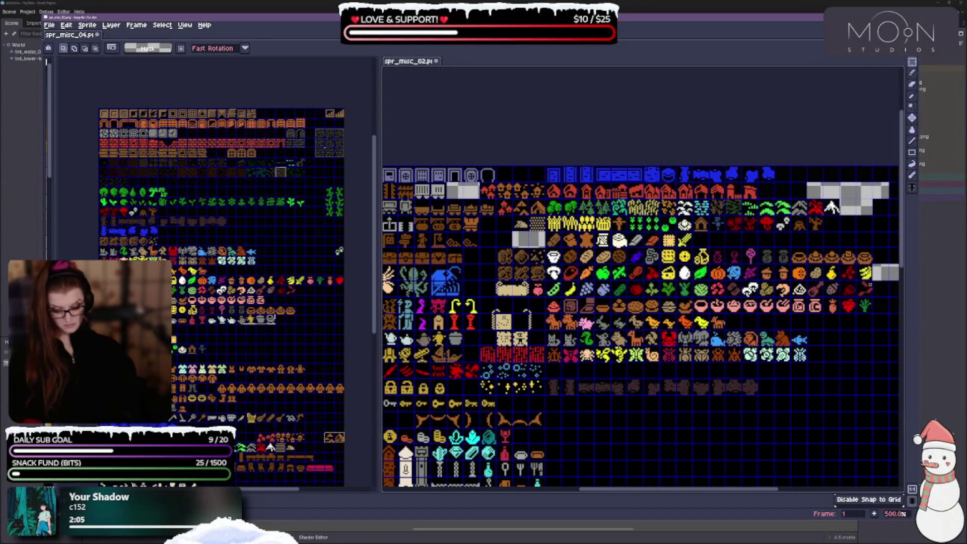
scroll(700, 426, "down", 1)
scroll(701, 339, "up", 1)
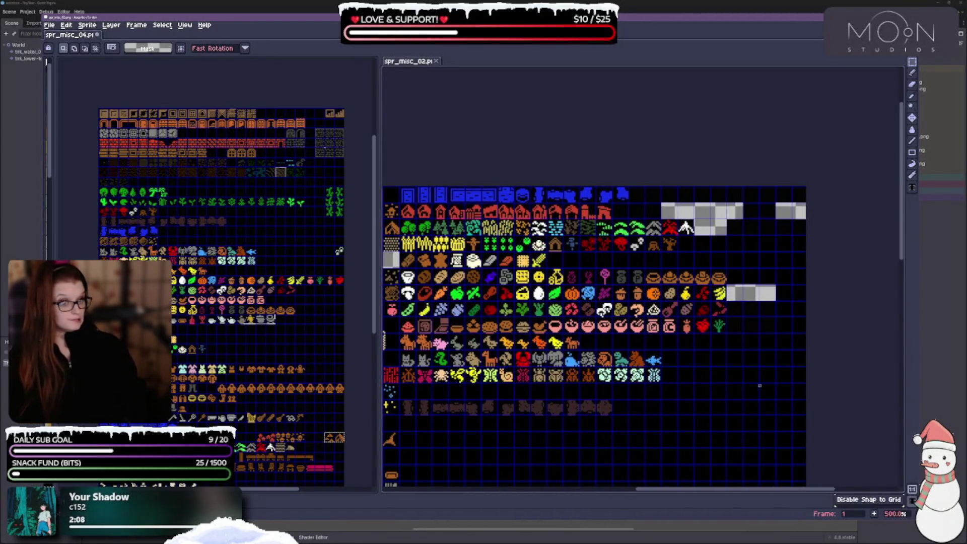
mouse_move(604, 302)
left_mouse_down()
mouse_move(645, 298)
mouse_move(655, 282)
left_mouse_up()
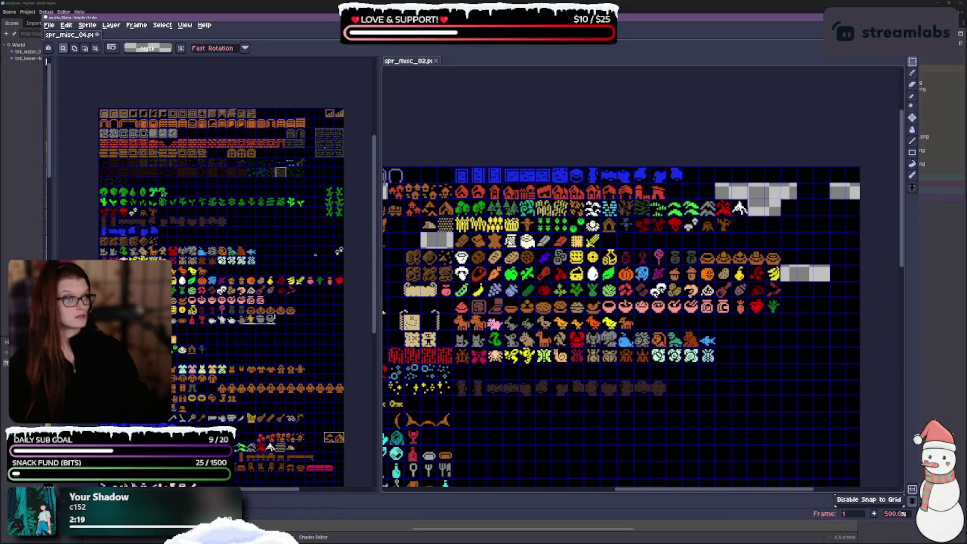
Step: Copy the whole green plant row from spr_misc_04 and paste it below spr_misc_02's sprite rows
scroll(221, 241, "down", 2)
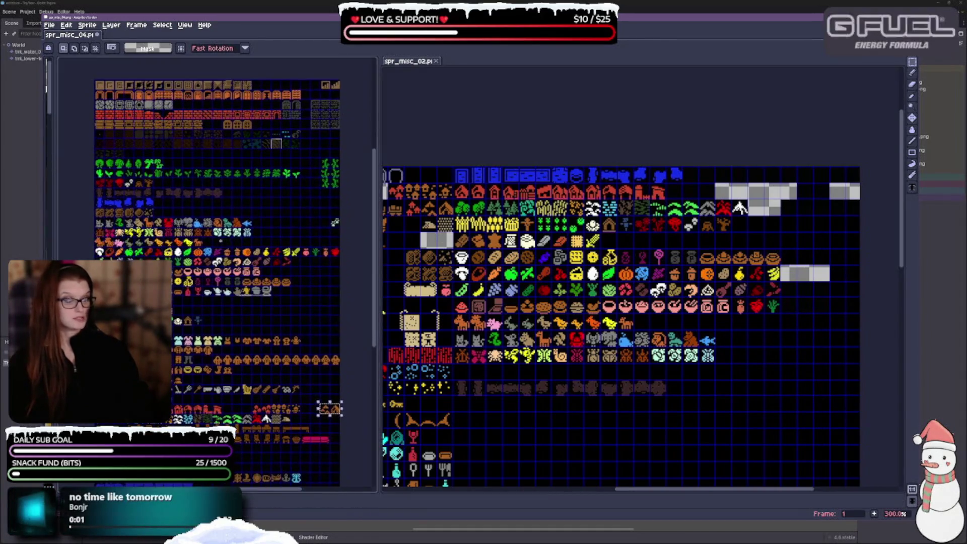
scroll(207, 282, "up", 2)
left_click_drag(75, 191, 146, 200)
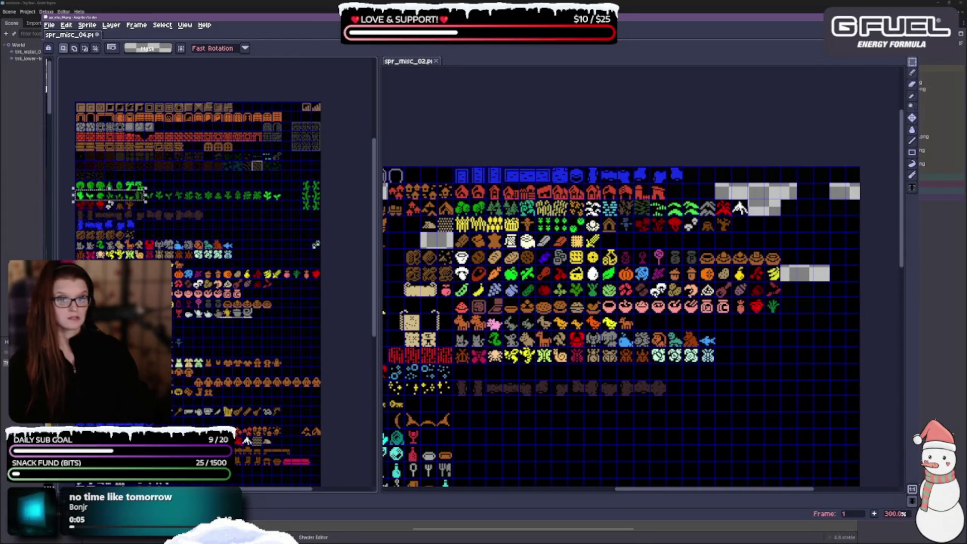
scroll(806, 330, "up", 2)
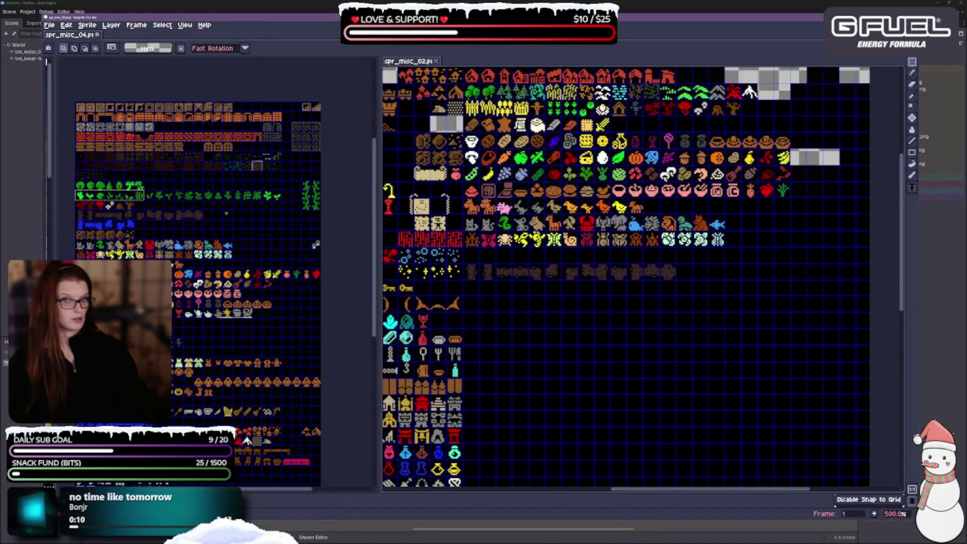
left_click(63, 205)
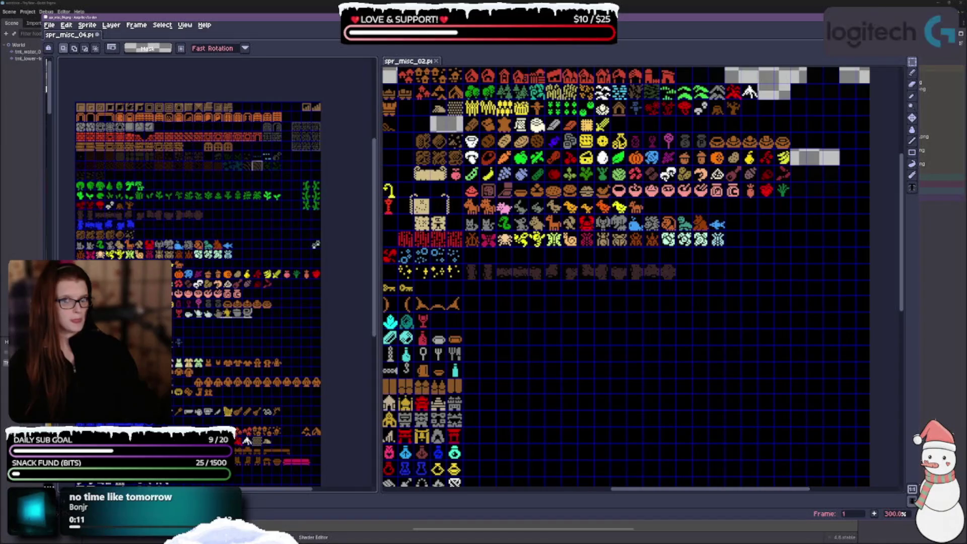
left_click_drag(77, 191, 281, 199)
key("ctrl+c")
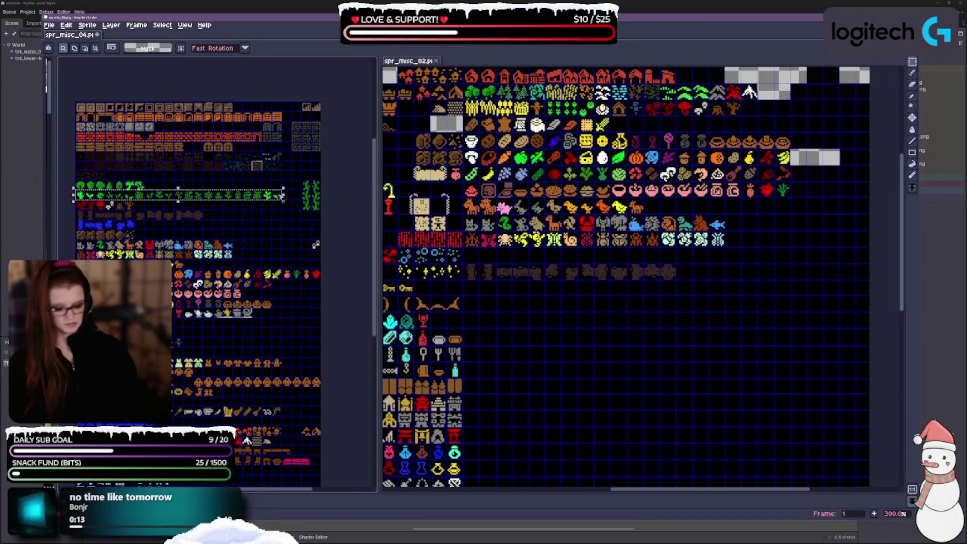
left_click(612, 310)
key("ctrl+v")
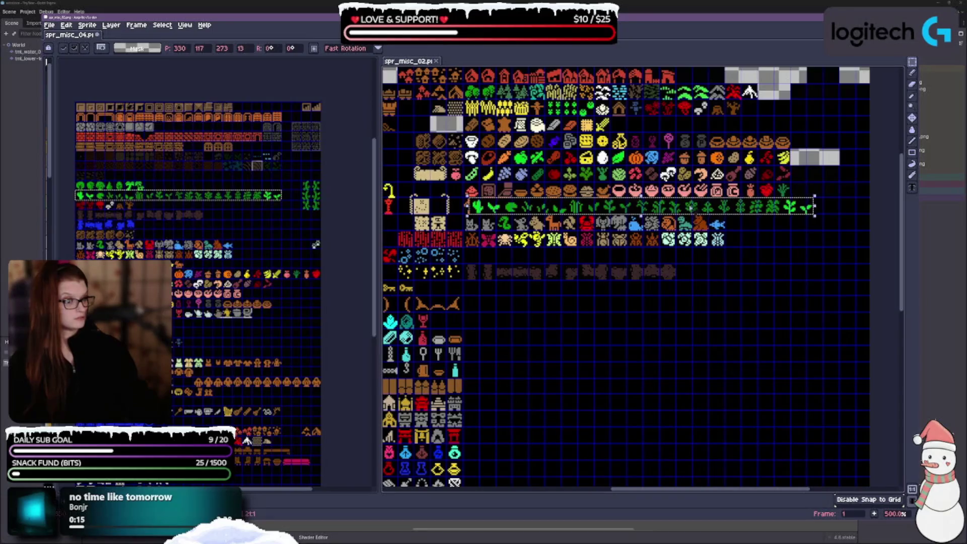
left_click_drag(695, 210, 700, 286)
key("Return")
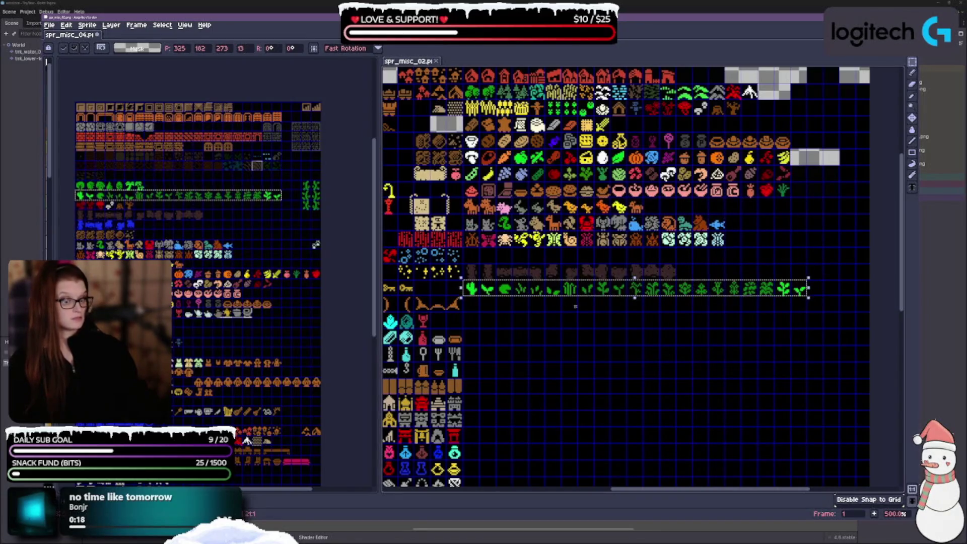
Step: Paste the green tree sprites under the plant row and place part of the plant row beside them
left_click(80, 185)
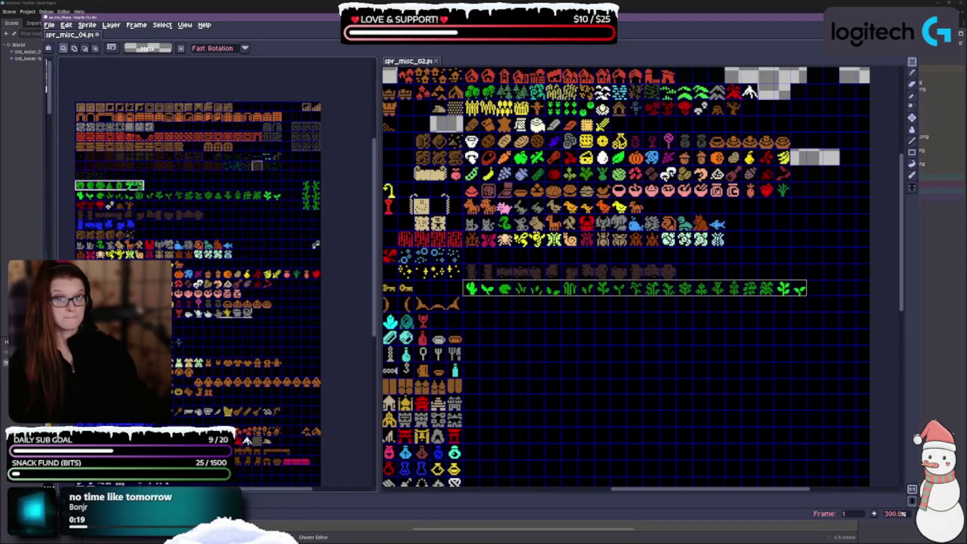
left_click(139, 186)
key("ctrl+v")
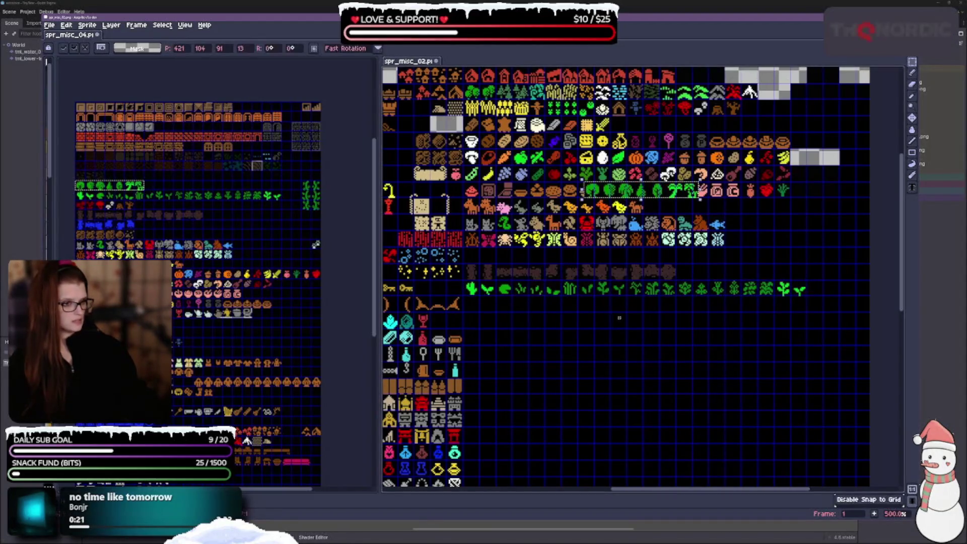
mouse_move(627, 193)
left_mouse_down()
mouse_move(622, 307)
mouse_move(504, 308)
left_mouse_up()
scroll(701, 328, "up", 1)
scroll(700, 328, "up", 2)
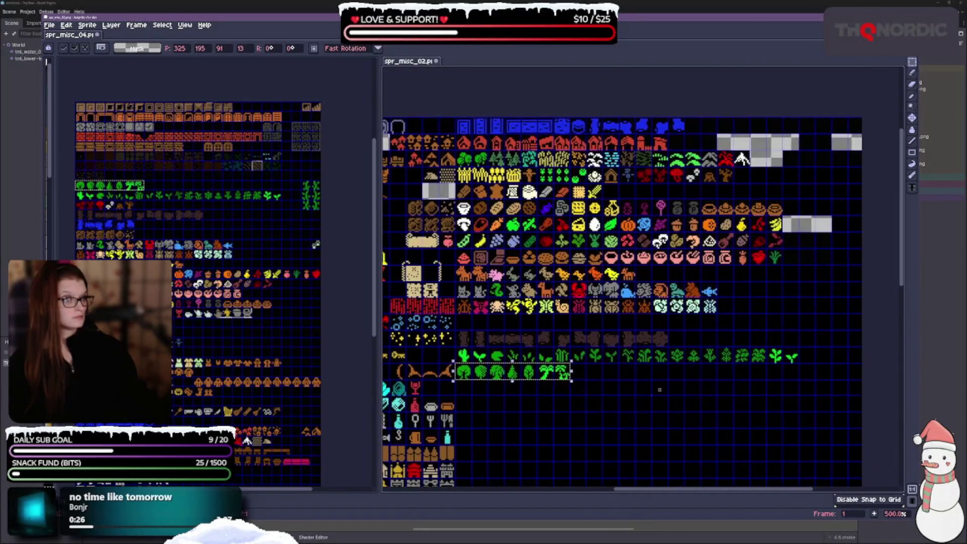
left_click(623, 426)
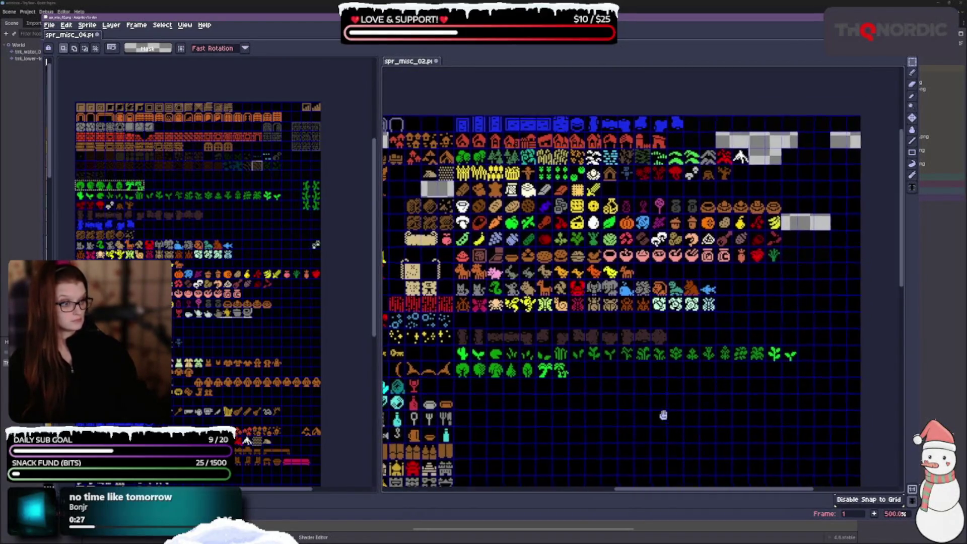
scroll(623, 425, "down", 2)
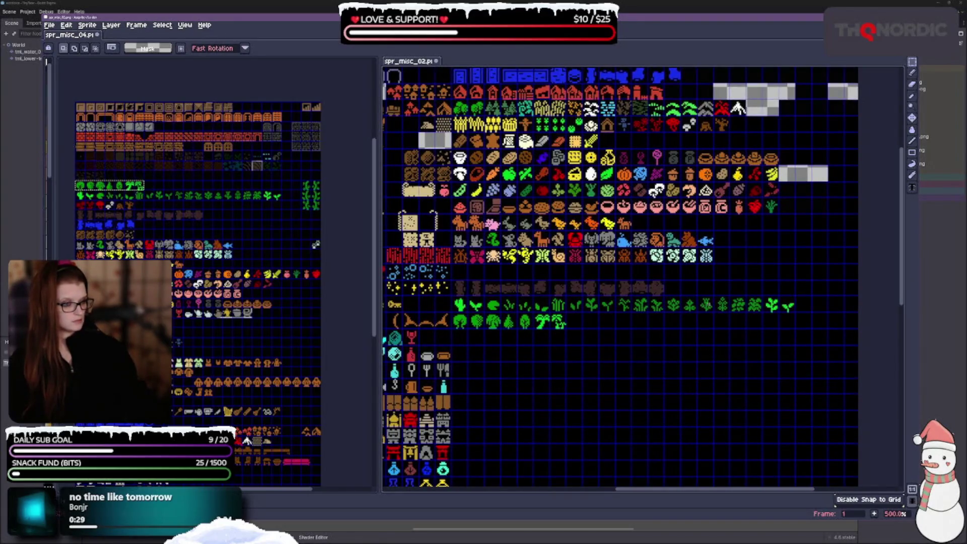
mouse_move(697, 296)
left_mouse_down()
mouse_move(715, 312)
mouse_move(812, 314)
mouse_move(628, 317)
left_mouse_up()
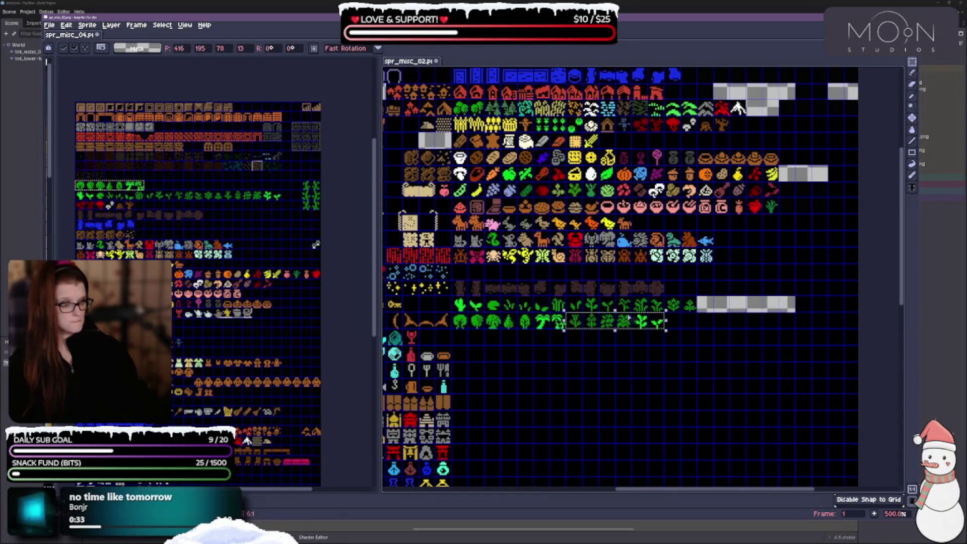
left_click(698, 366)
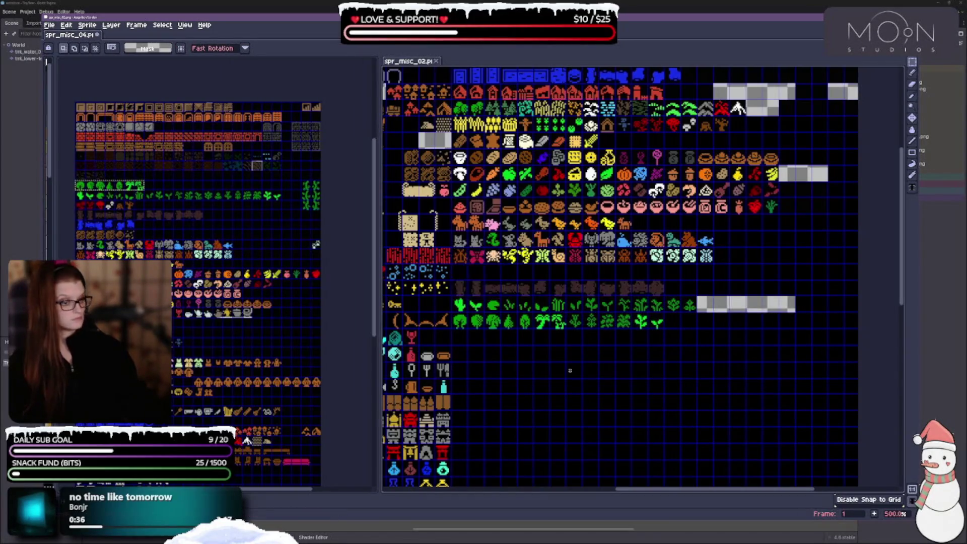
Step: Move the top row of blue tiles beneath the green rows, then select the vine sprite in spr_misc_04
scroll(626, 378, "up", 4)
scroll(626, 373, "down", 4)
mouse_move(626, 367)
left_mouse_down()
mouse_move(691, 378)
mouse_move(659, 320)
left_mouse_up()
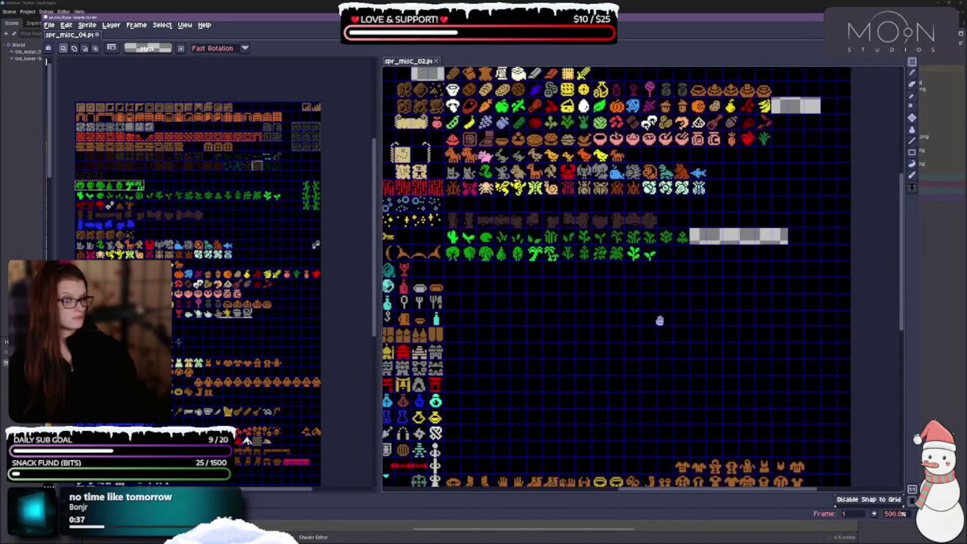
scroll(534, 322, "up", 5)
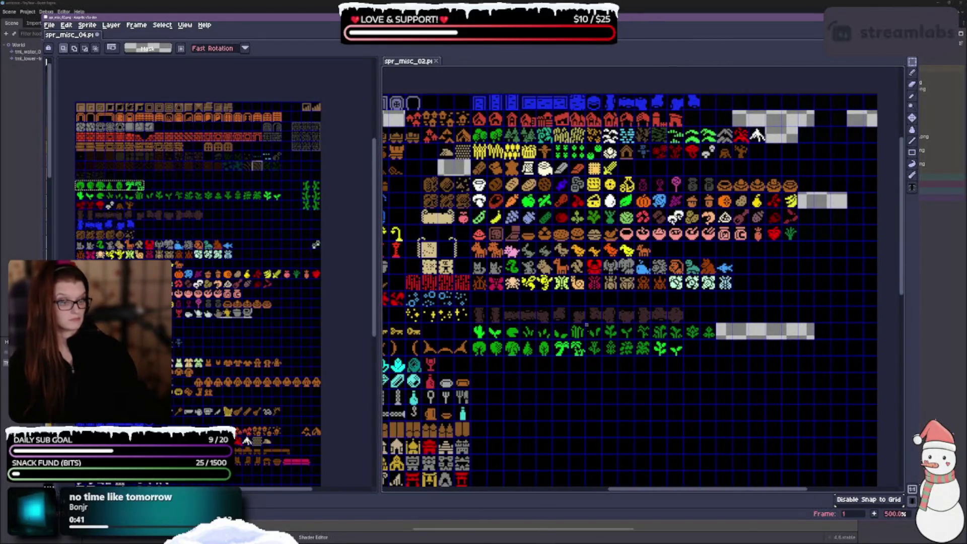
left_click(479, 102)
mouse_move(478, 103)
left_mouse_down()
mouse_move(702, 104)
mouse_move(700, 364)
left_mouse_up()
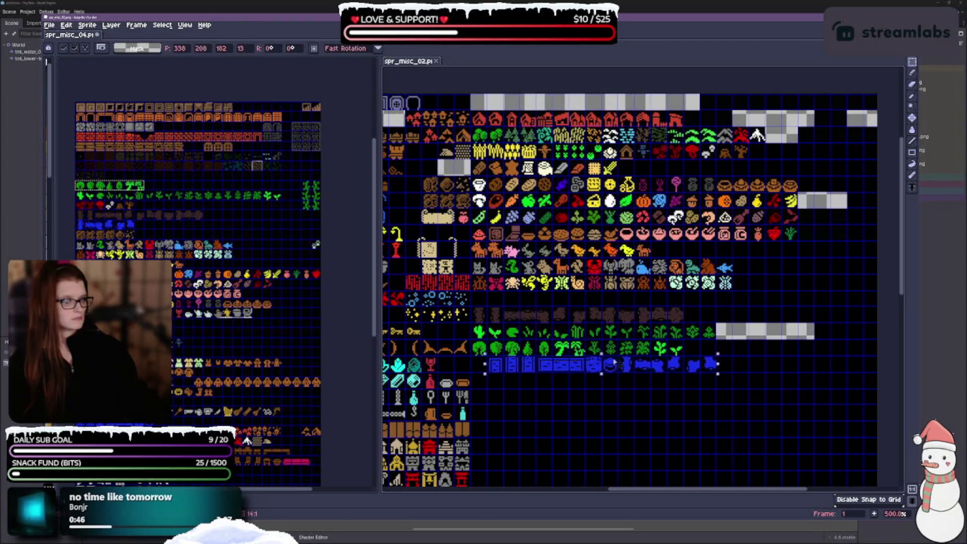
left_click(847, 358)
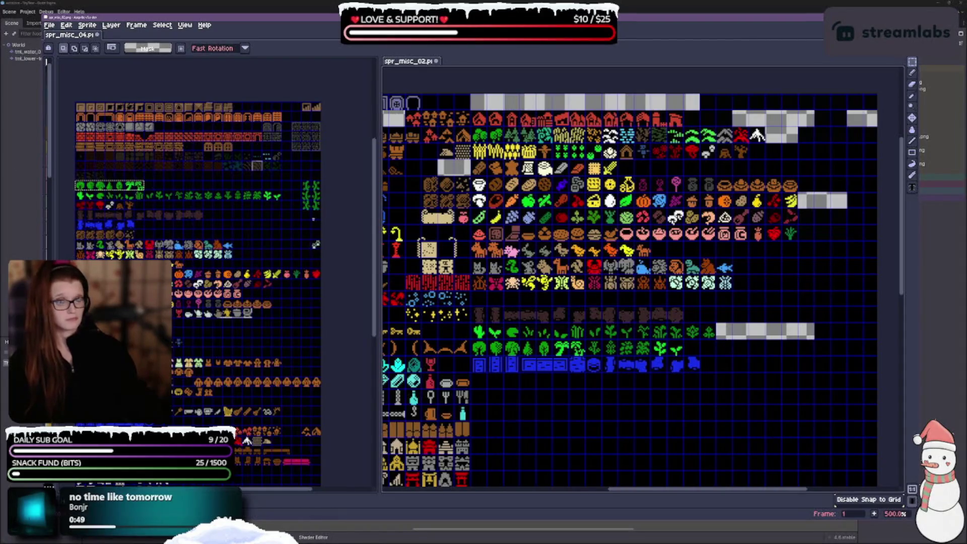
left_click_drag(299, 179, 323, 211)
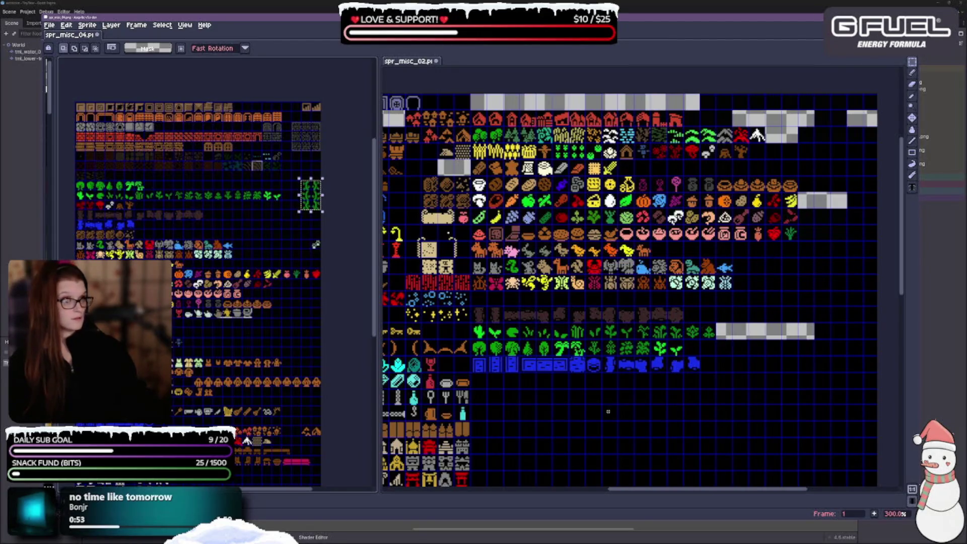
Step: Paste the vine sprite into spr_misc_02 below the blue tile row
scroll(608, 412, "up", 2)
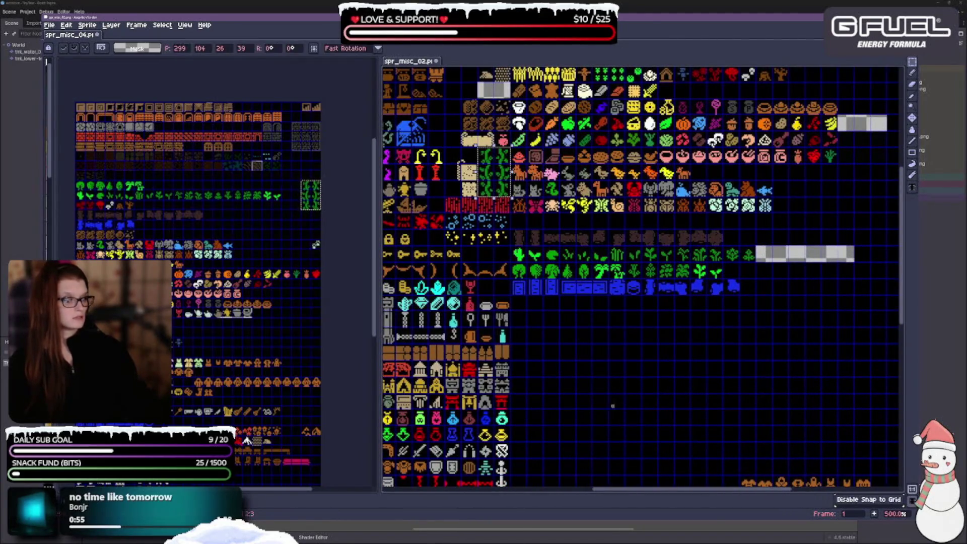
key("ctrl+v")
mouse_move(494, 184)
left_mouse_down()
mouse_move(527, 302)
mouse_move(525, 341)
mouse_move(525, 328)
left_mouse_up()
key("Return")
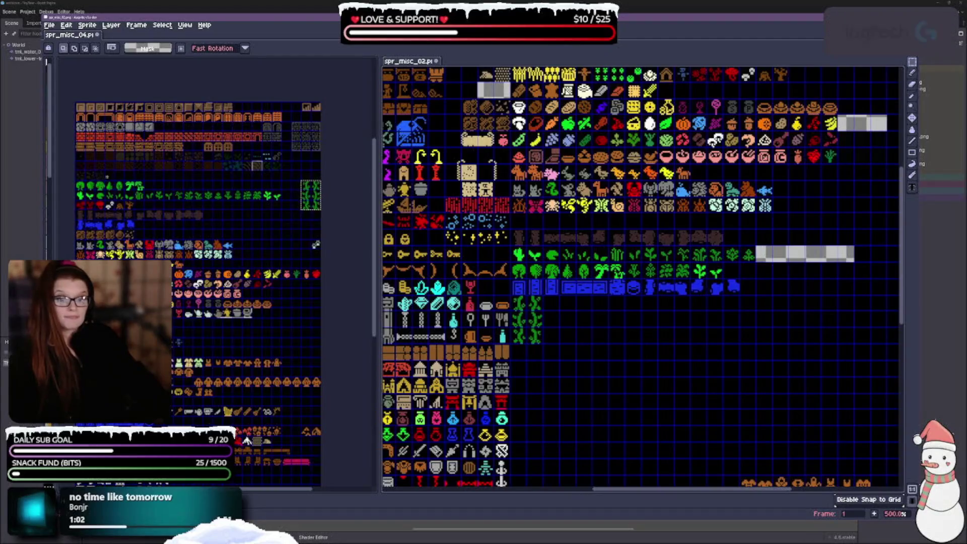
Step: Paste the copied sprite block beside the vines, then select spr_misc_04's dark tile row
left_click(94, 175)
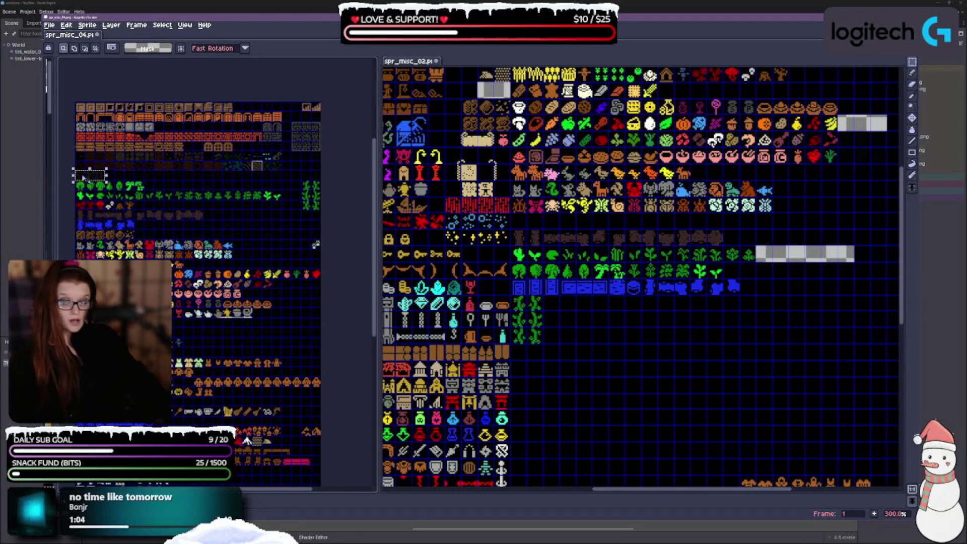
scroll(705, 302, "up", 5)
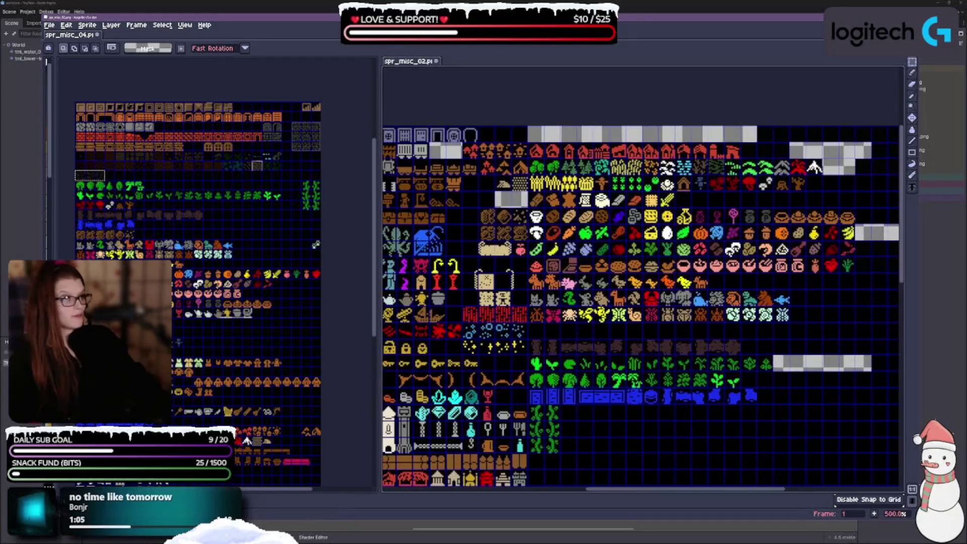
scroll(642, 429, "down", 2)
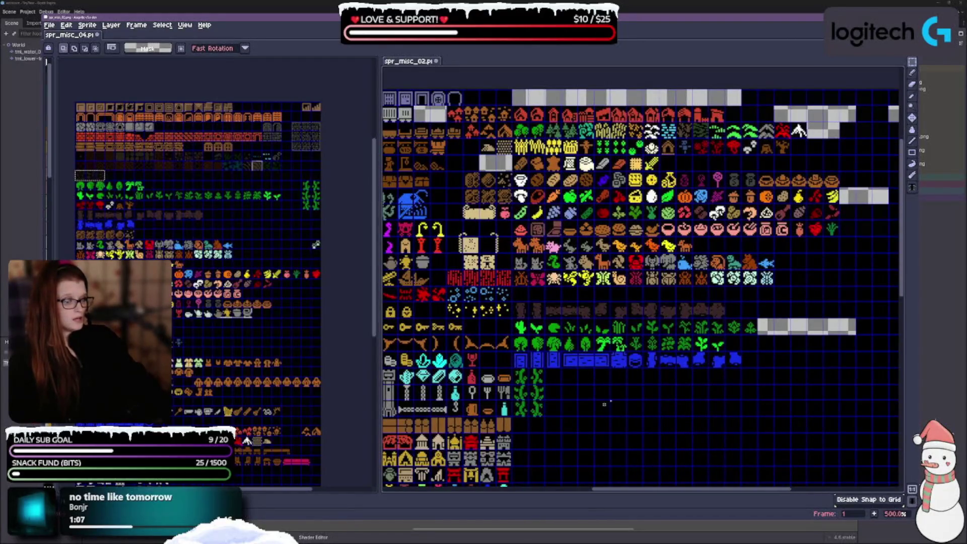
scroll(605, 404, "down", 5)
key("ctrl+v")
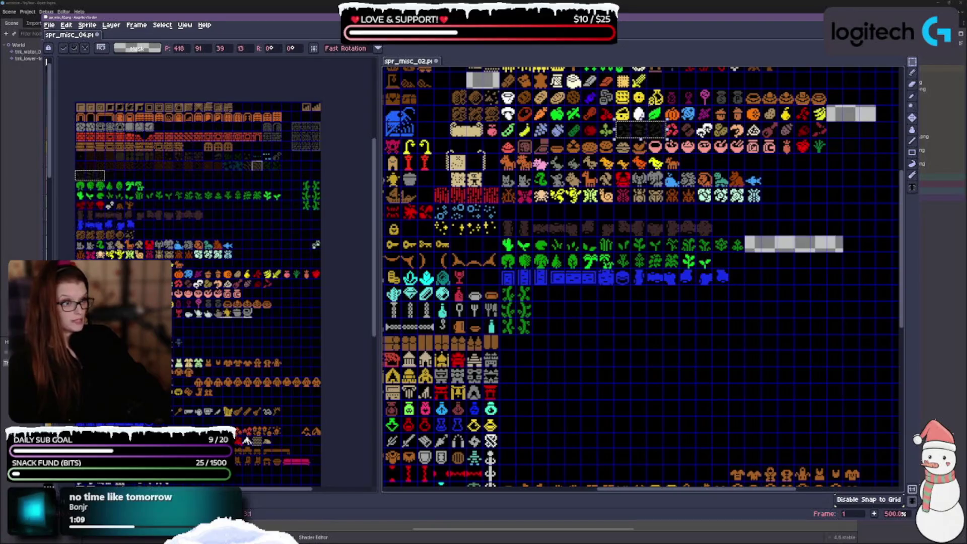
mouse_move(646, 137)
left_mouse_down()
mouse_move(622, 250)
mouse_move(549, 300)
mouse_move(577, 305)
left_mouse_up()
scroll(577, 305, "up", 2)
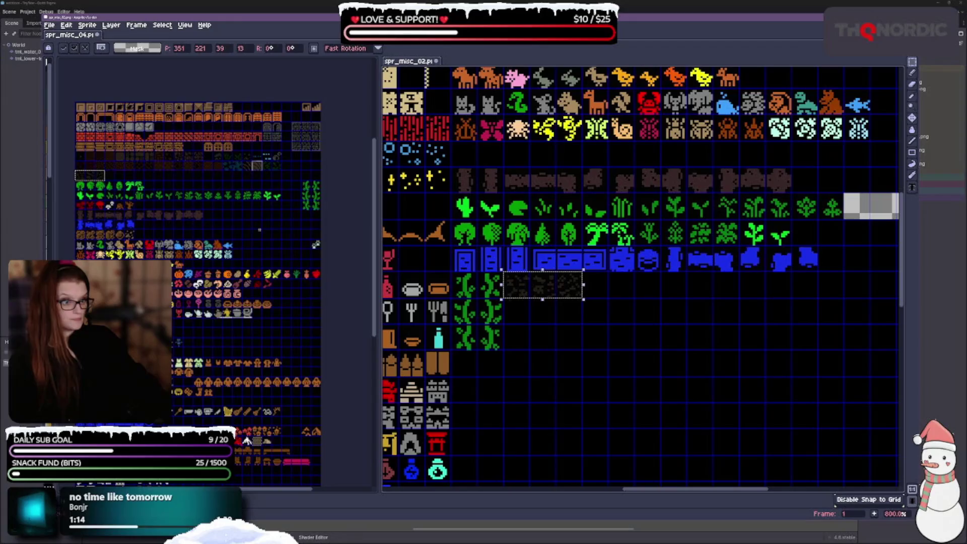
key("Return")
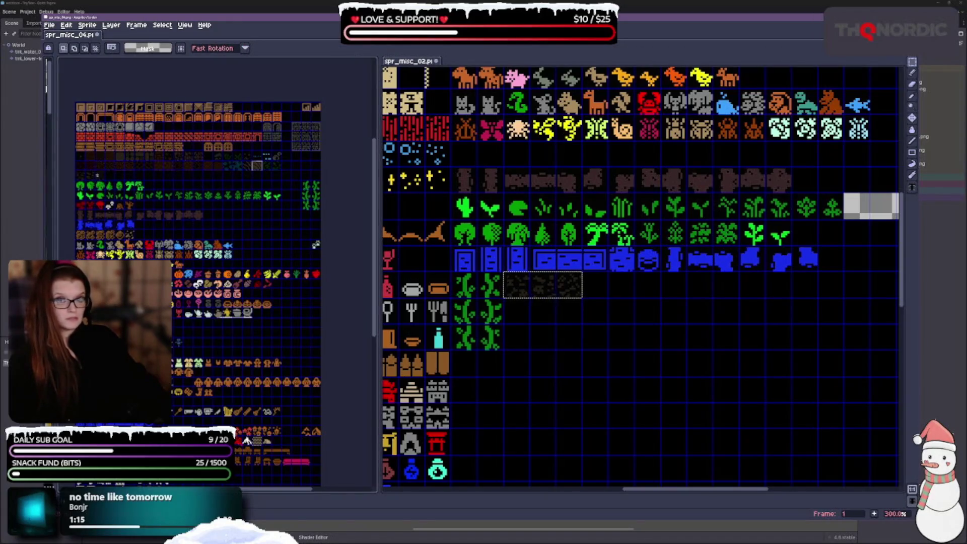
mouse_move(76, 170)
left_mouse_down()
mouse_move(125, 160)
mouse_move(281, 160)
mouse_move(281, 151)
left_mouse_up()
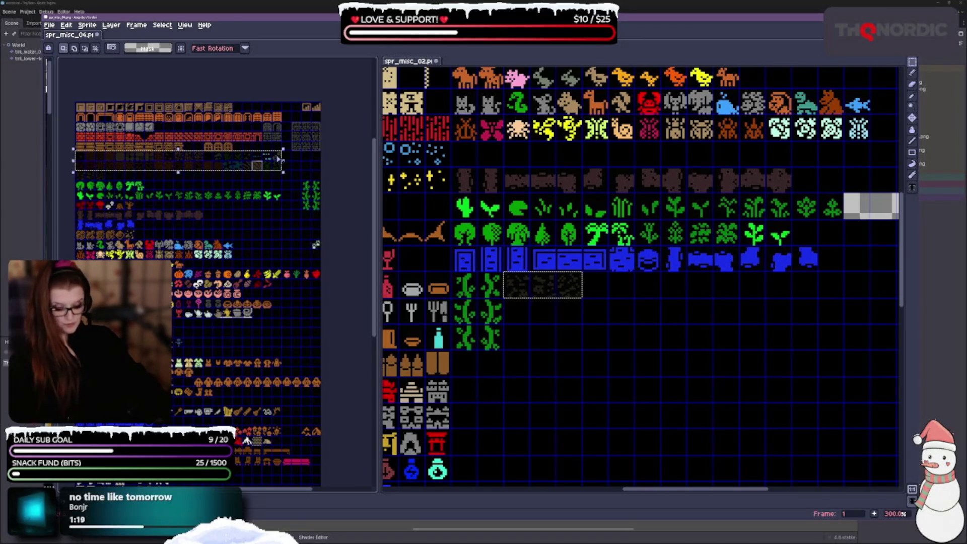
Step: Paste the dark tile row into spr_misc_02 next to the vines
left_click_drag(407, 282, 399, 233)
key("ctrl+v")
mouse_move(622, 270)
left_mouse_down()
mouse_move(637, 285)
mouse_move(730, 298)
mouse_move(720, 293)
left_mouse_up()
scroll(639, 289, "down", 1)
scroll(699, 318, "up", 1)
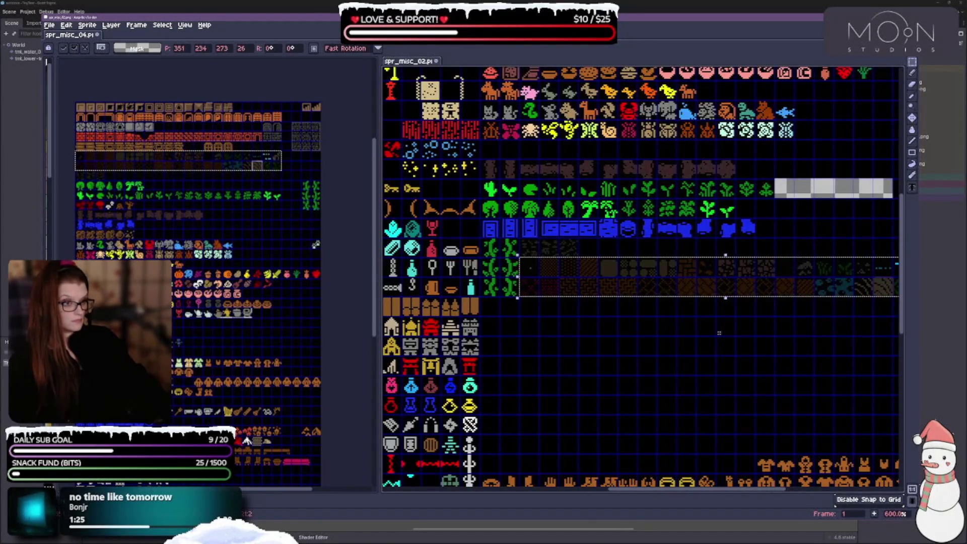
mouse_move(719, 332)
left_mouse_down()
mouse_move(636, 288)
mouse_move(655, 289)
left_mouse_up()
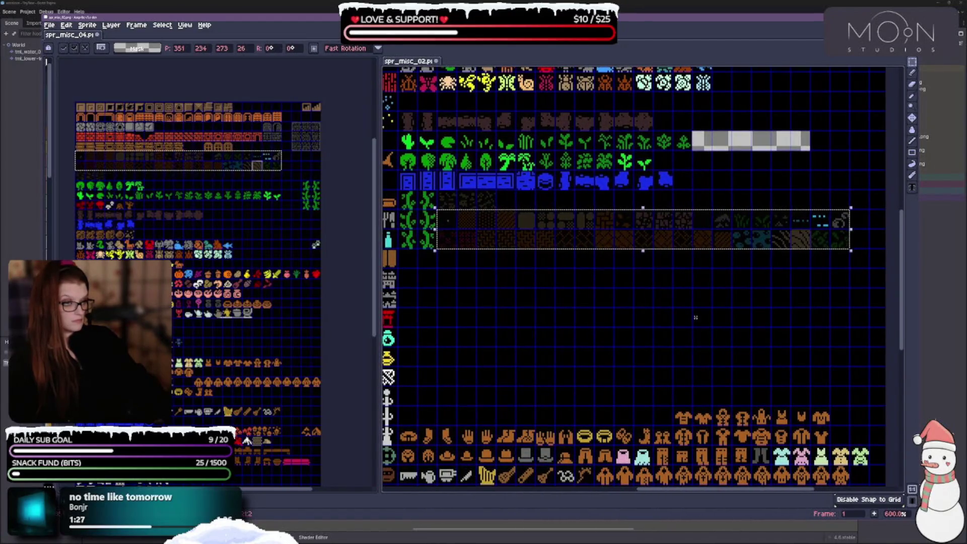
left_click(627, 345)
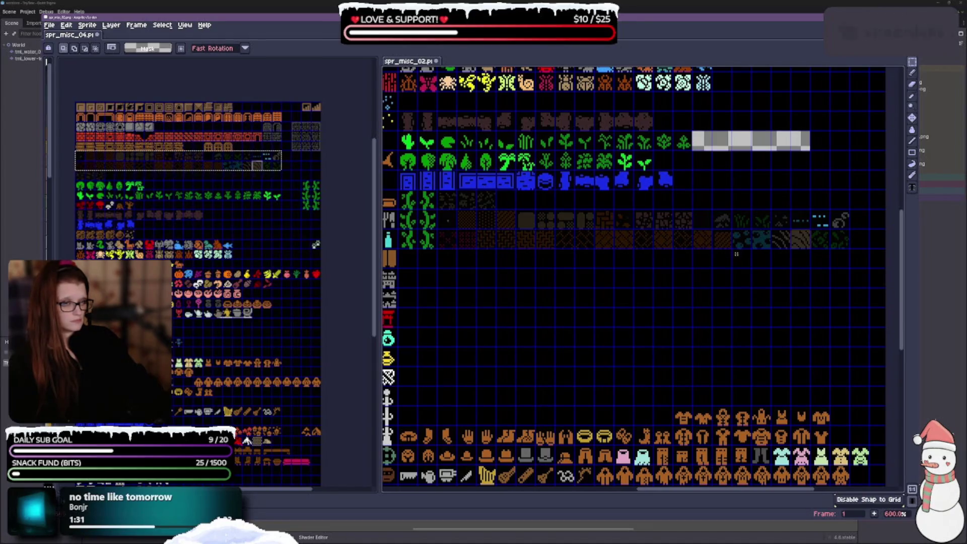
Step: Move the row's rightmost tiles, one dark tile and two grass tiles up into the row above
left_click_drag(731, 230, 840, 249)
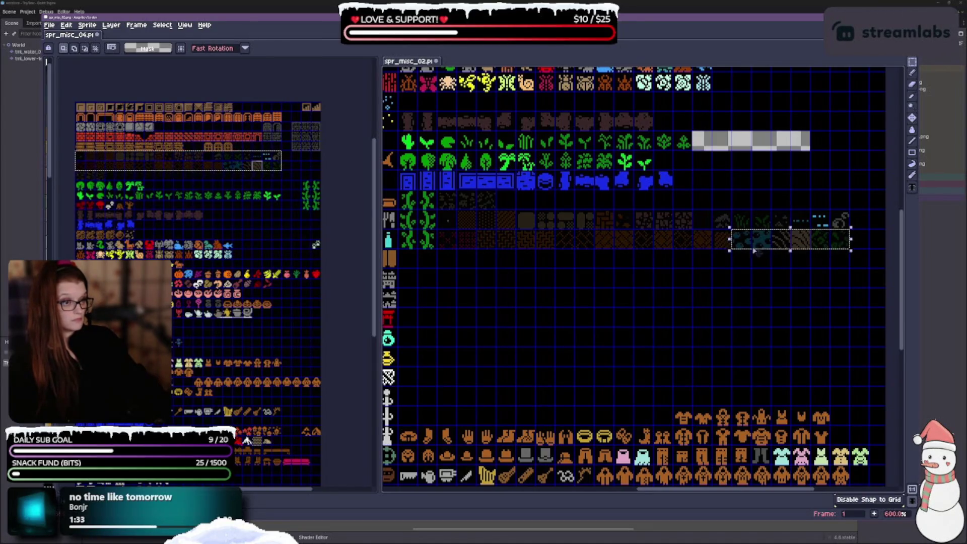
mouse_move(751, 248)
left_mouse_down()
mouse_move(725, 209)
mouse_move(515, 209)
left_mouse_up()
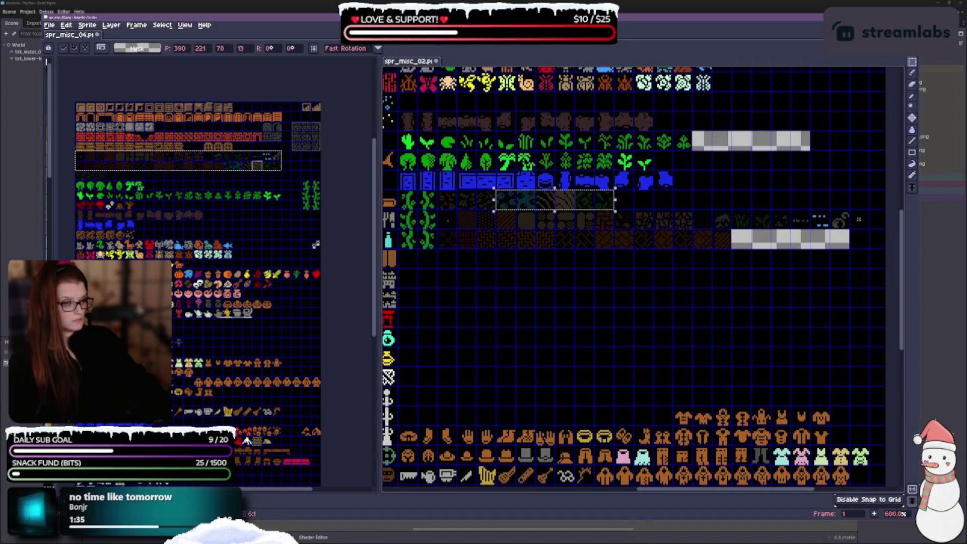
mouse_move(850, 209)
left_mouse_down()
mouse_move(788, 230)
mouse_move(652, 207)
left_mouse_up()
key("ctrl+d")
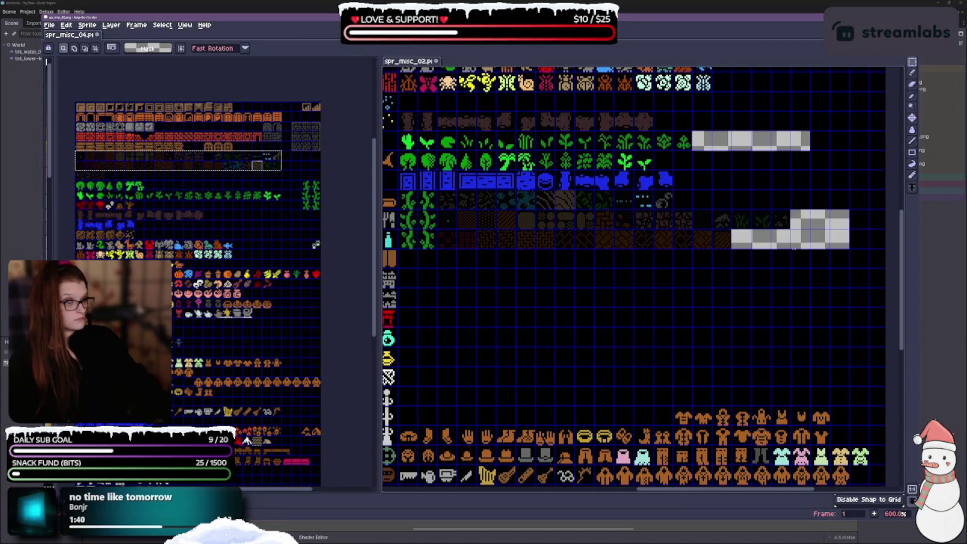
mouse_move(785, 223)
left_mouse_down()
mouse_move(693, 224)
mouse_move(782, 228)
mouse_move(704, 224)
left_mouse_up()
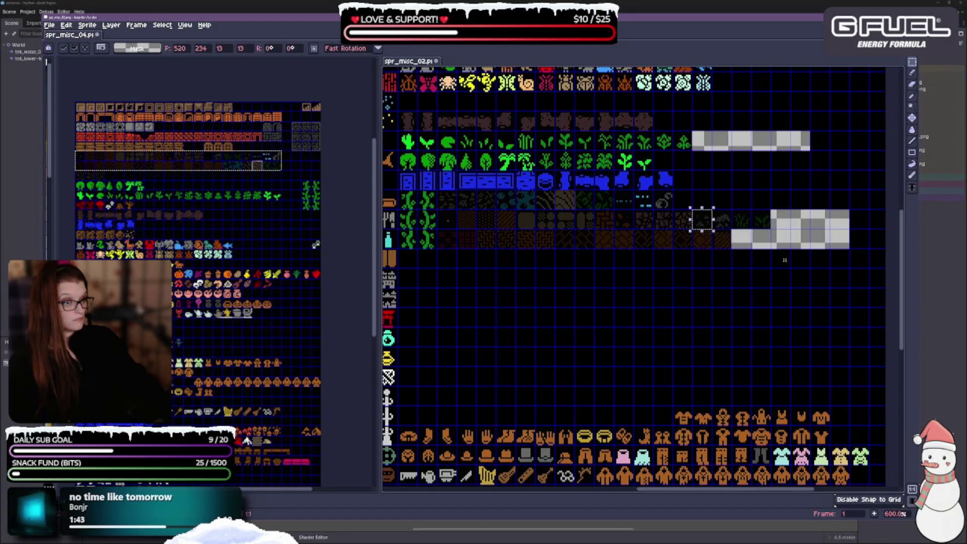
key("ctrl+d")
mouse_move(761, 218)
left_mouse_down()
mouse_move(734, 225)
mouse_move(726, 211)
mouse_move(694, 204)
left_mouse_up()
key("ctrl+d")
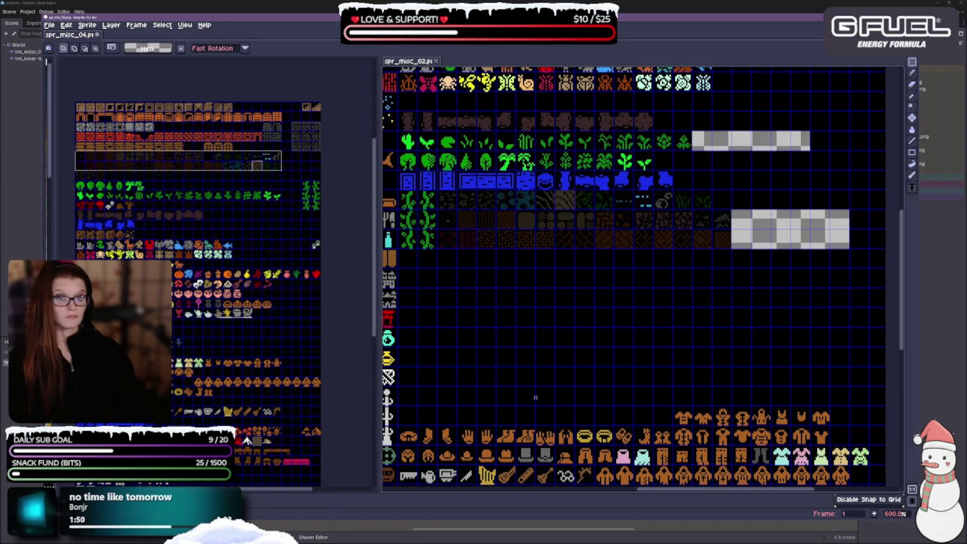
Step: Copy the orange arch row from spr_misc_04 and paste it into spr_misc_02's top row
scroll(713, 414, "down", 2)
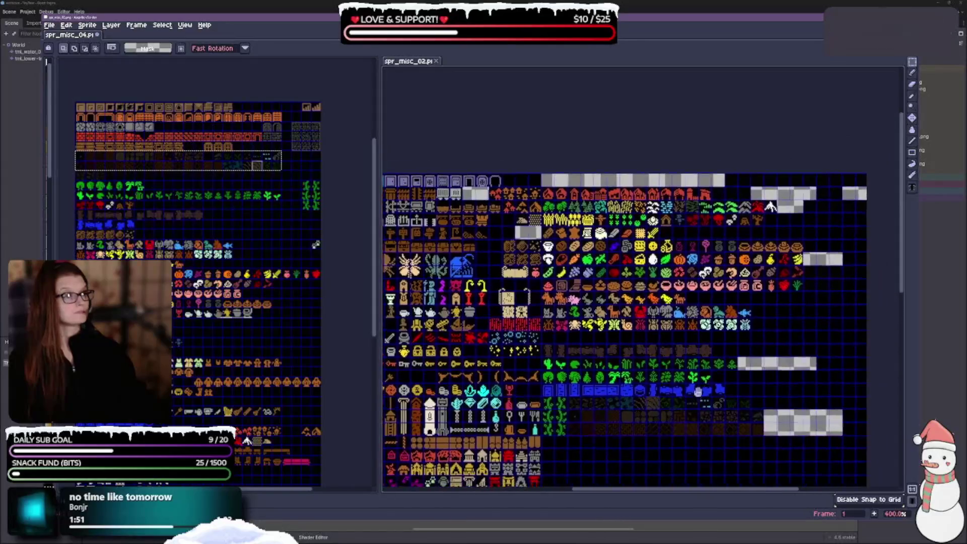
left_click_drag(698, 391, 646, 355)
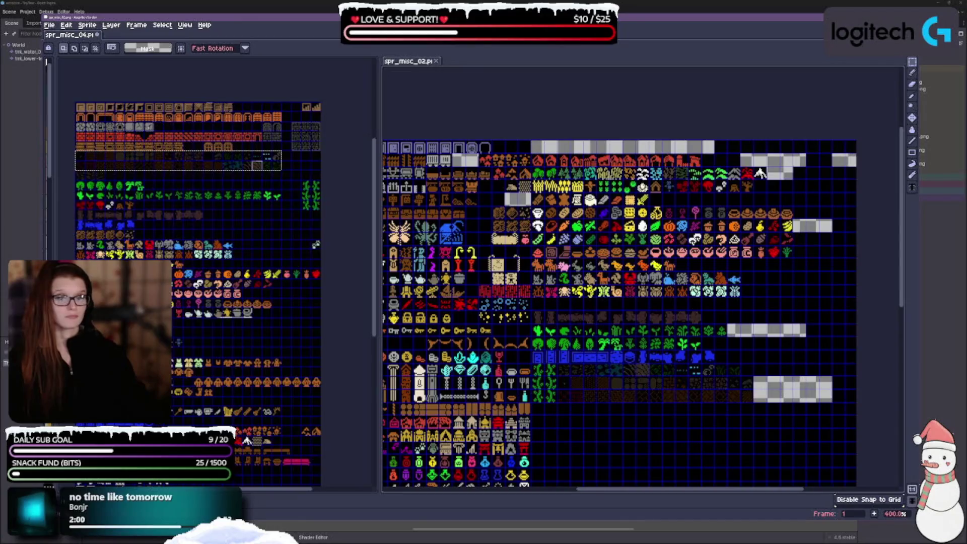
mouse_move(640, 312)
left_mouse_down()
mouse_move(711, 321)
mouse_move(655, 331)
left_mouse_up()
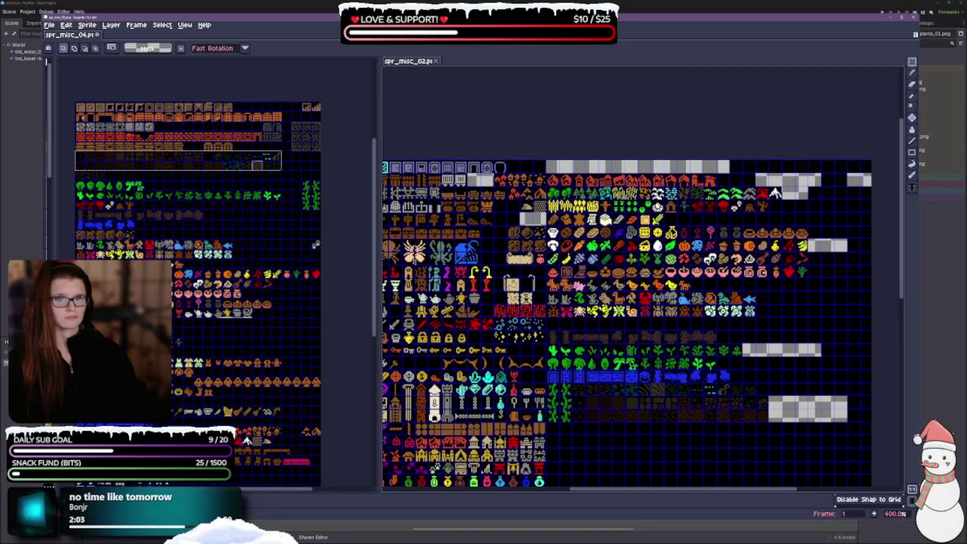
left_click_drag(74, 110, 284, 124)
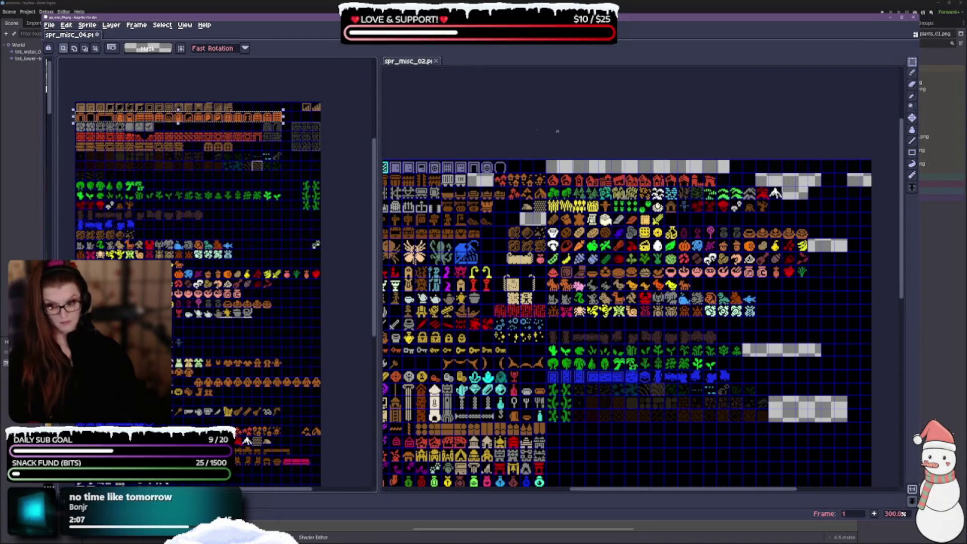
key("ctrl+v")
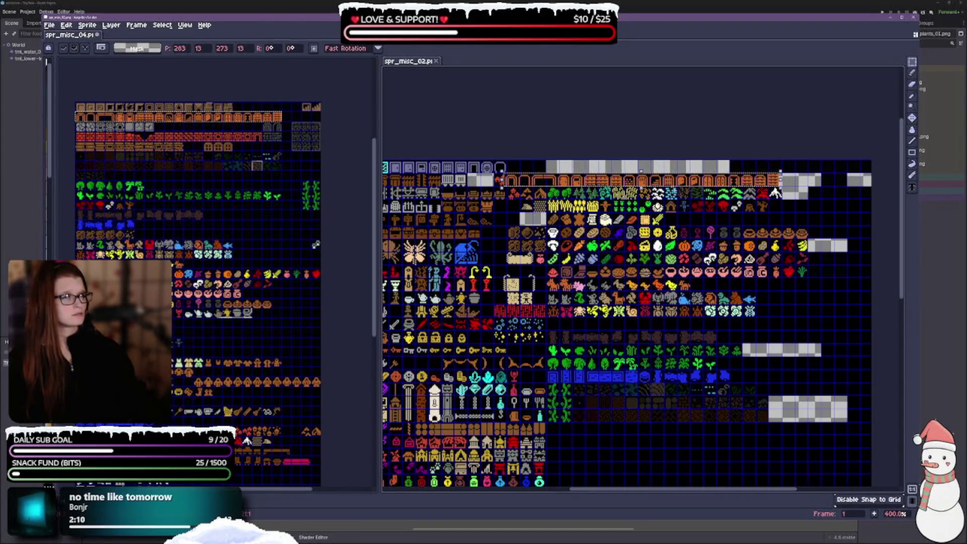
left_click_drag(501, 180, 506, 166)
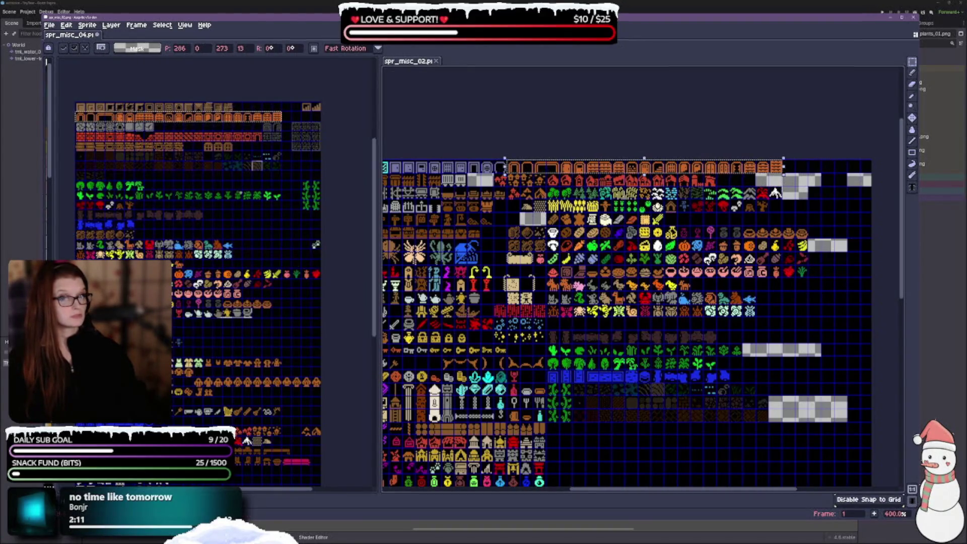
left_click(243, 191)
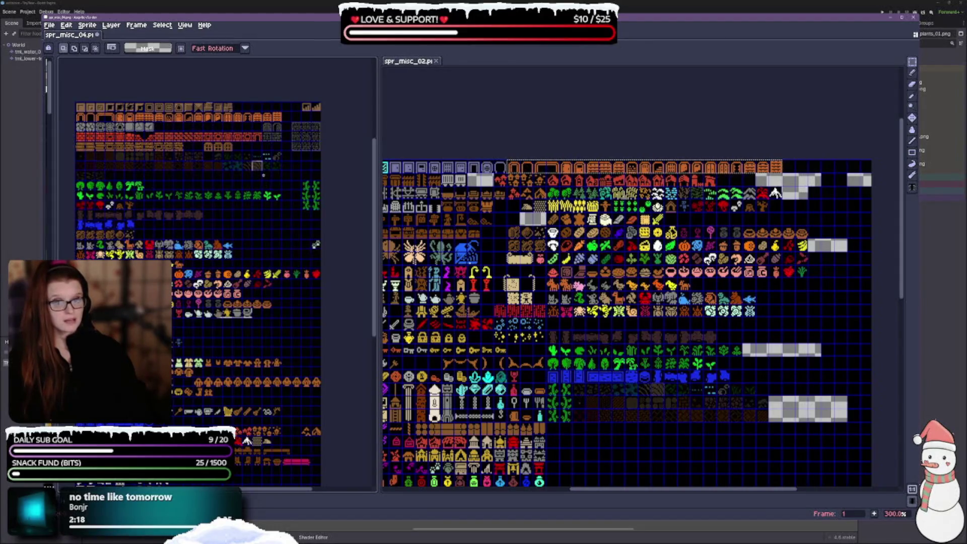
Step: Switch between the spr_misc_02 and spr_misc_04 sheets to compare them
left_click(806, 438)
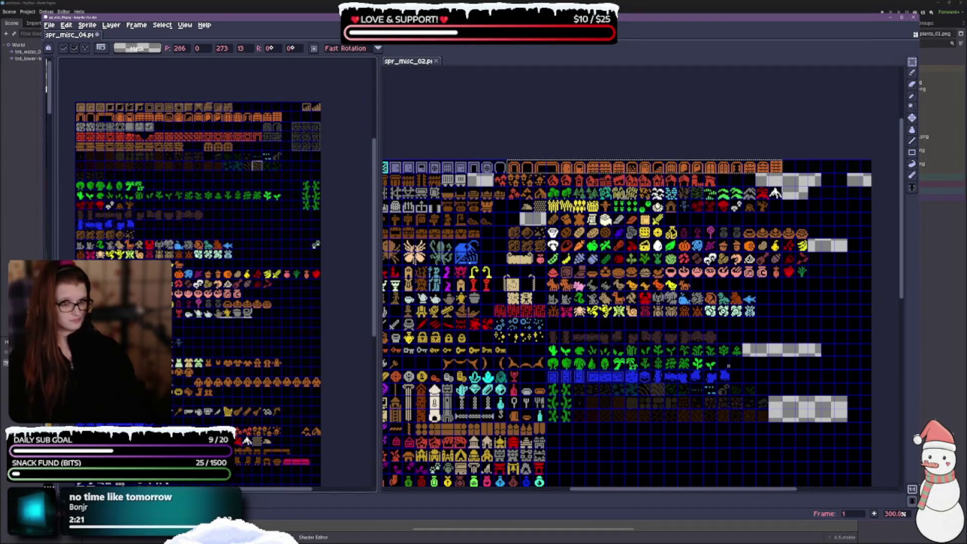
left_click(337, 422)
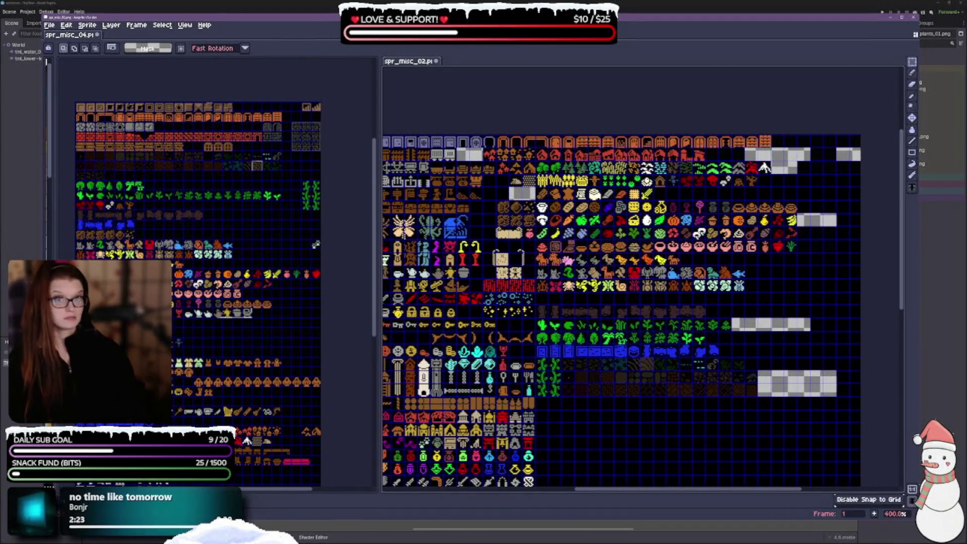
scroll(246, 441, "down", 1)
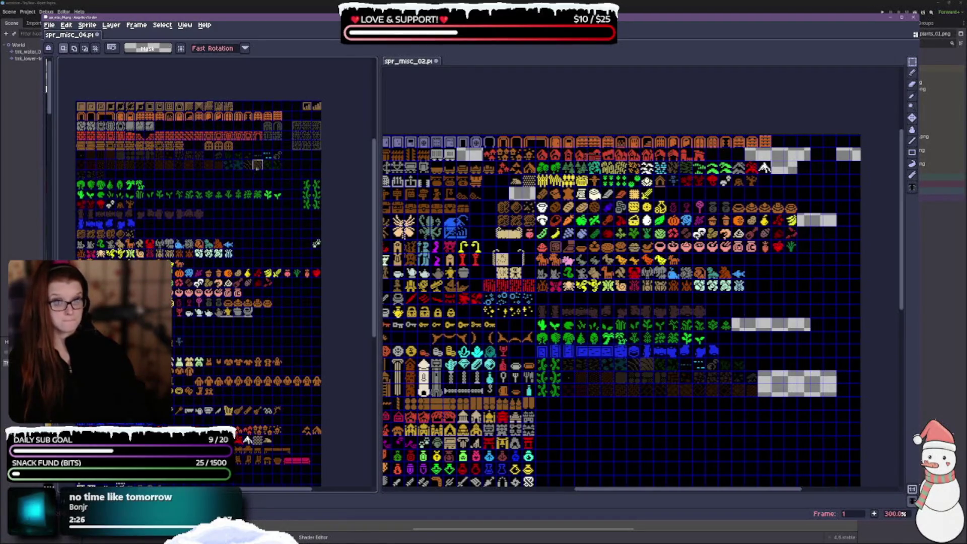
scroll(220, 199, "up", 3)
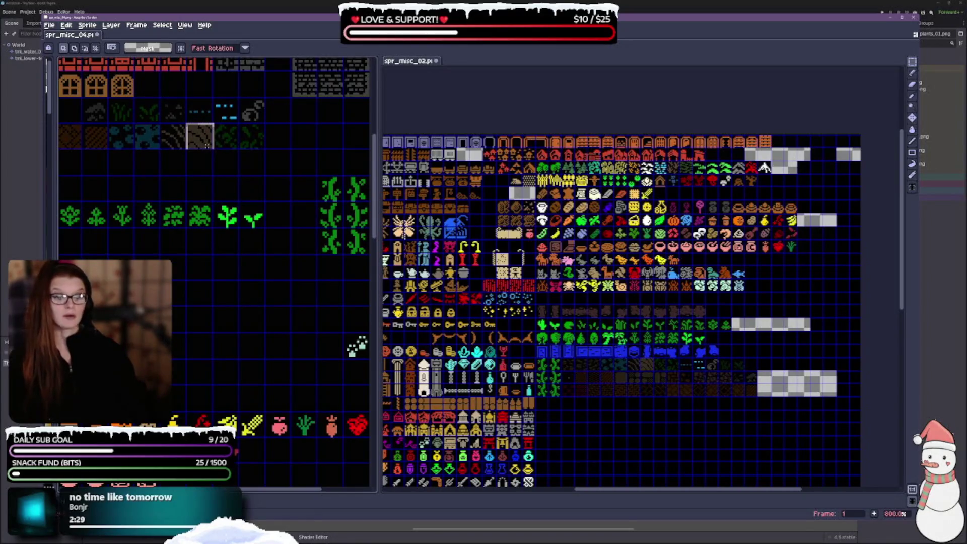
left_click_drag(206, 145, 286, 248)
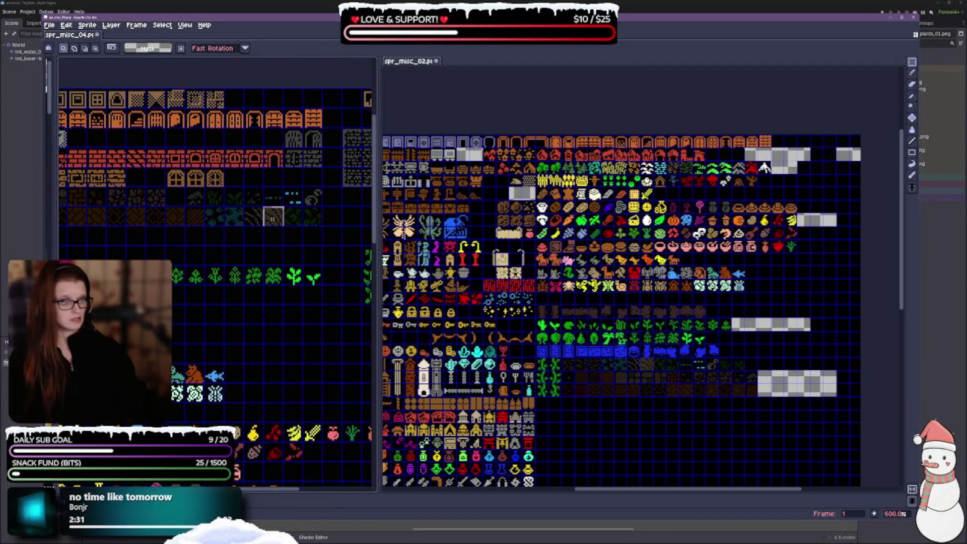
scroll(274, 221, "down", 3)
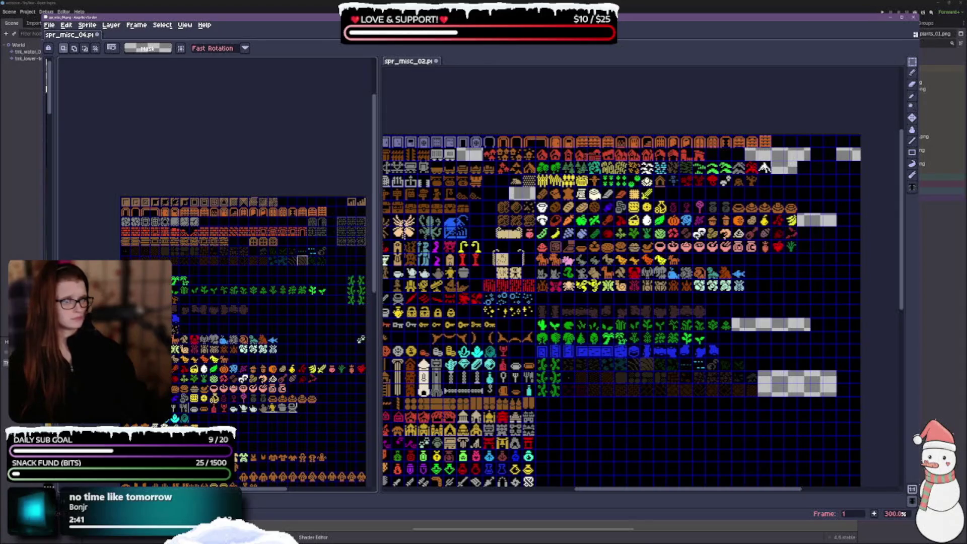
scroll(582, 241, "up", 2)
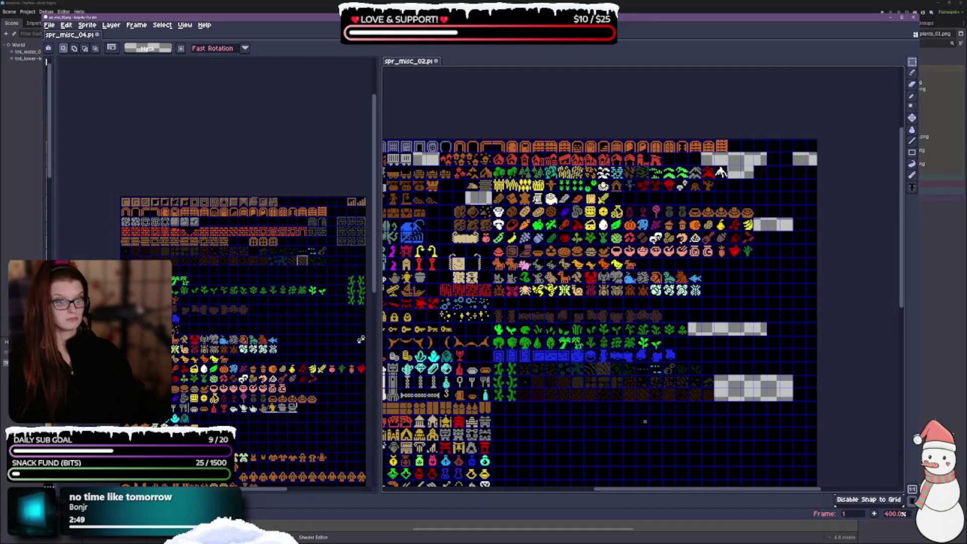
mouse_move(645, 421)
left_mouse_down()
mouse_move(638, 277)
mouse_move(680, 302)
mouse_move(670, 252)
mouse_move(664, 283)
mouse_move(614, 316)
mouse_move(610, 304)
left_mouse_up()
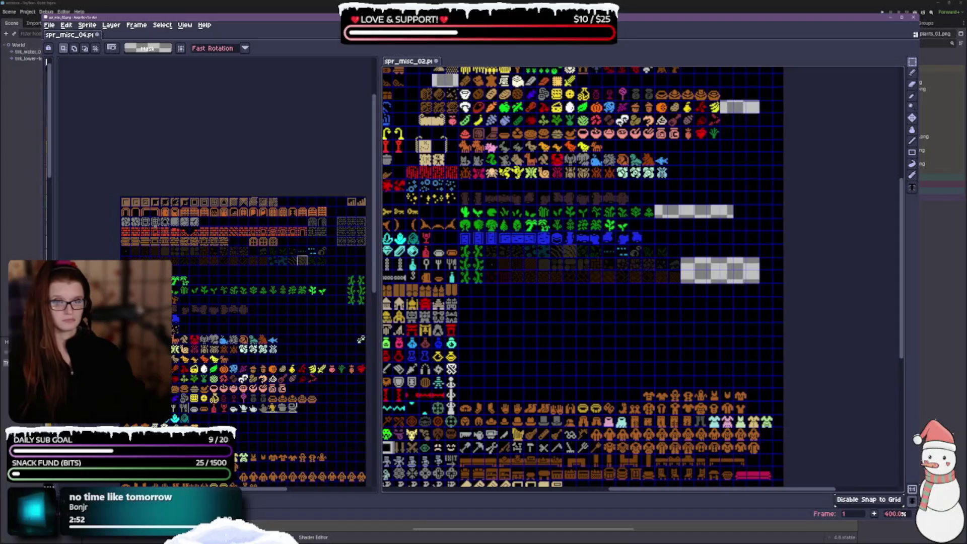
scroll(257, 284, "down", 1)
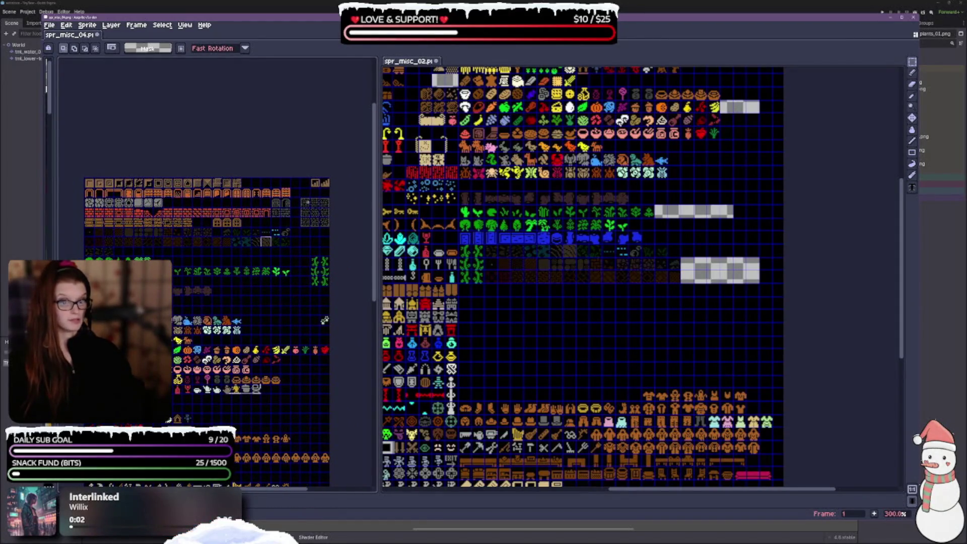
mouse_move(299, 196)
left_mouse_down()
mouse_move(331, 237)
mouse_move(331, 227)
left_mouse_up()
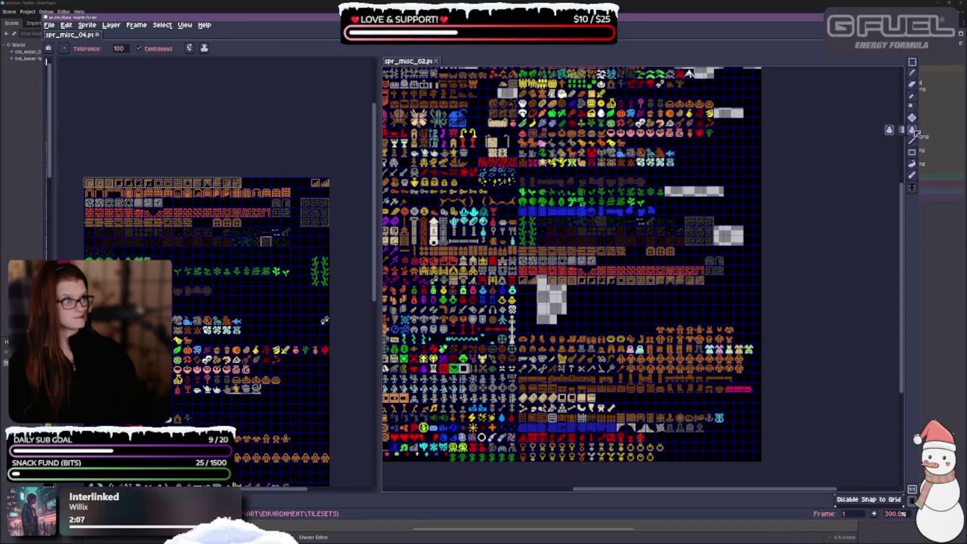
Step: Bucket-fill eight grey transparent gaps across spr_misc_02 with the dark background colour
left_click(556, 311)
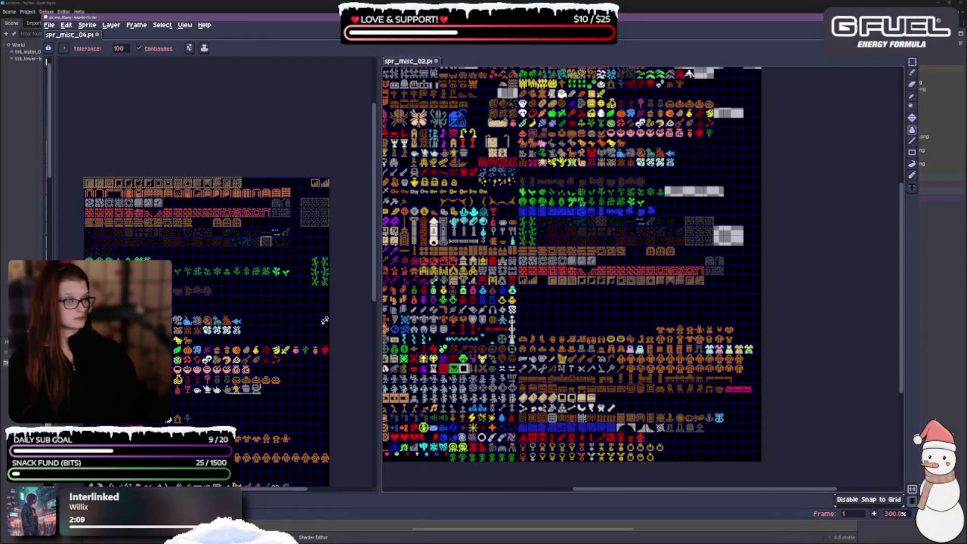
left_click(729, 236)
left_click(710, 189)
left_click(730, 118)
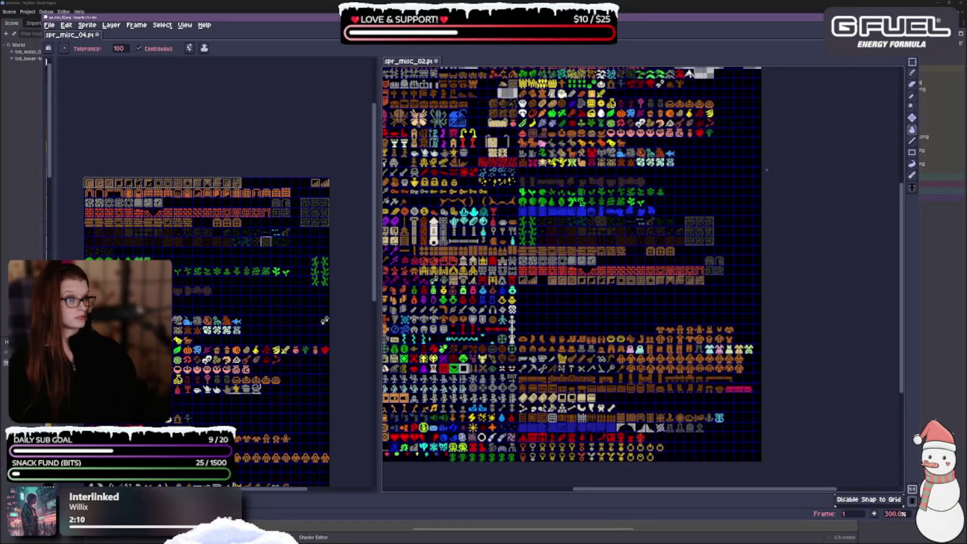
scroll(713, 330, "up", 5)
left_click(633, 210)
left_click(696, 201)
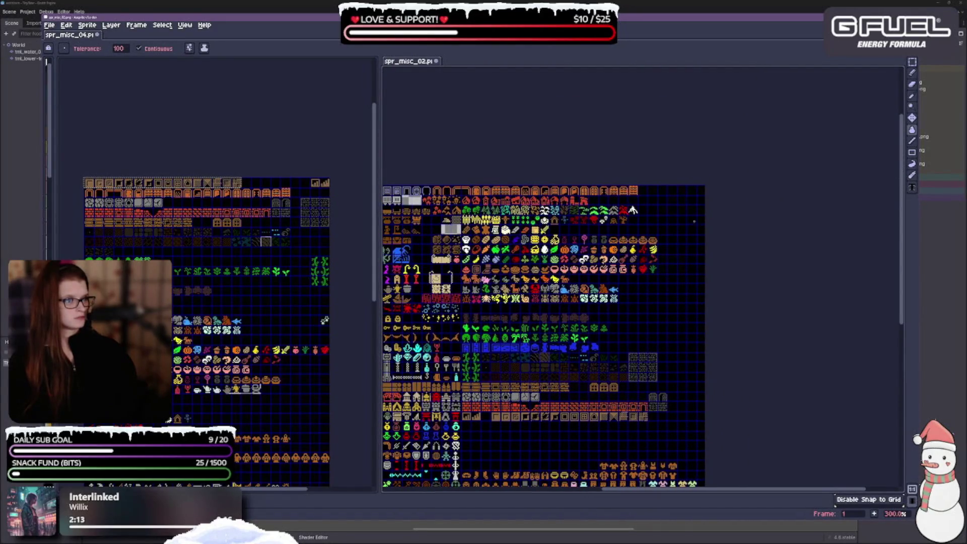
scroll(696, 212, "up", 2)
left_click(660, 244)
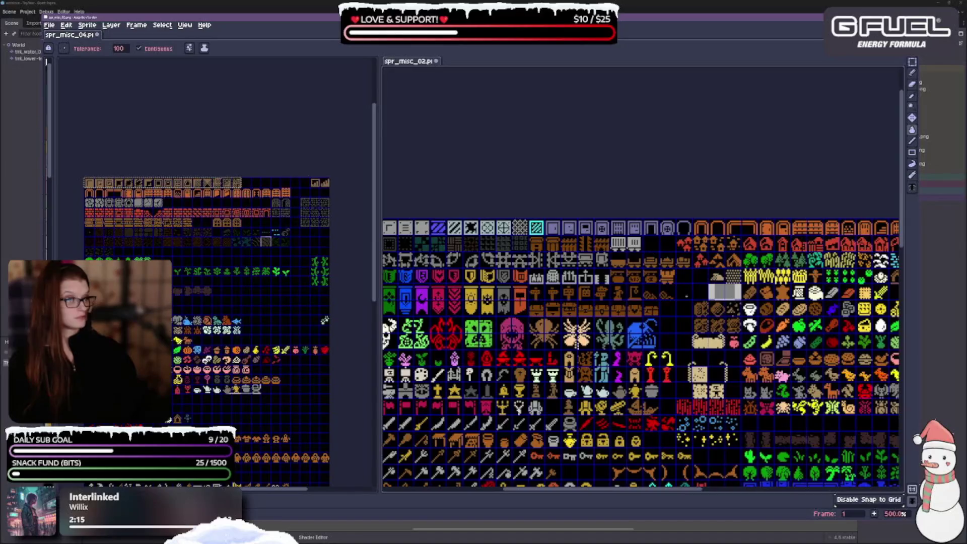
left_click(725, 293)
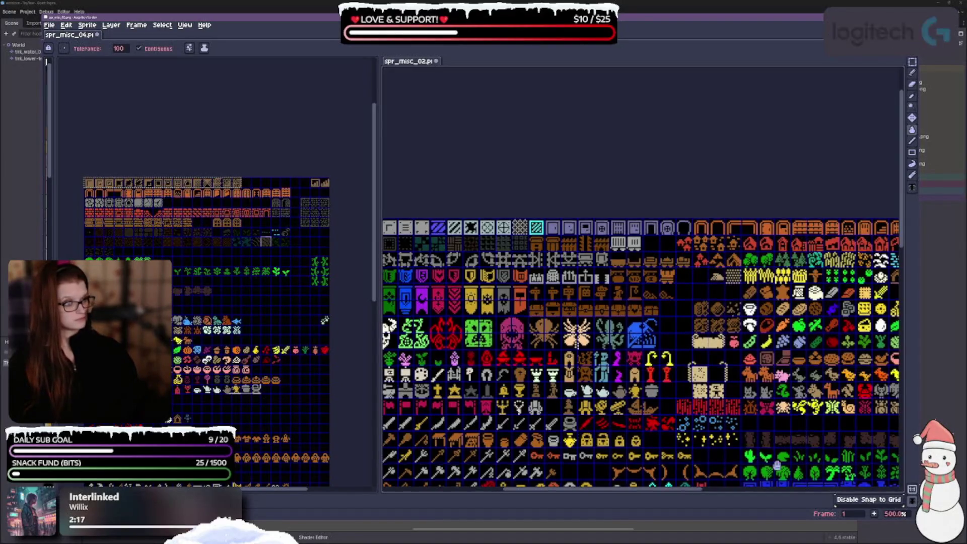
Step: Switch to the Rectangular Marquee and scroll around spr_misc_02 to inspect the sheet
scroll(863, 160, "down", 5)
scroll(863, 159, "down", 8)
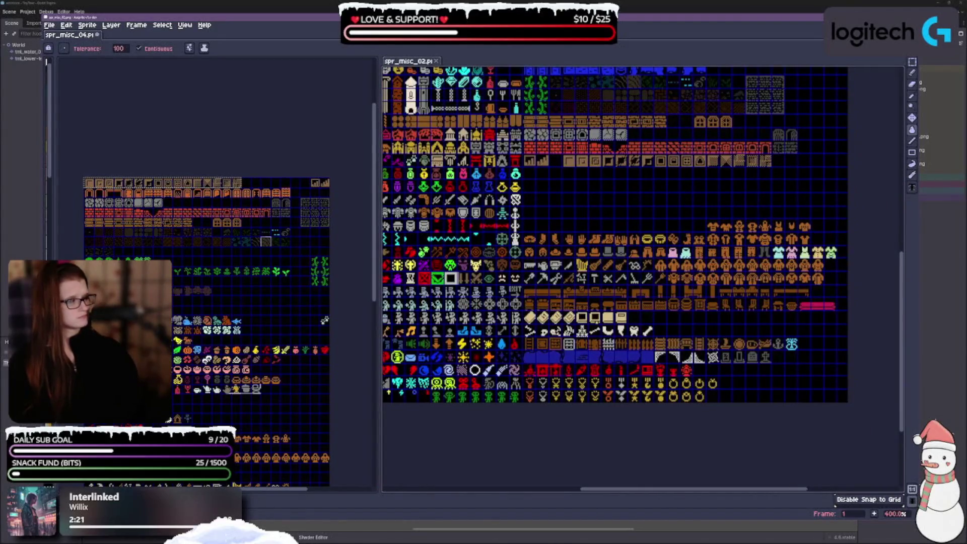
scroll(827, 81, "right", 3)
scroll(827, 81, "up", 3)
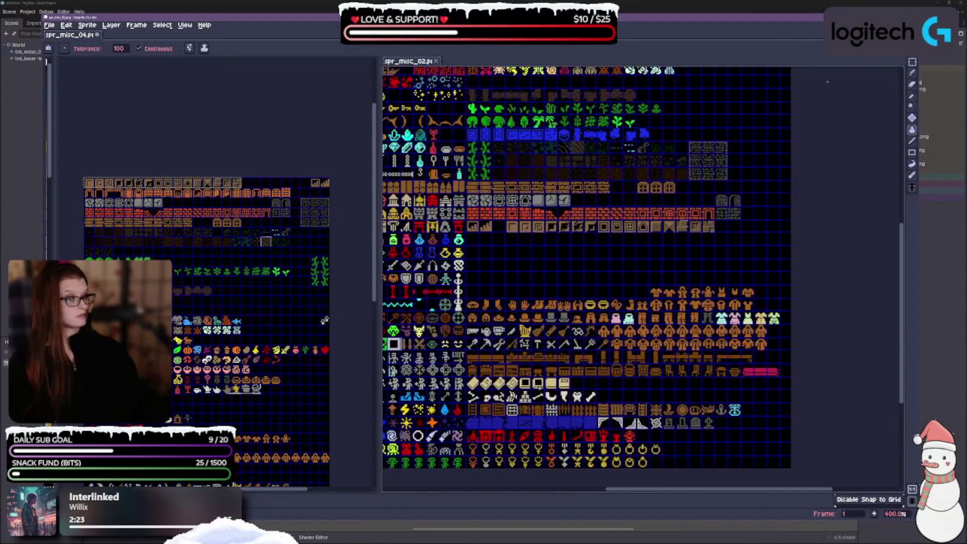
left_click(912, 62)
scroll(640, 252, "down", 3)
scroll(640, 252, "left", 4)
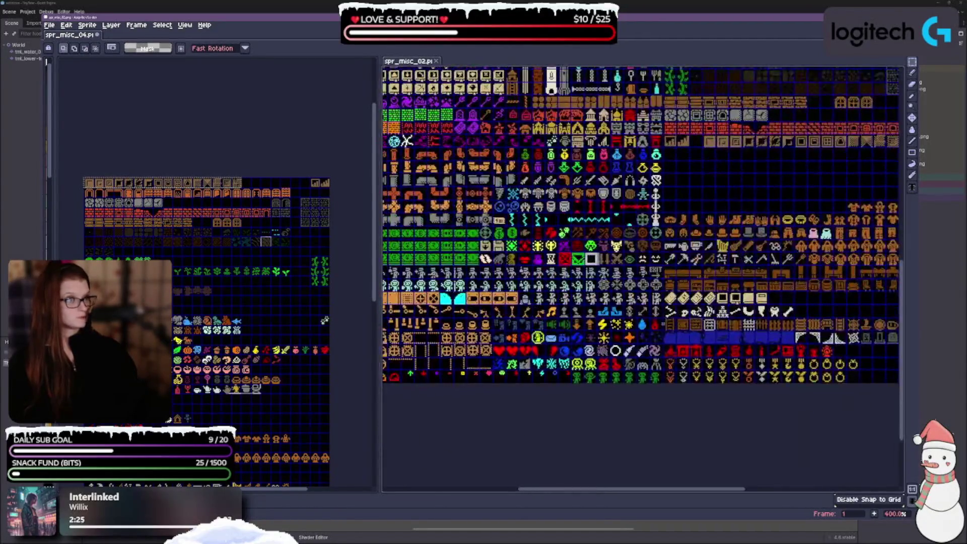
scroll(649, 262, "left", 4)
scroll(650, 262, "up", 3)
scroll(841, 244, "up", 10)
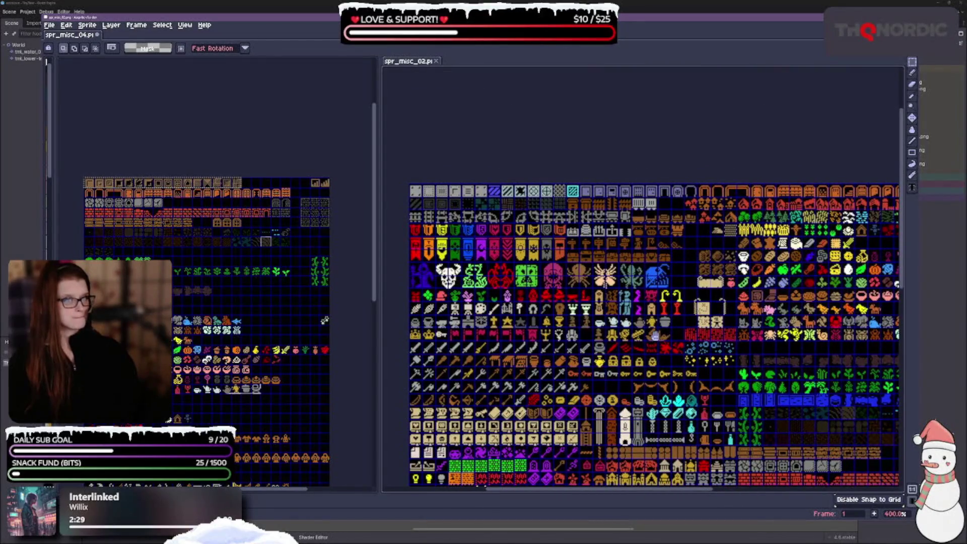
scroll(653, 335, "down", 10)
scroll(654, 335, "right", 3)
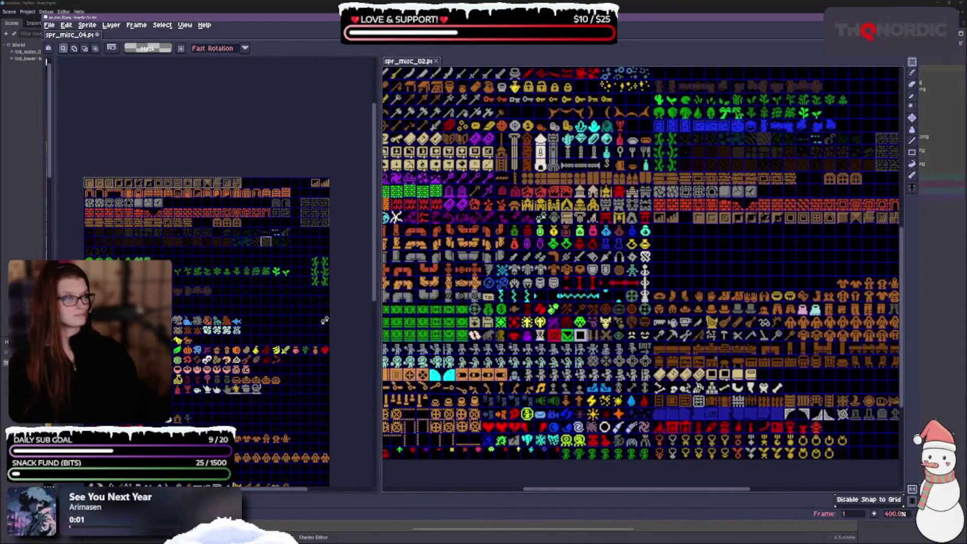
scroll(633, 237, "right", 3)
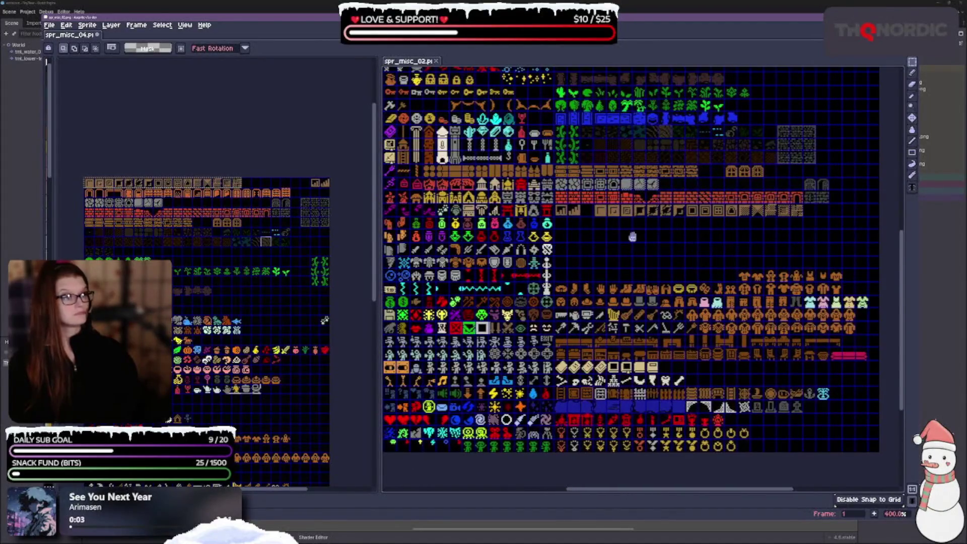
scroll(633, 237, "up", 1)
scroll(633, 315, "up", 1)
scroll(632, 316, "right", 2)
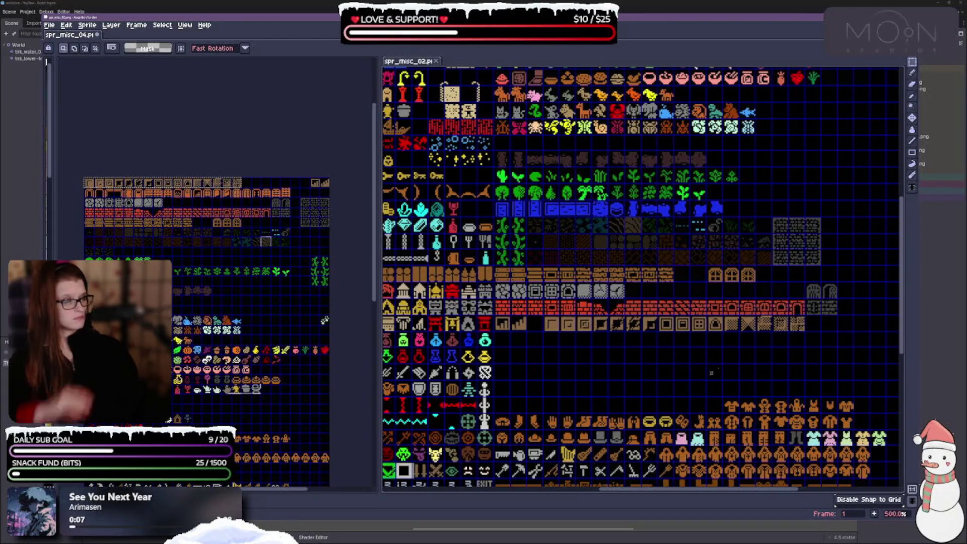
scroll(710, 368, "up", 4)
scroll(686, 342, "down", 1)
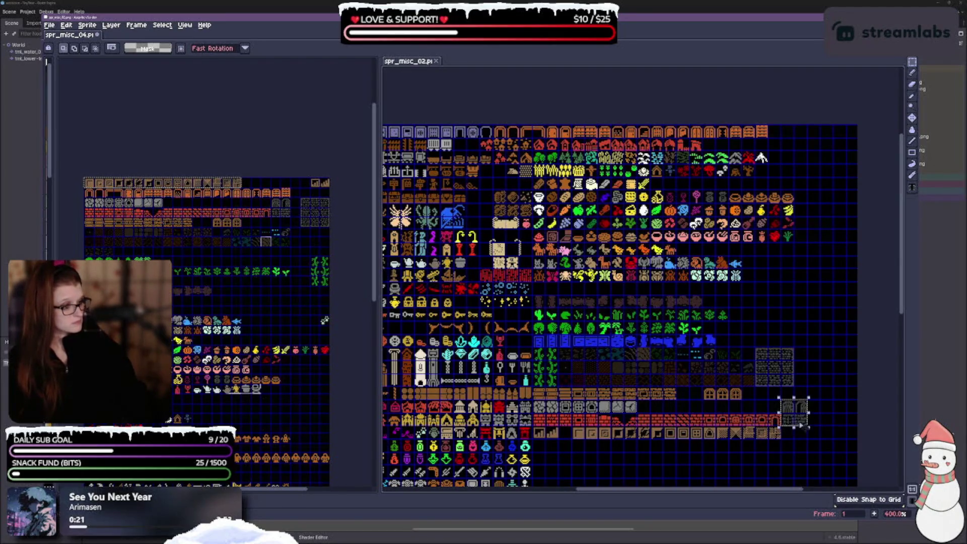
Step: Shift the door tiles up and one tile left into line, then save spr_misc_02
mouse_move(802, 425)
left_mouse_down()
mouse_move(784, 413)
mouse_move(805, 411)
mouse_move(821, 380)
left_mouse_up()
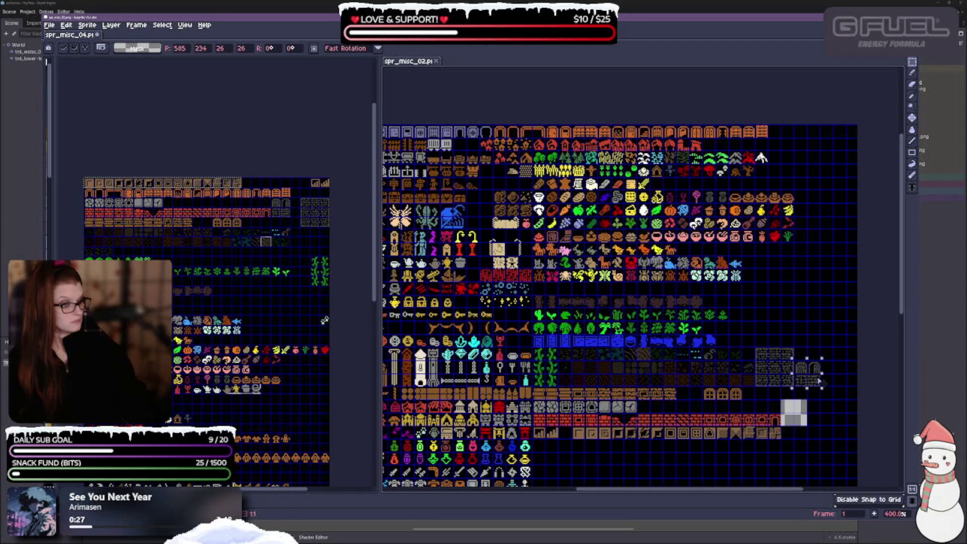
key("Return")
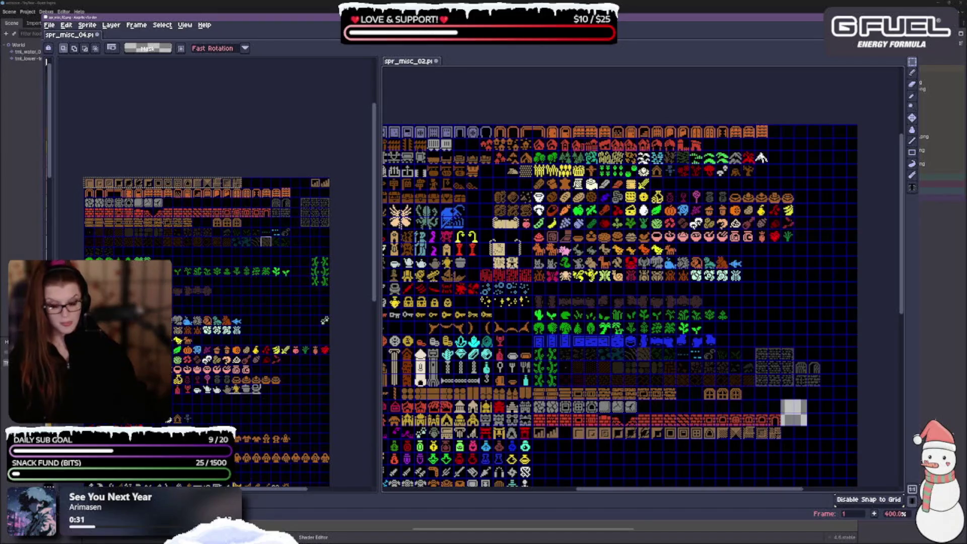
mouse_move(741, 400)
left_mouse_down()
mouse_move(701, 386)
mouse_move(704, 397)
mouse_move(692, 397)
left_mouse_up()
key("g")
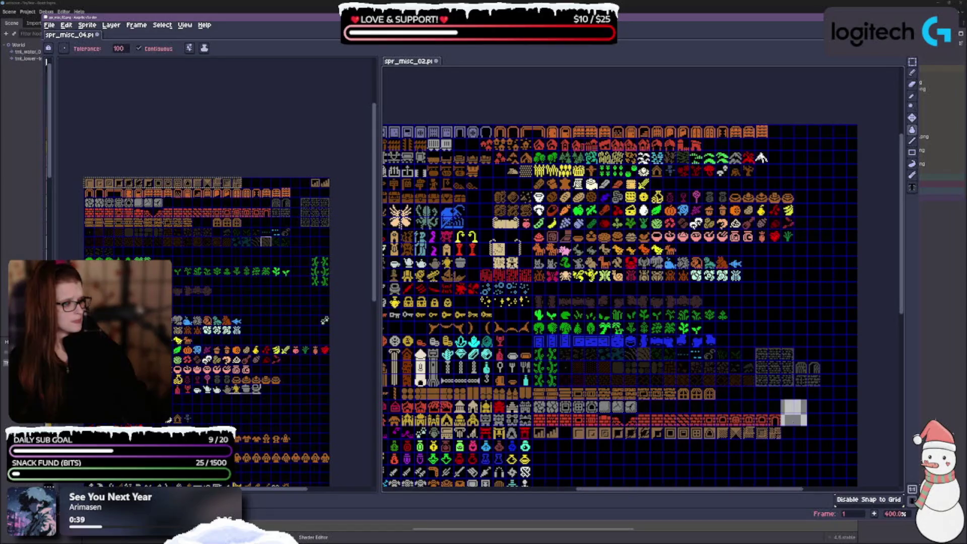
key("ctrl+s")
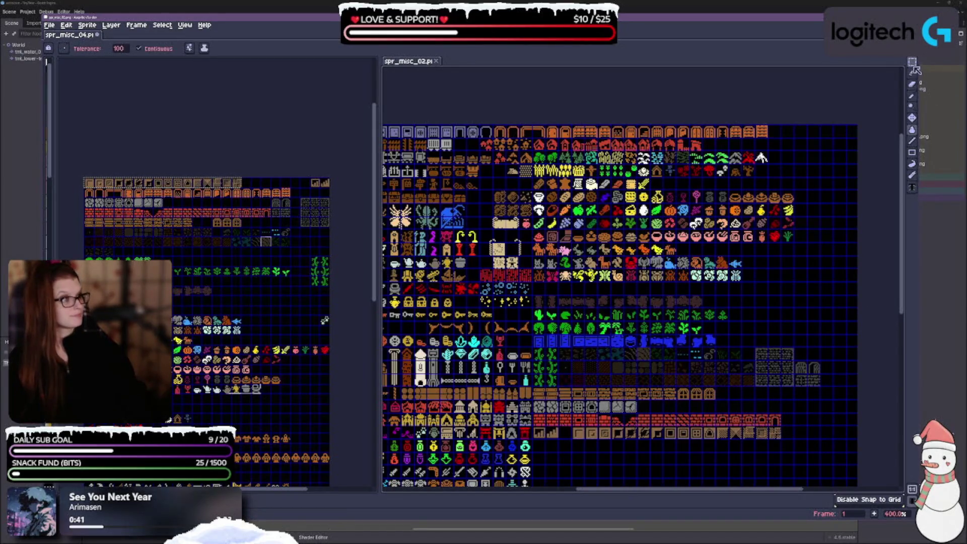
Step: Move a sprite pair to the upper row's right end and bucket-fill the hole left behind
left_click(913, 62)
scroll(777, 404, "down", 3)
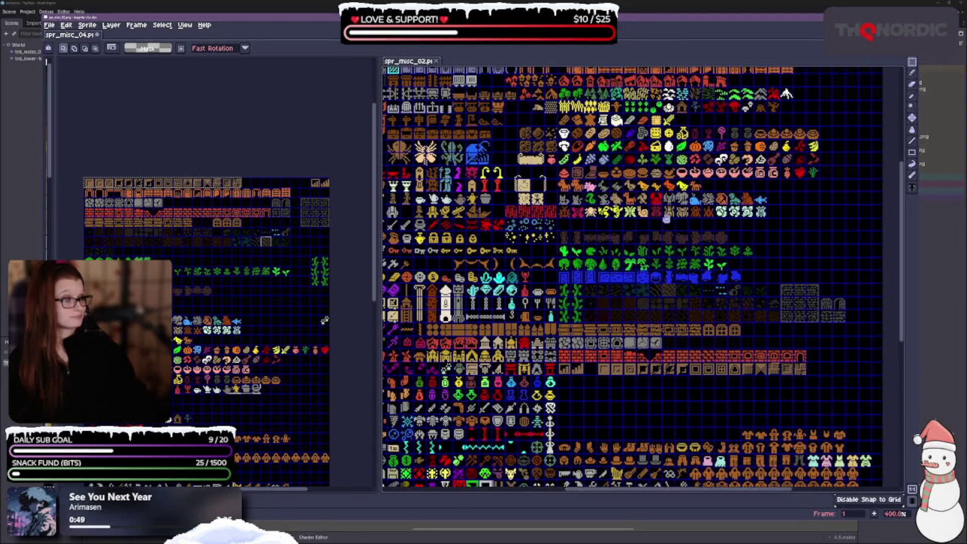
scroll(487, 247, "up", 5)
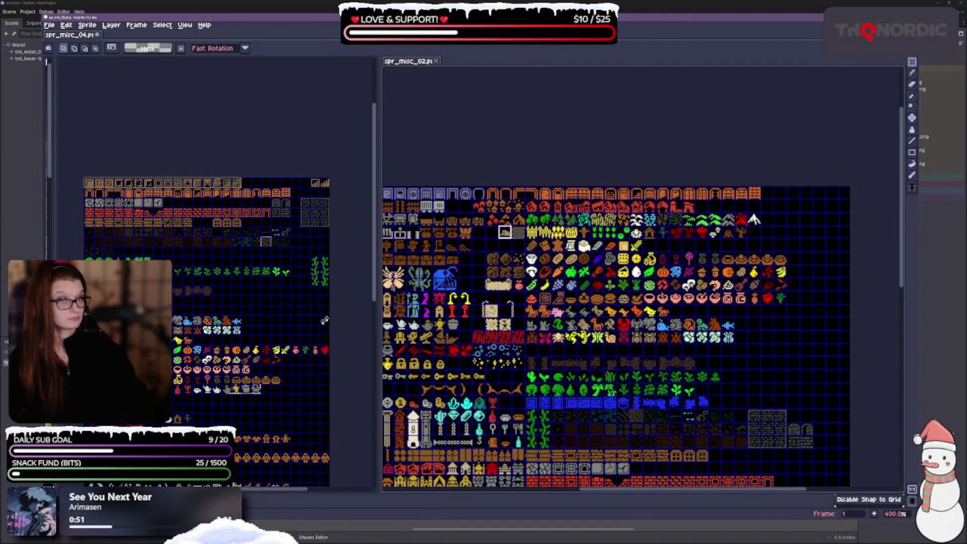
mouse_move(499, 226)
left_mouse_down()
mouse_move(525, 238)
mouse_move(747, 233)
mouse_move(773, 220)
left_mouse_up()
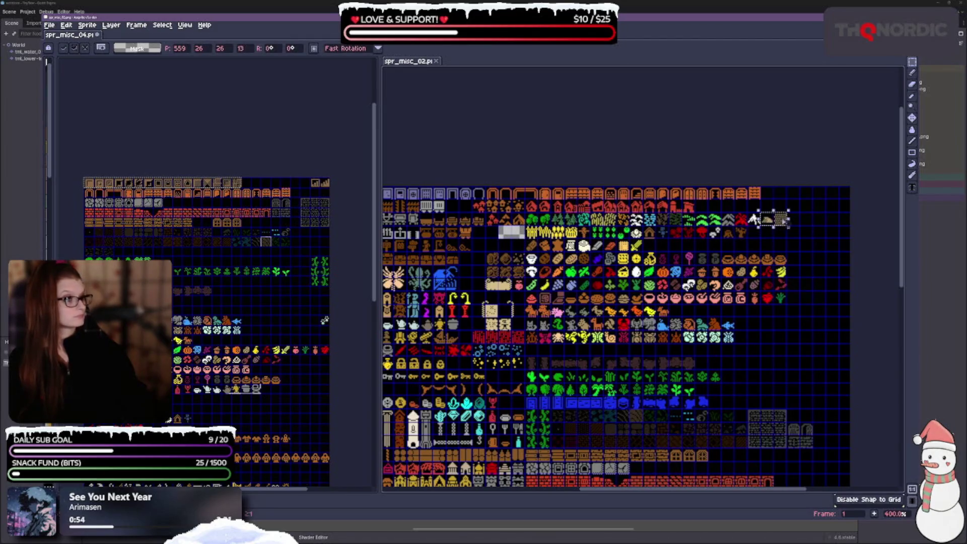
key("Return")
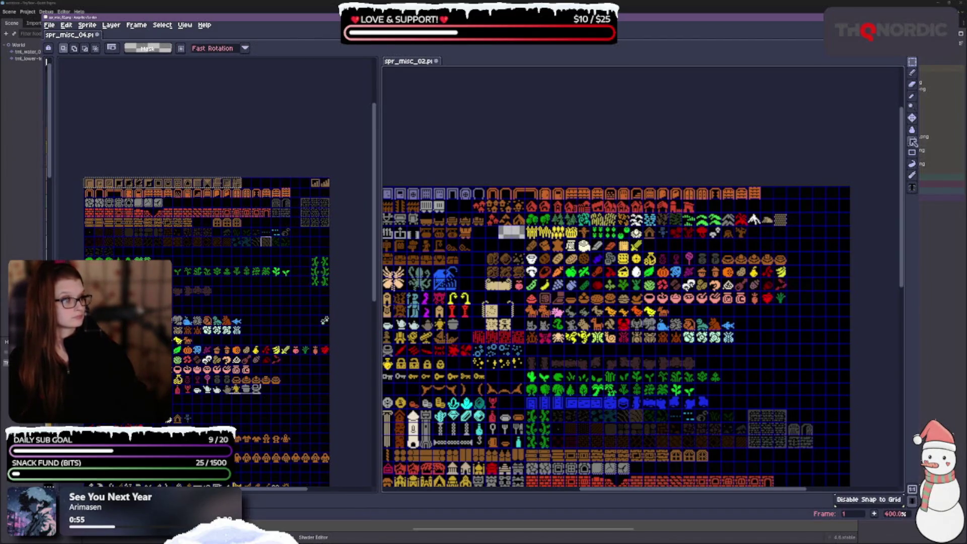
left_click(912, 130)
left_click(505, 234)
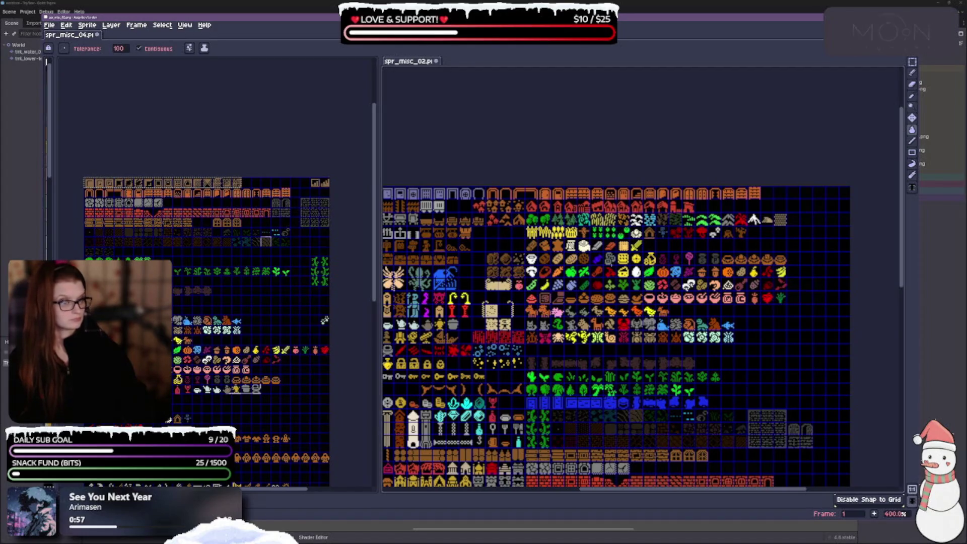
Step: Select the house tiles in the upper rows and move them to the end of row 1
left_click(901, 62)
scroll(837, 249, "down", 1)
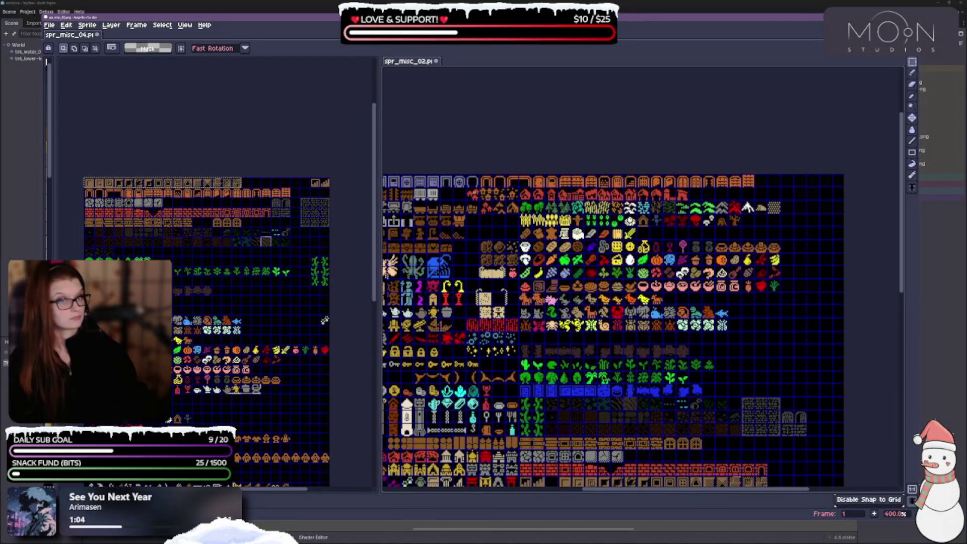
left_click(473, 194)
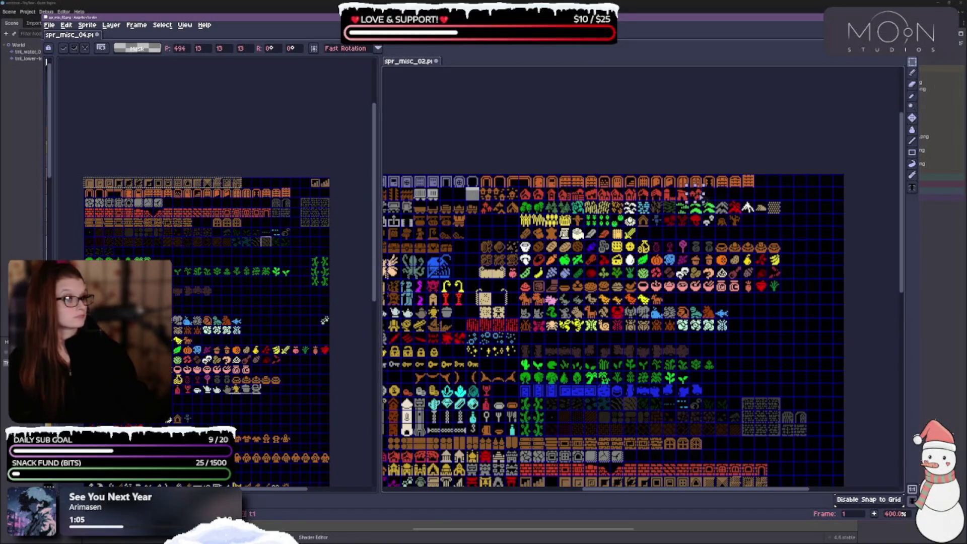
left_click(486, 207)
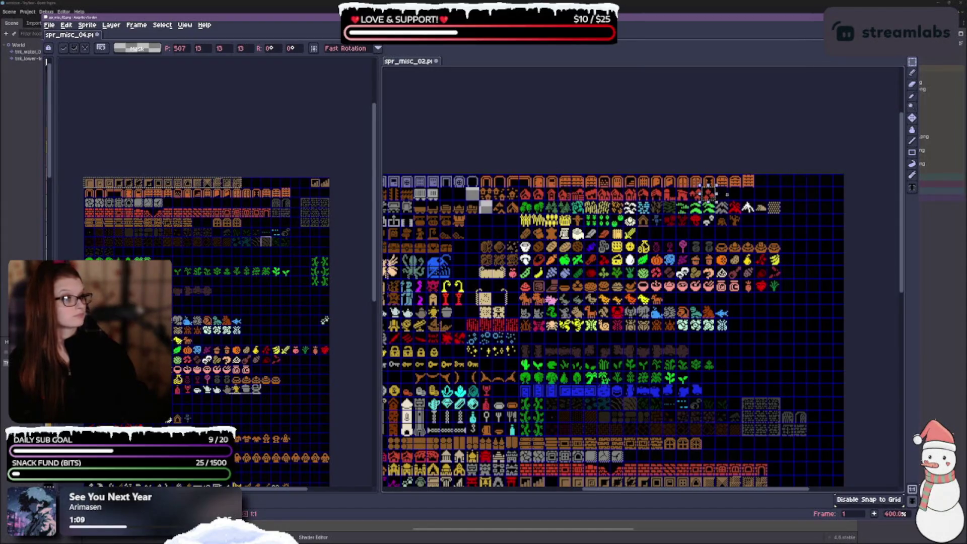
left_click(499, 220)
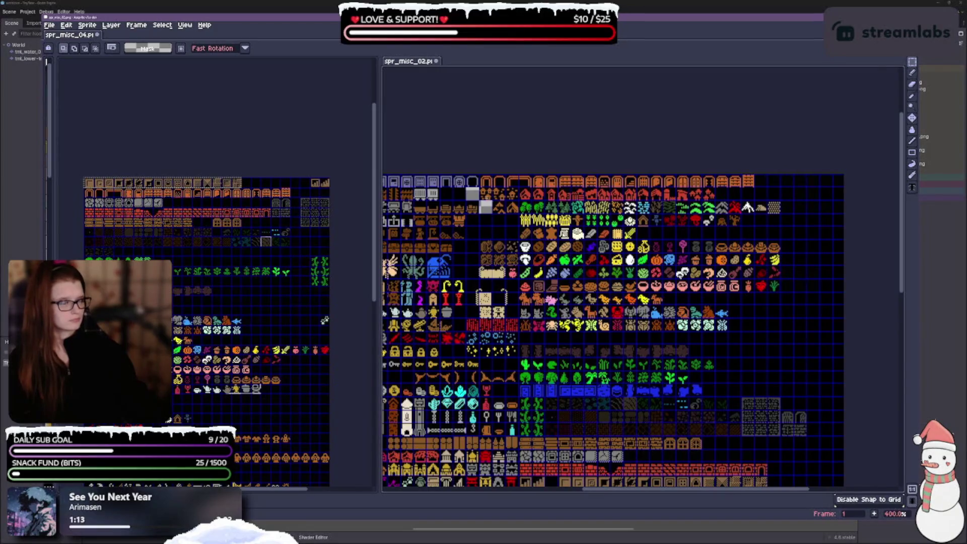
left_click_drag(478, 194, 519, 197)
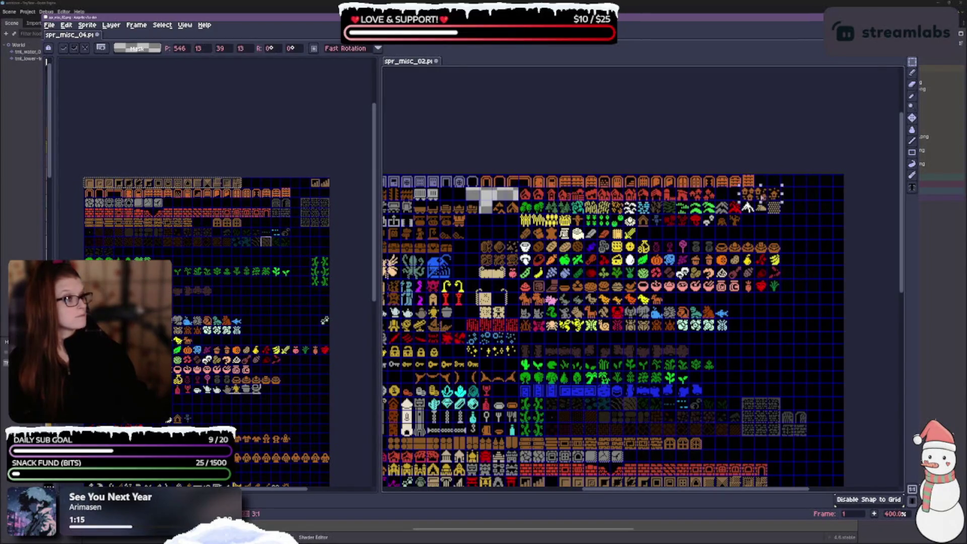
left_click(761, 197)
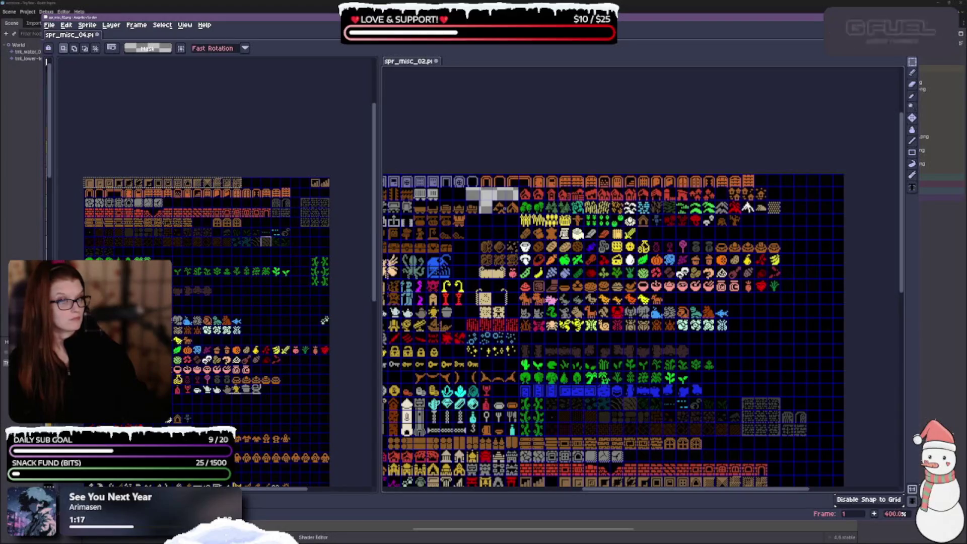
mouse_move(499, 201)
left_mouse_down()
mouse_move(519, 214)
mouse_move(784, 199)
left_mouse_up()
key("ctrl+d")
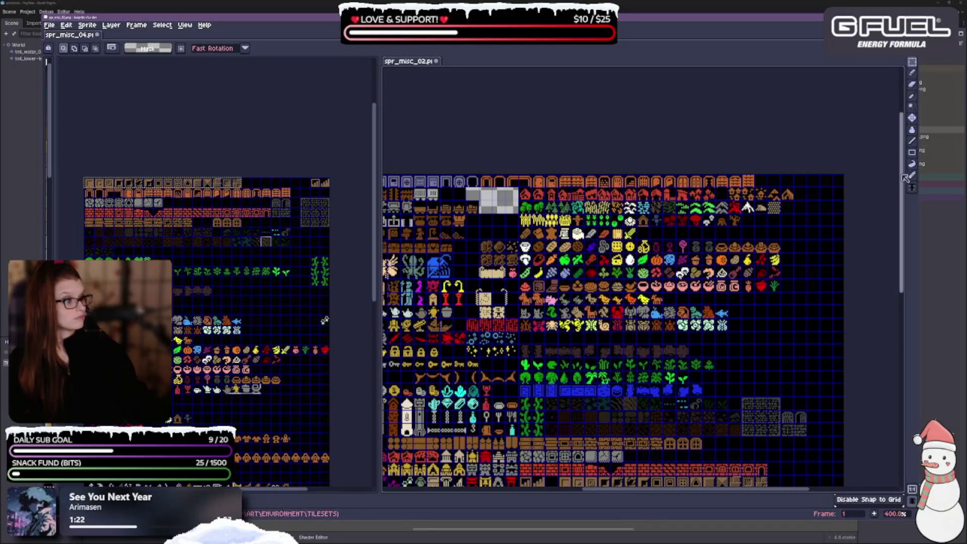
Step: Marquee-select the two grey grille tiles, move them to their new spot and commit
left_click(912, 129)
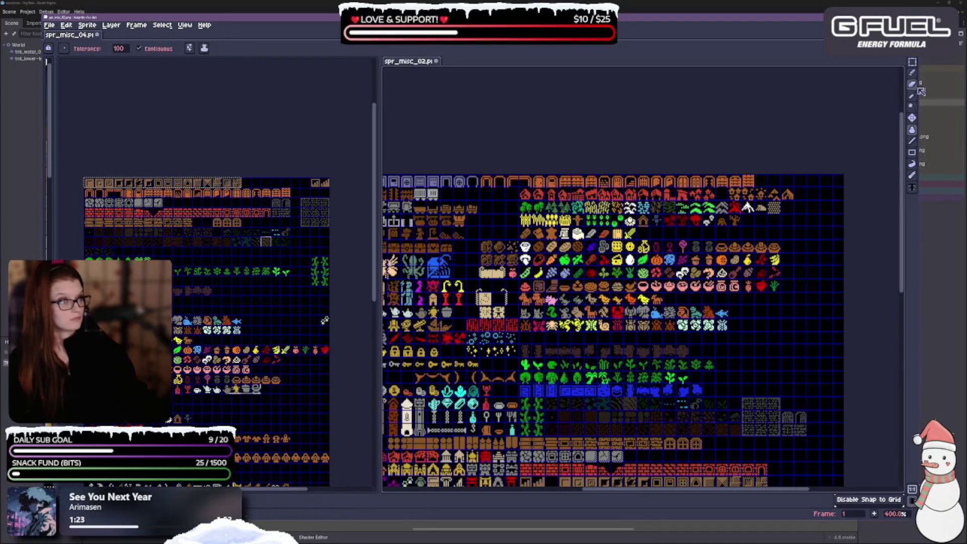
left_click(912, 62)
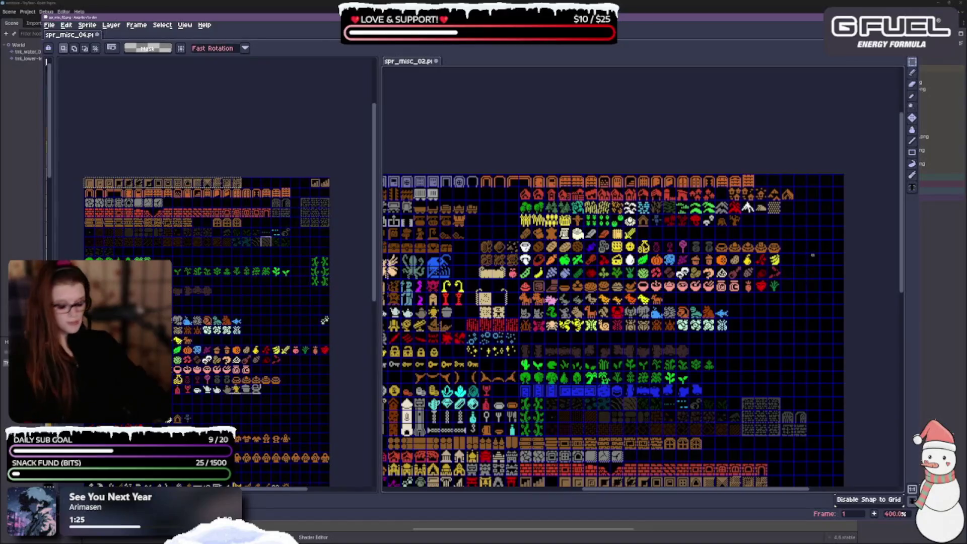
scroll(819, 293, "left", 3)
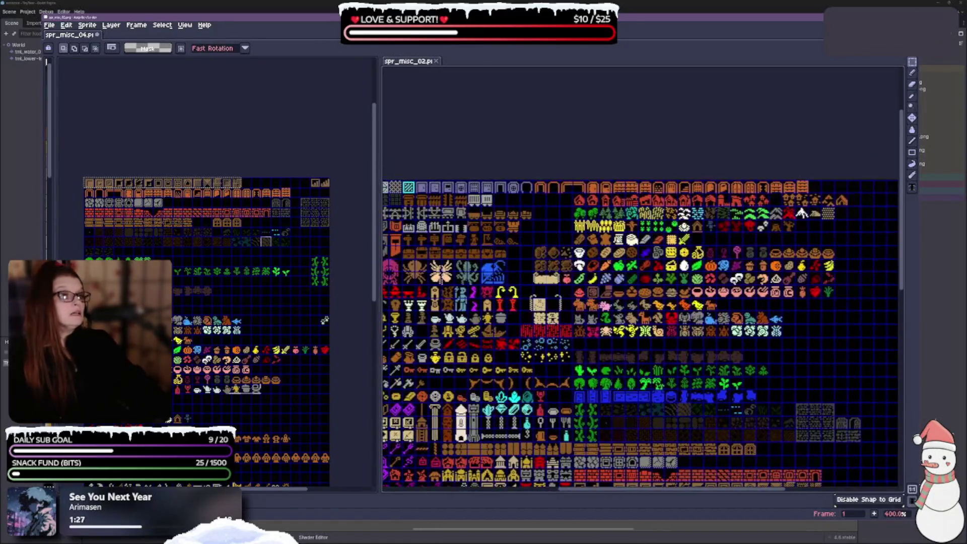
scroll(642, 323, "up", 1)
scroll(643, 322, "left", 3)
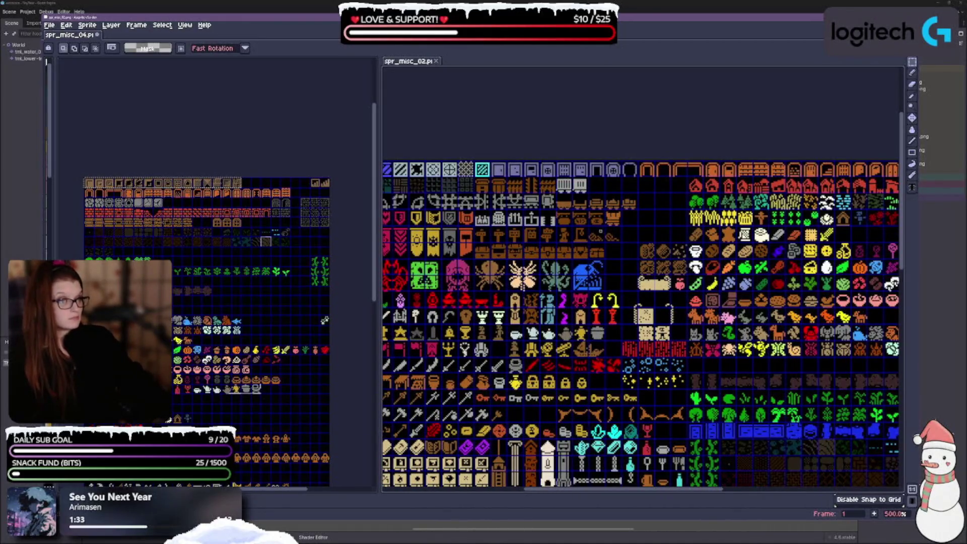
mouse_move(606, 210)
left_mouse_down()
mouse_move(647, 224)
mouse_move(652, 191)
mouse_move(652, 223)
mouse_move(614, 228)
mouse_move(647, 211)
left_mouse_up()
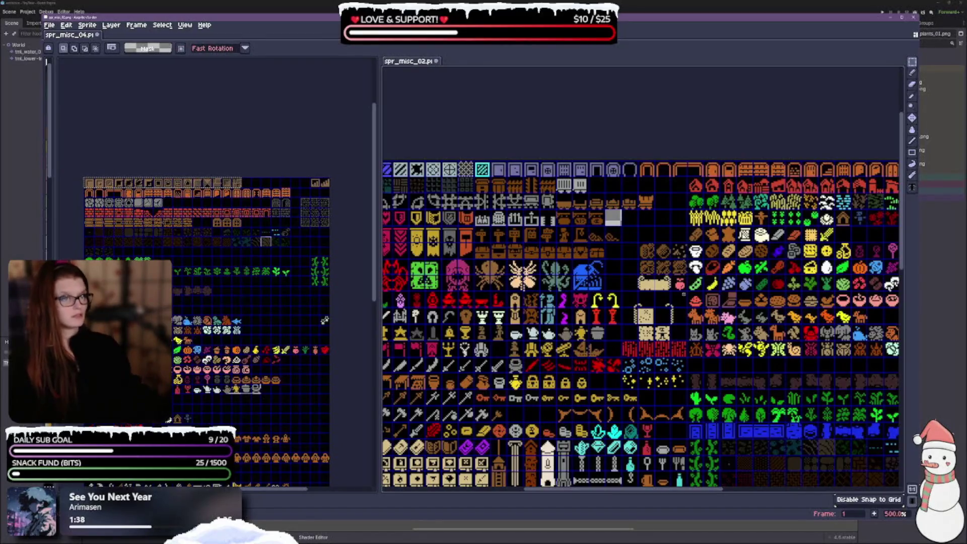
left_click_drag(647, 211, 670, 247)
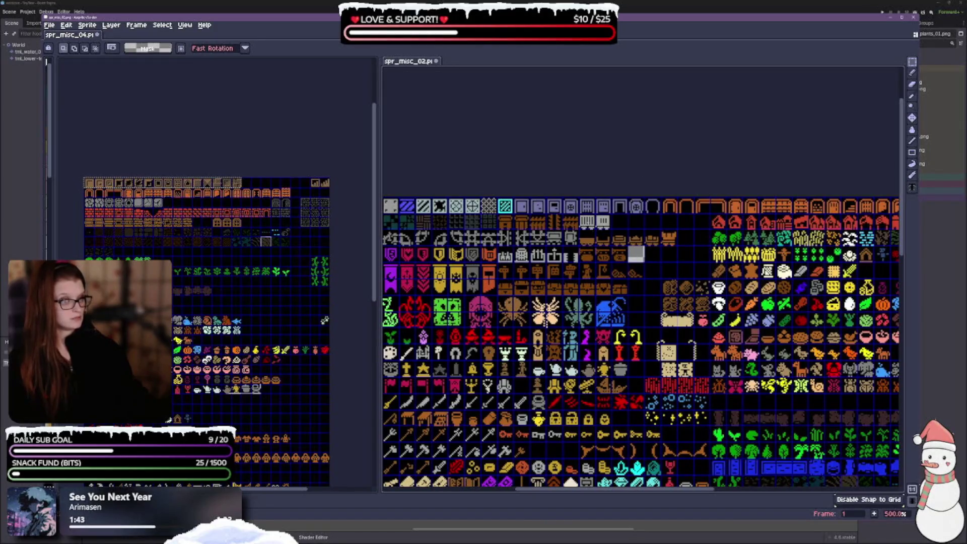
left_click_drag(578, 216, 686, 260)
scroll(687, 260, "up", 3)
left_click(695, 260)
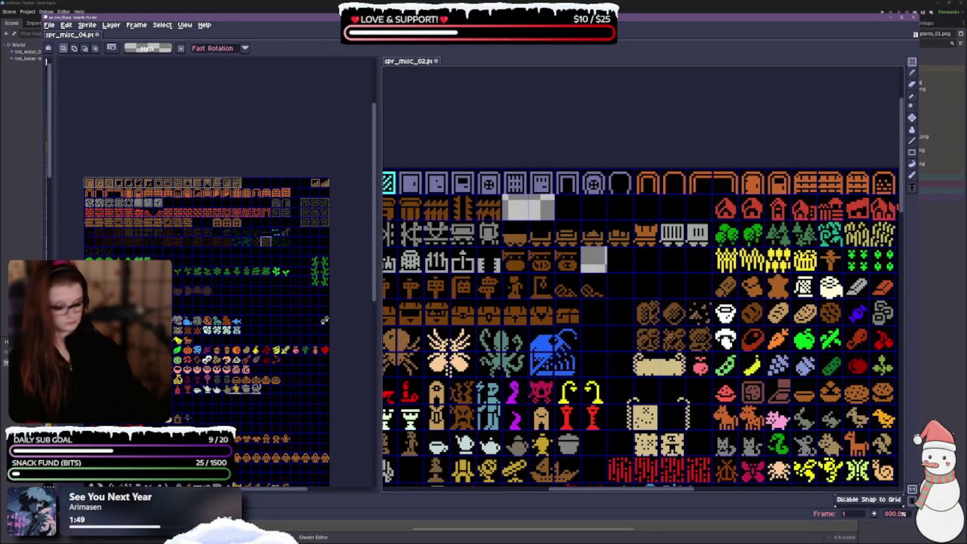
Step: Fill the two leftover transparent cells with black using the Paint Bucket
scroll(735, 181, "down", 3)
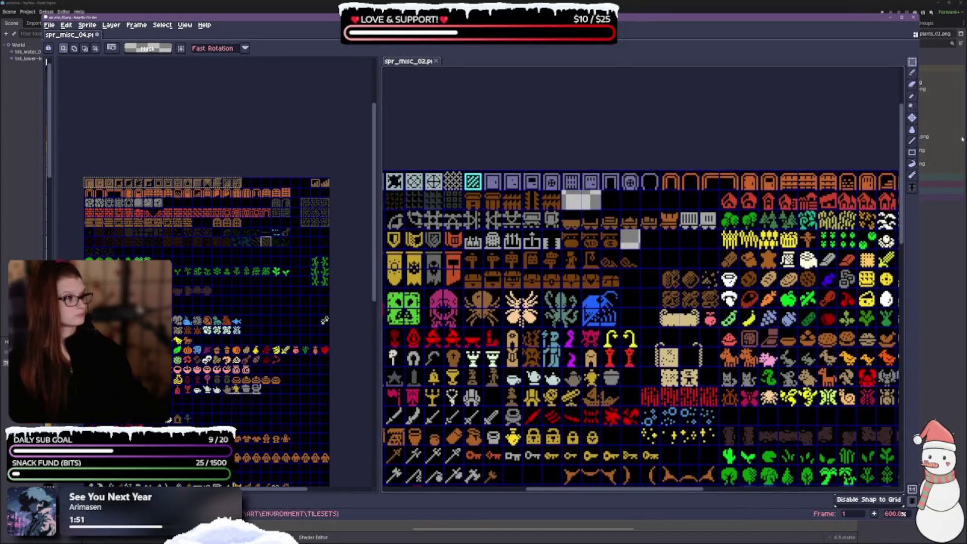
left_click(912, 130)
left_click(630, 242)
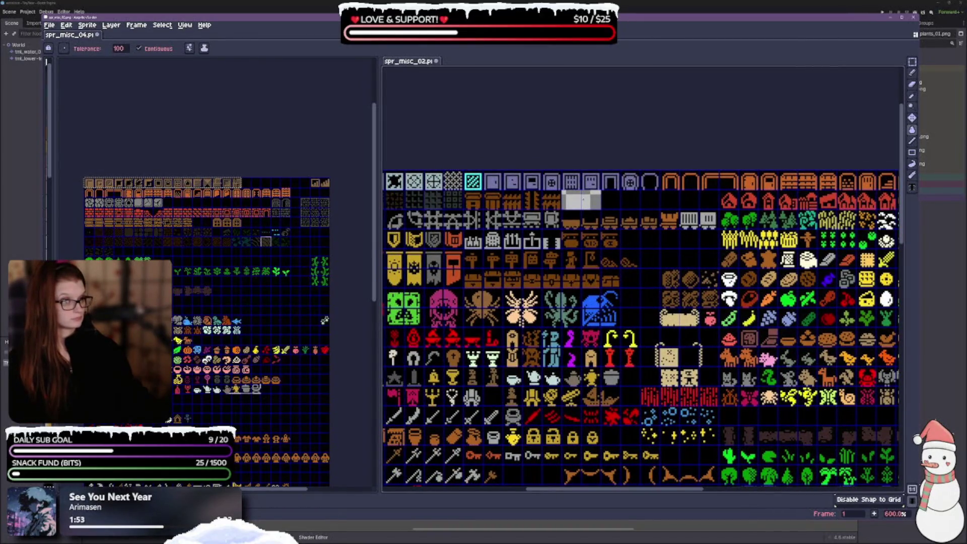
left_click(583, 200)
left_click(912, 62)
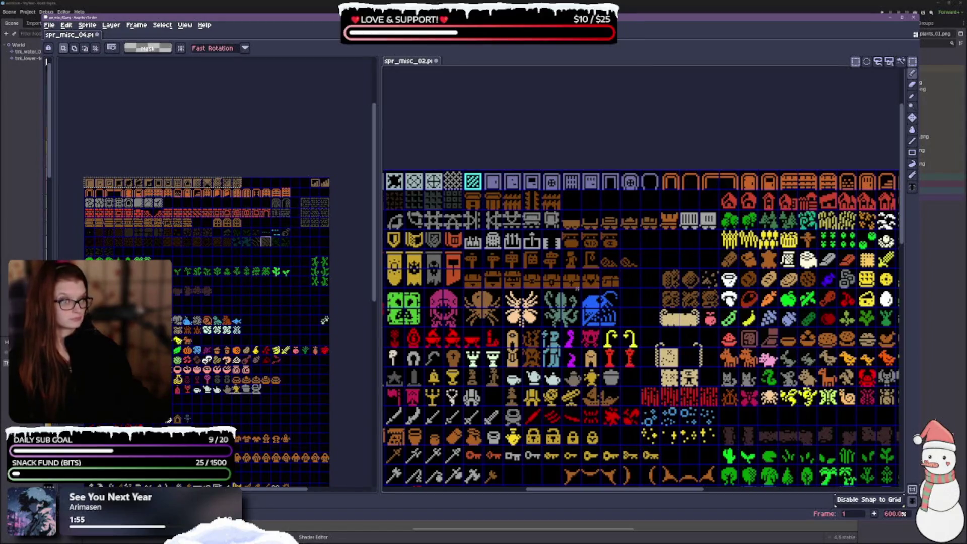
mouse_move(578, 289)
left_mouse_down()
mouse_move(605, 252)
mouse_move(819, 264)
mouse_move(599, 295)
mouse_move(501, 289)
left_mouse_up()
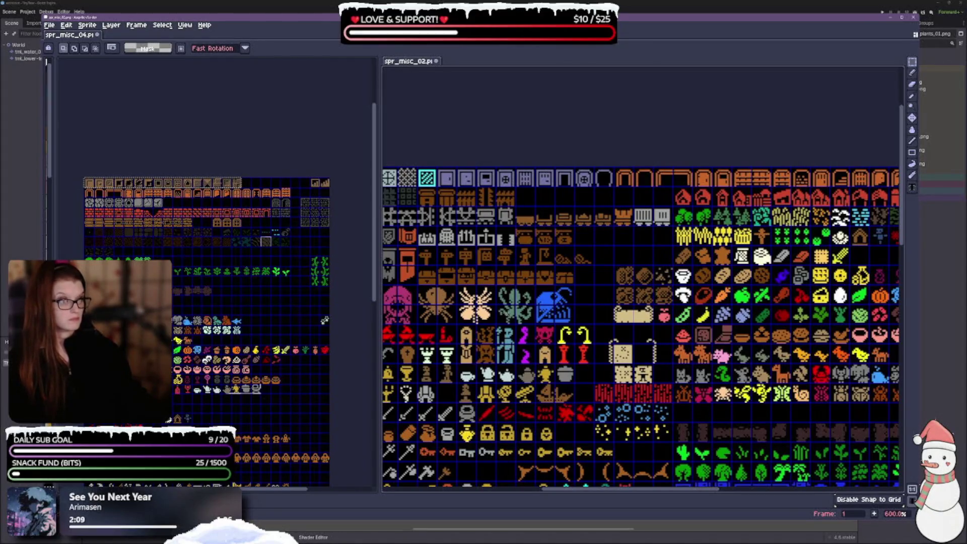
mouse_move(471, 283)
left_mouse_down()
mouse_move(589, 266)
mouse_move(440, 290)
left_mouse_up()
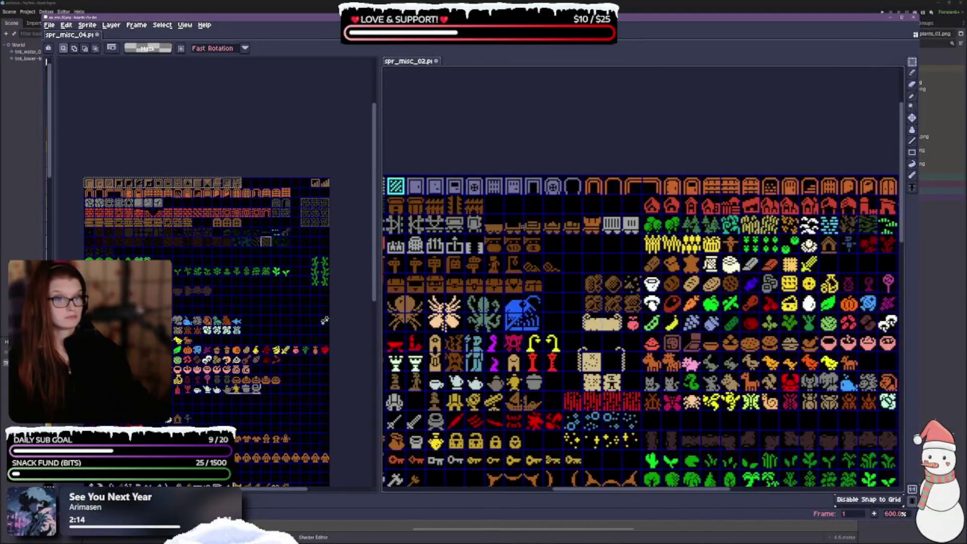
left_click_drag(405, 207, 583, 221)
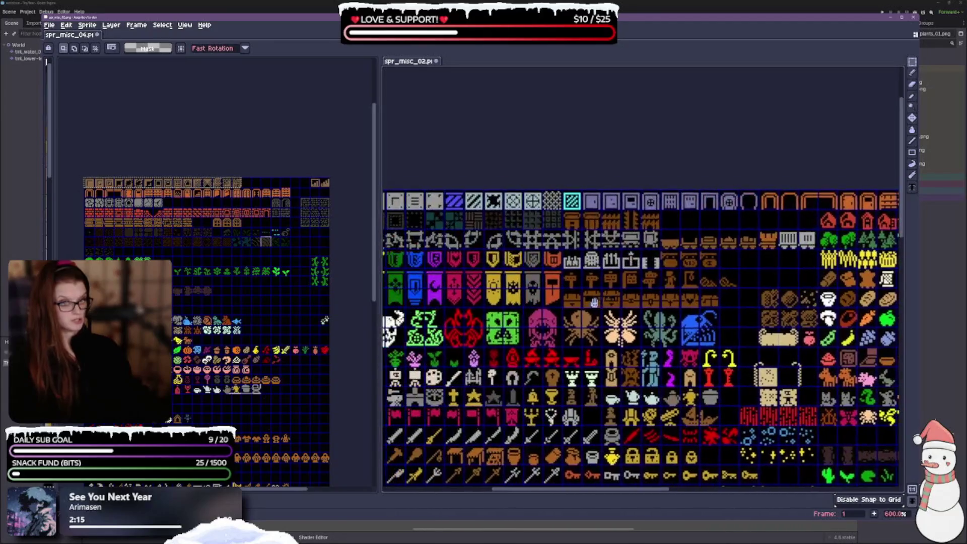
scroll(599, 216, "down", 3)
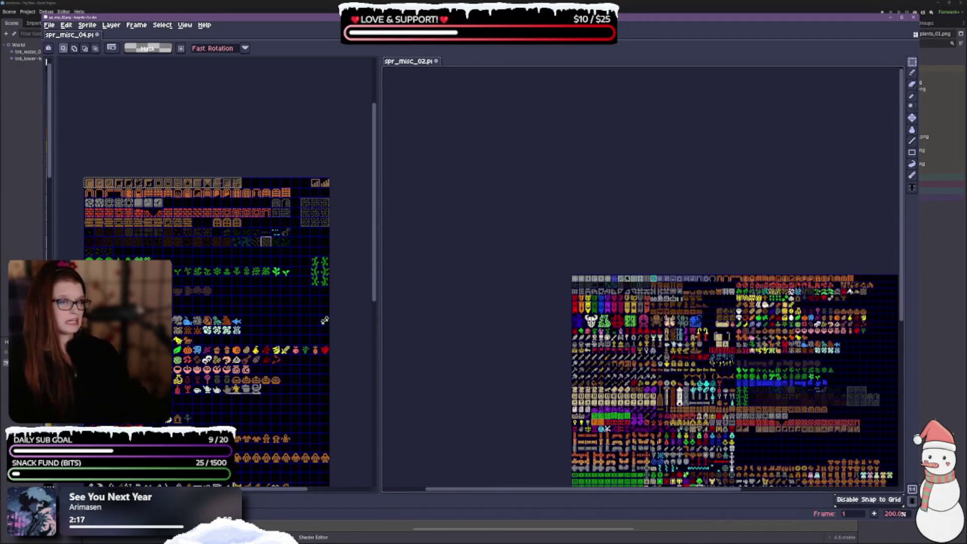
Step: Drag one tile up and right into the free slot, commit it and deselect
scroll(579, 277, "up", 1)
left_click_drag(579, 277, 468, 221)
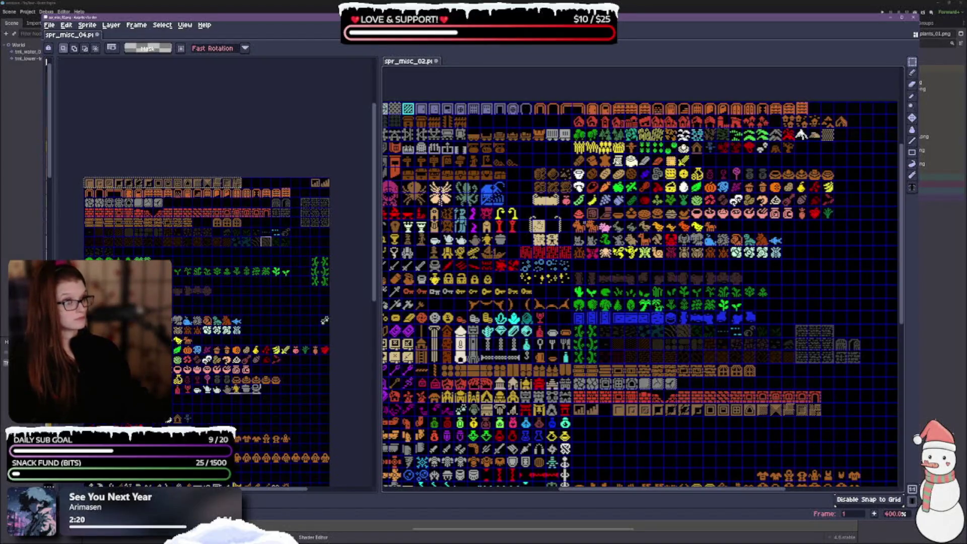
scroll(643, 282, "up", 1)
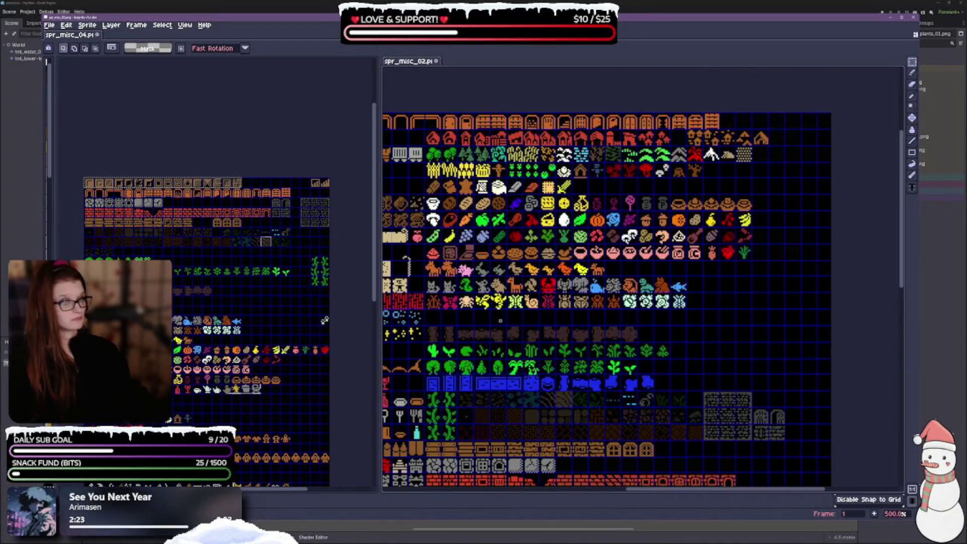
left_click_drag(501, 320, 500, 356)
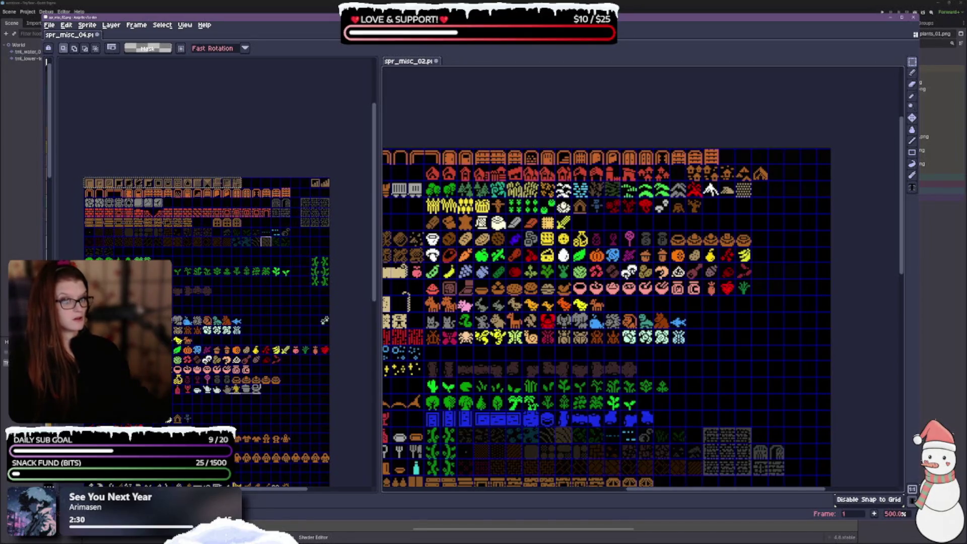
left_click_drag(473, 315, 556, 309)
mouse_move(491, 257)
left_mouse_down()
mouse_move(507, 274)
mouse_move(671, 214)
left_mouse_up()
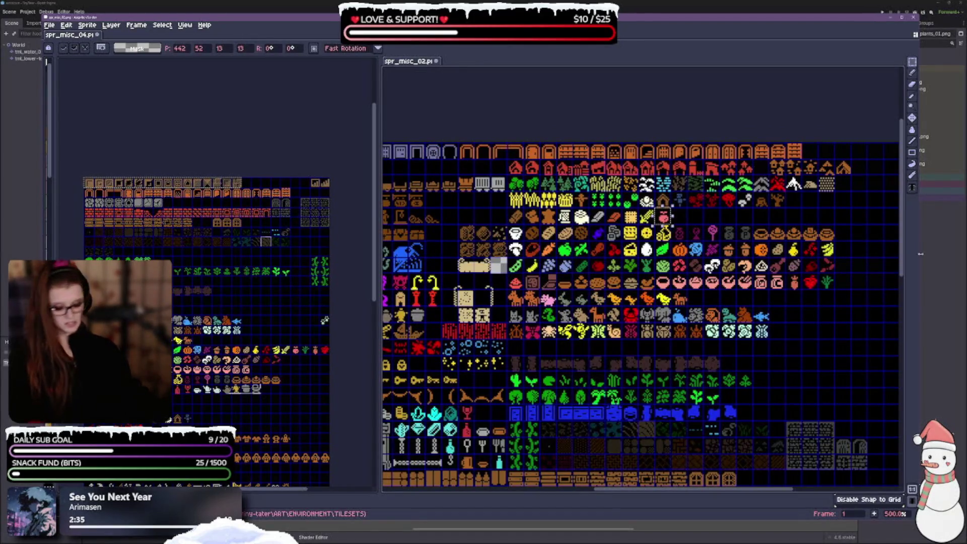
right_click(452, 241)
left_click(833, 327)
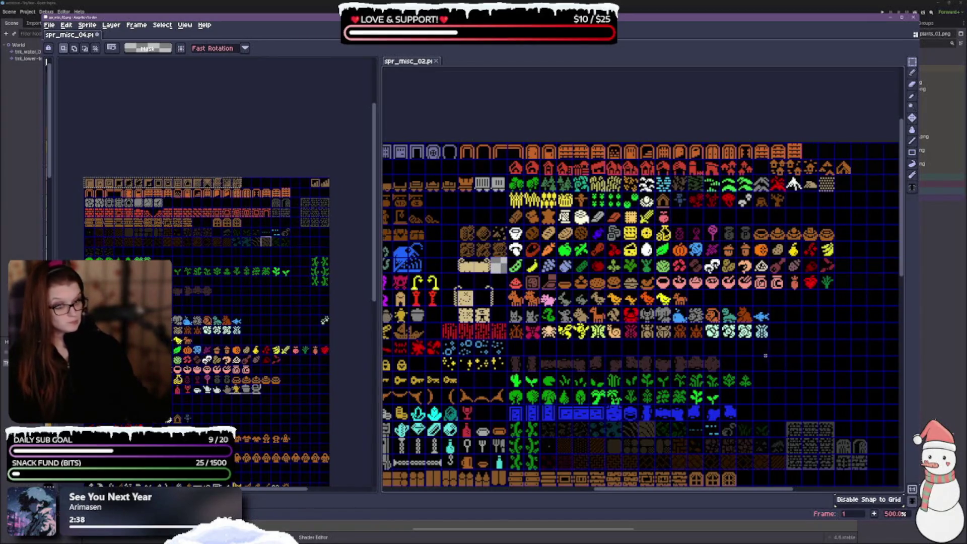
left_click(912, 130)
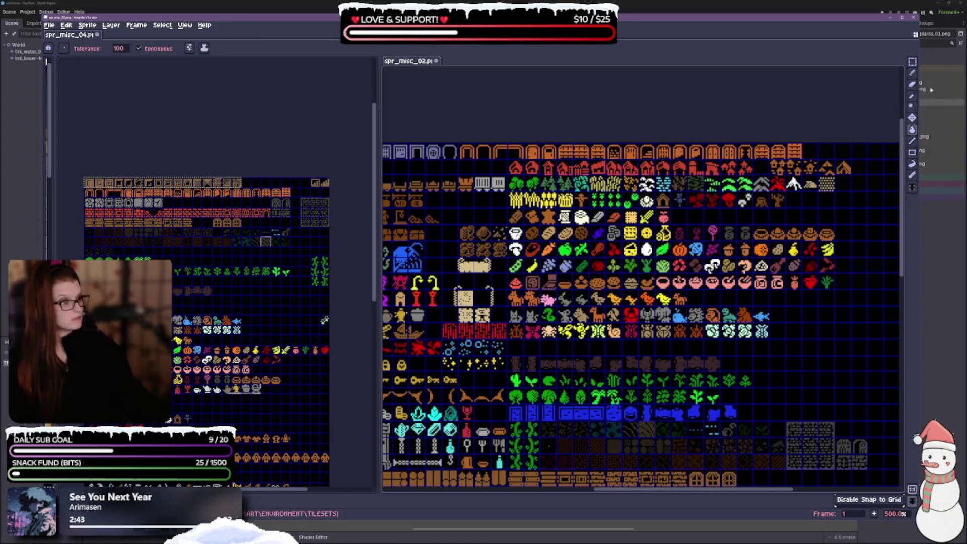
left_click(912, 61)
left_click_drag(842, 356, 843, 352)
Step: Select the pink sofa tile and drop it into the row below
scroll(842, 351, "down", 5)
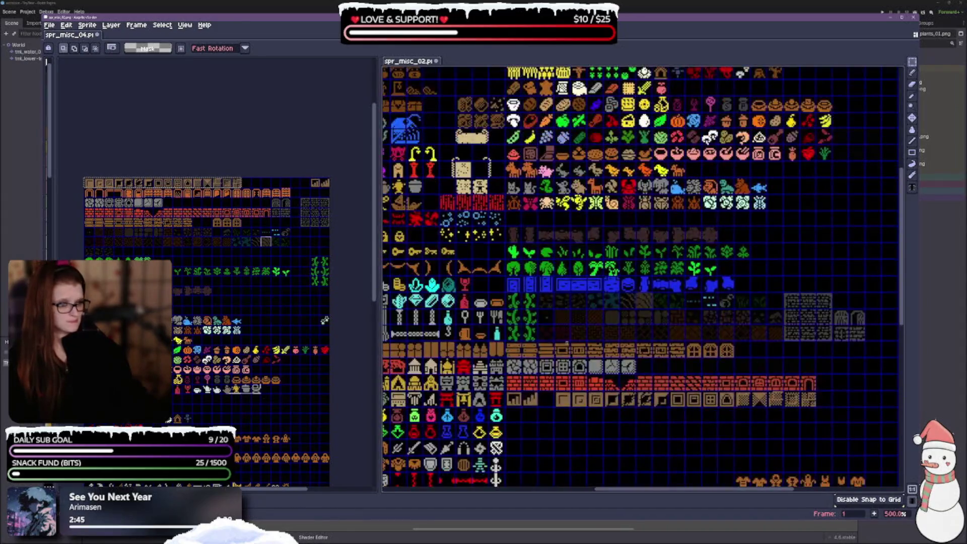
scroll(662, 286, "down", 6)
scroll(662, 286, "left", 4)
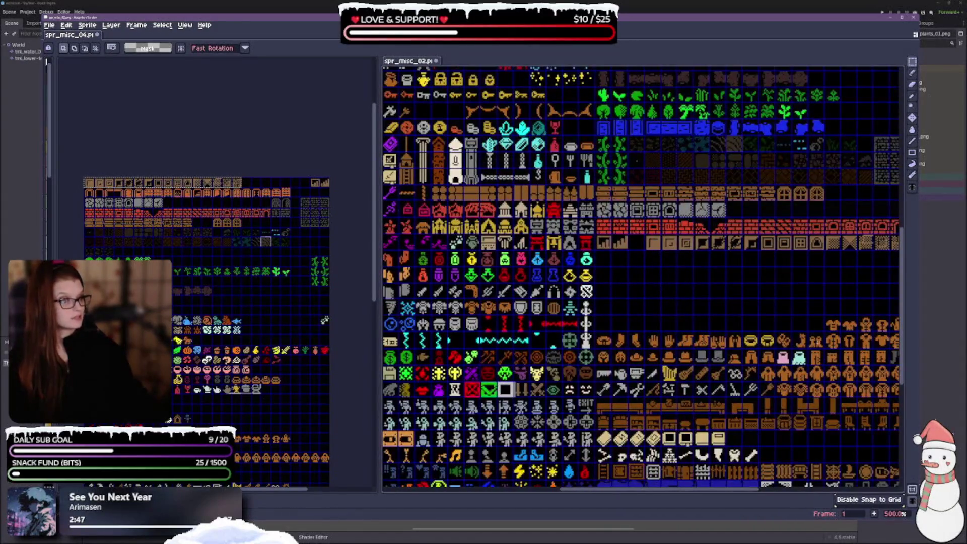
left_click_drag(740, 285, 585, 214)
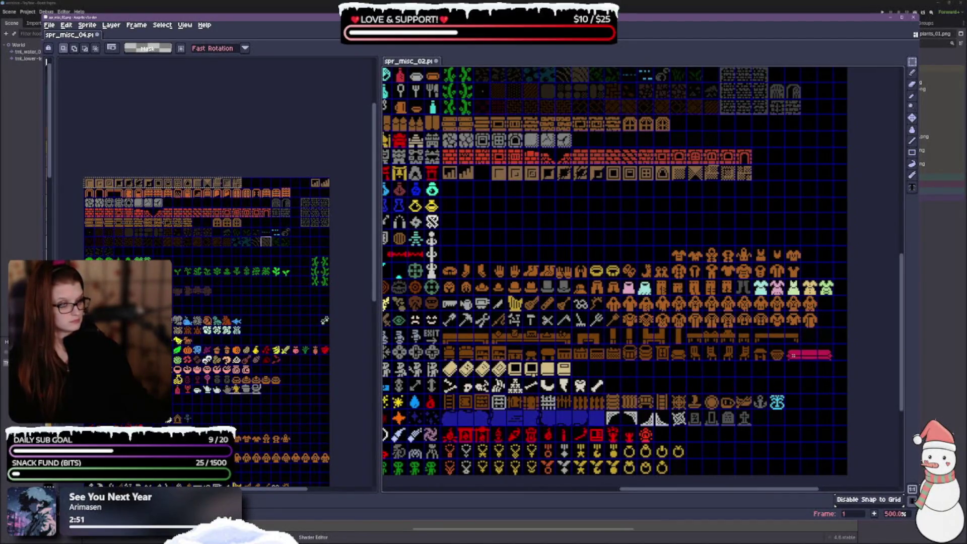
mouse_move(784, 344)
left_mouse_down()
mouse_move(846, 361)
mouse_move(835, 361)
left_mouse_up()
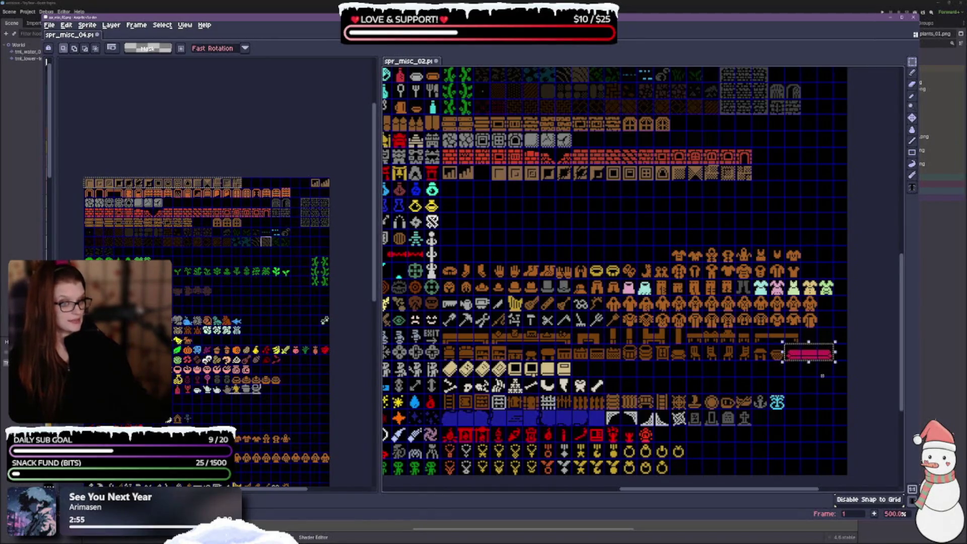
left_click_drag(812, 359, 761, 375)
key("ctrl+d")
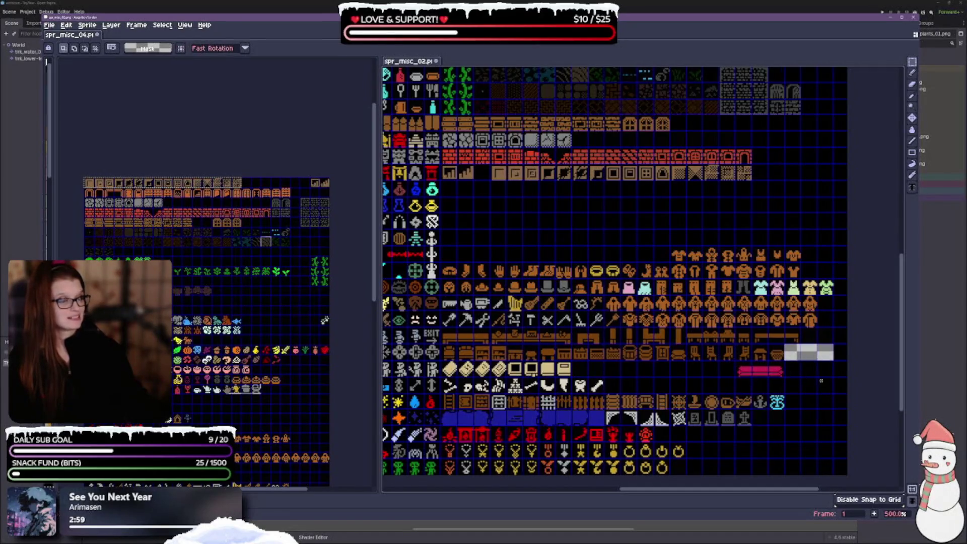
Step: Fill the sofa's old spot with black
left_click(913, 130)
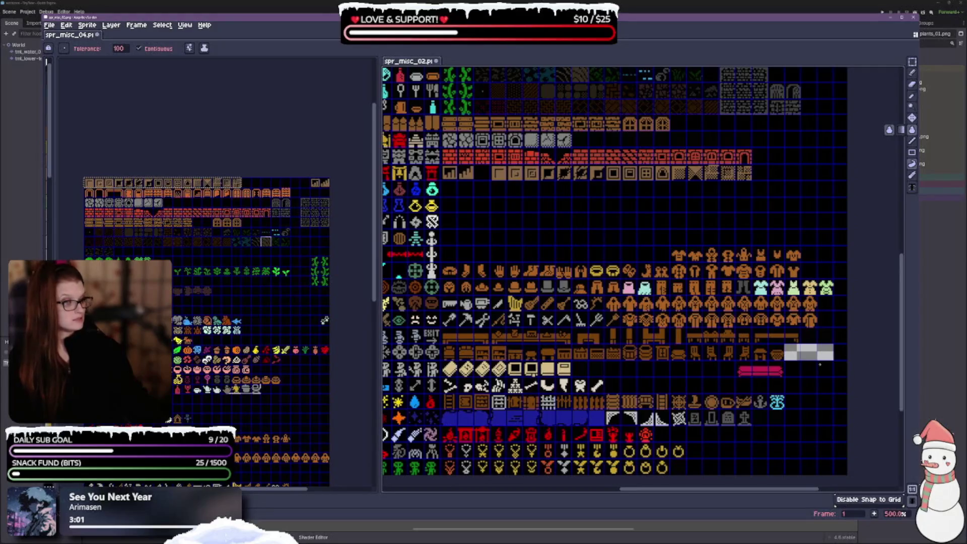
left_click(819, 358)
left_click(912, 62)
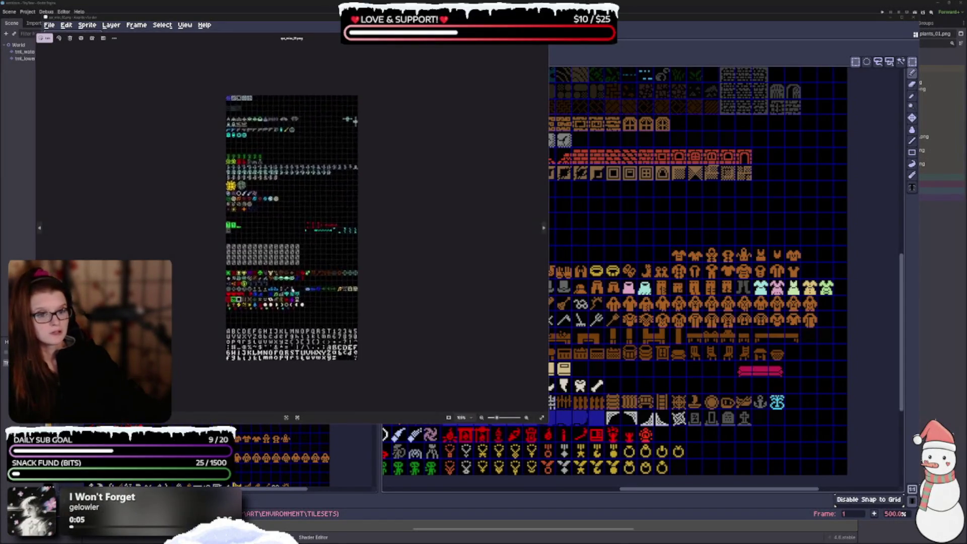
scroll(293, 284, "up", 3)
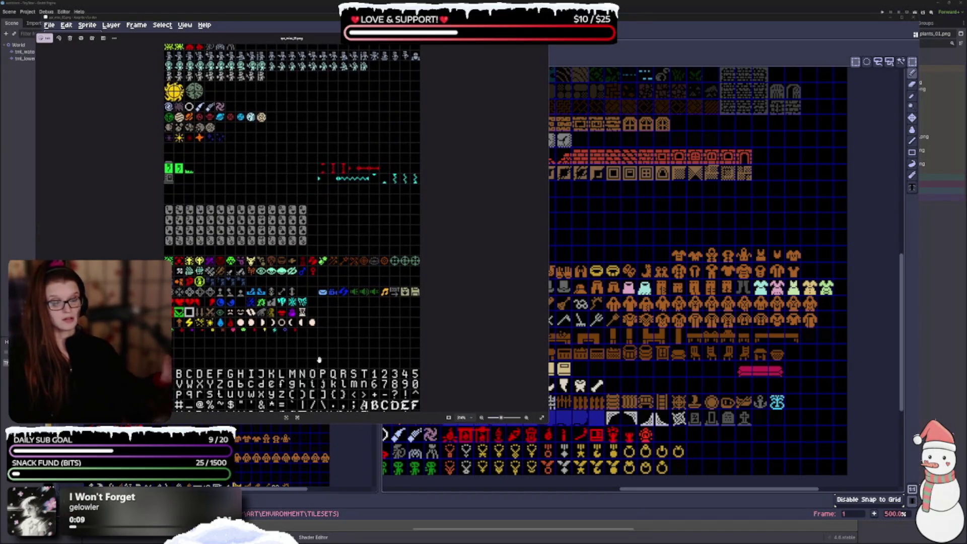
scroll(311, 299, "down", 1)
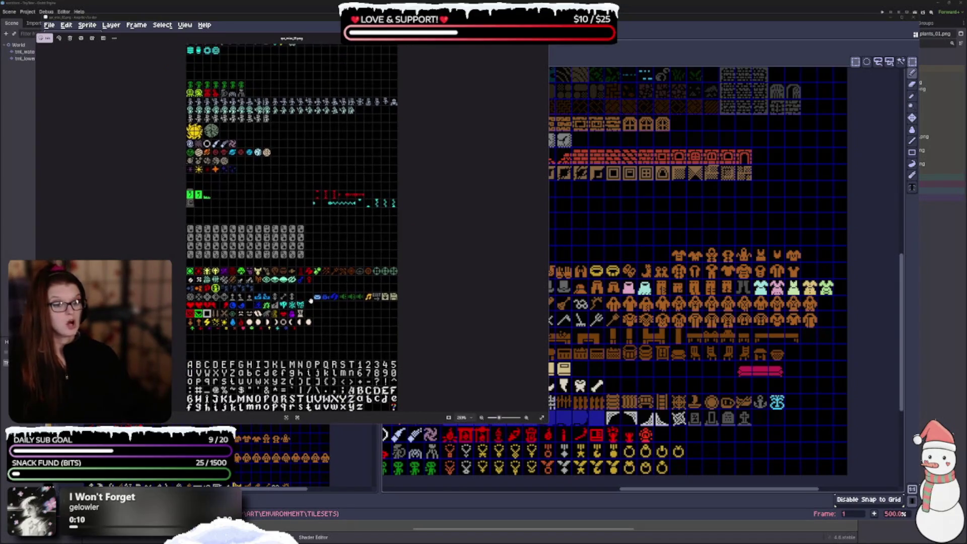
scroll(311, 300, "down", 1)
scroll(293, 290, "up", 3)
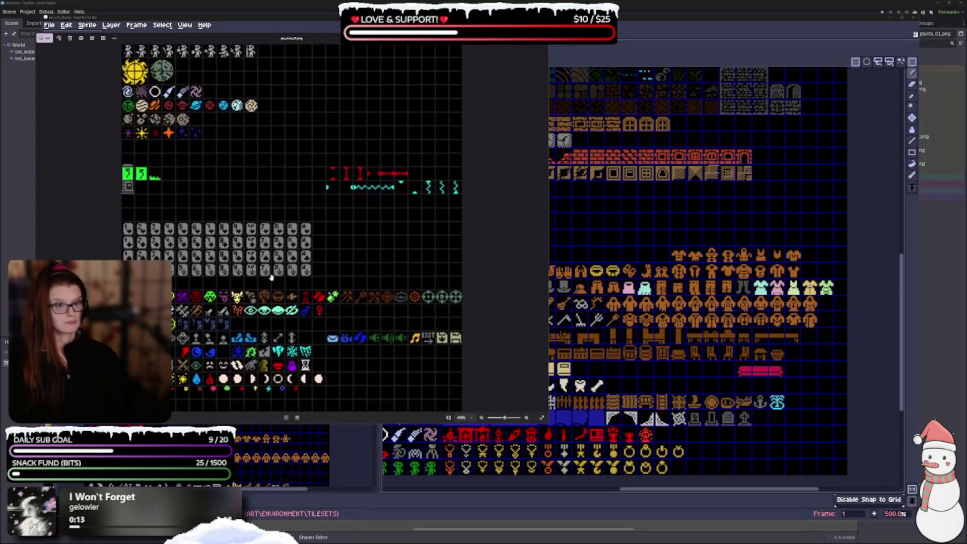
scroll(330, 312, "up", 1)
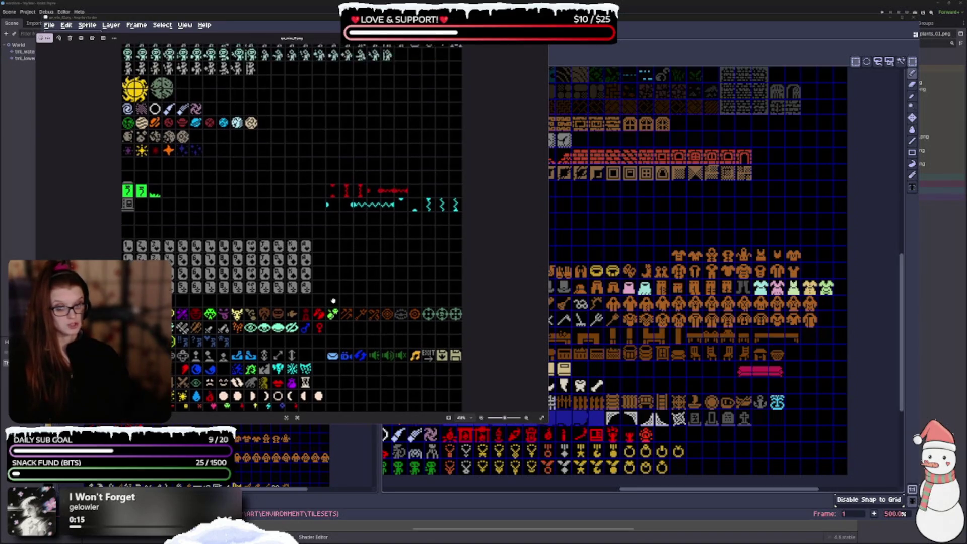
scroll(341, 274, "down", 1)
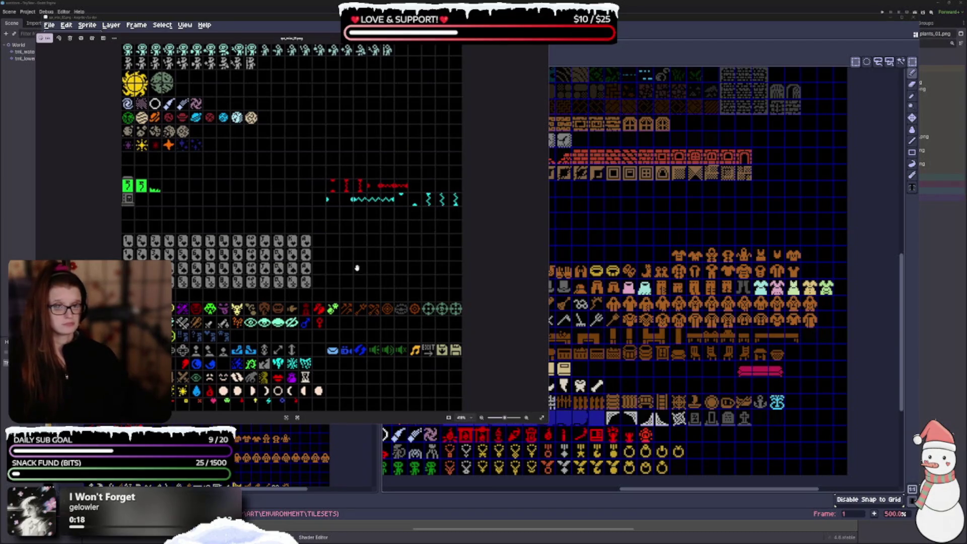
scroll(357, 268, "up", 5)
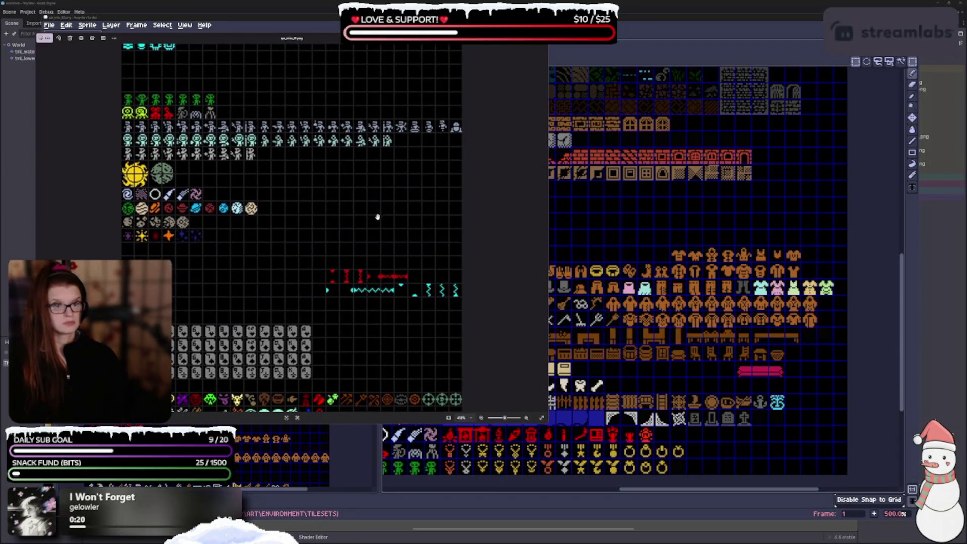
scroll(369, 303, "up", 5)
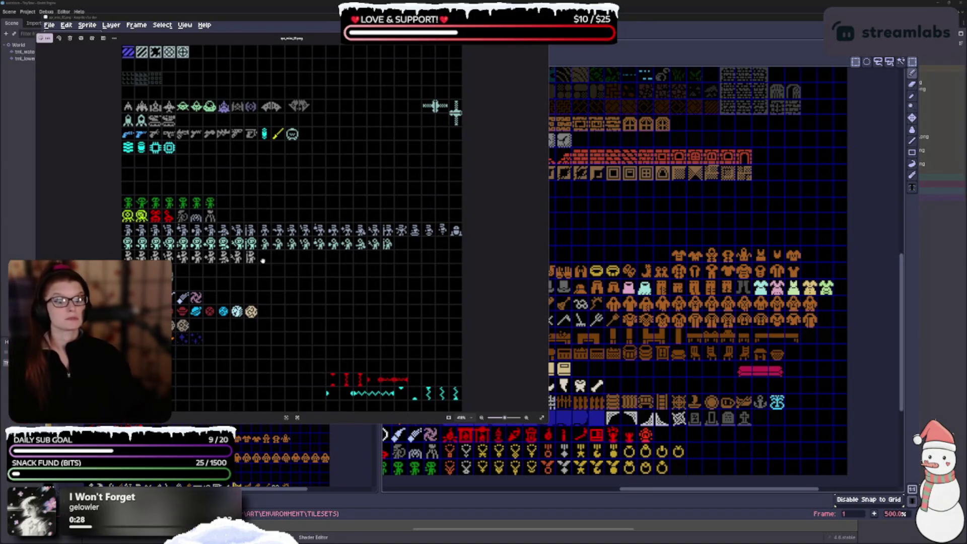
mouse_move(340, 38)
left_mouse_down()
mouse_move(711, 194)
mouse_move(212, 7)
mouse_move(150, 0)
left_mouse_up()
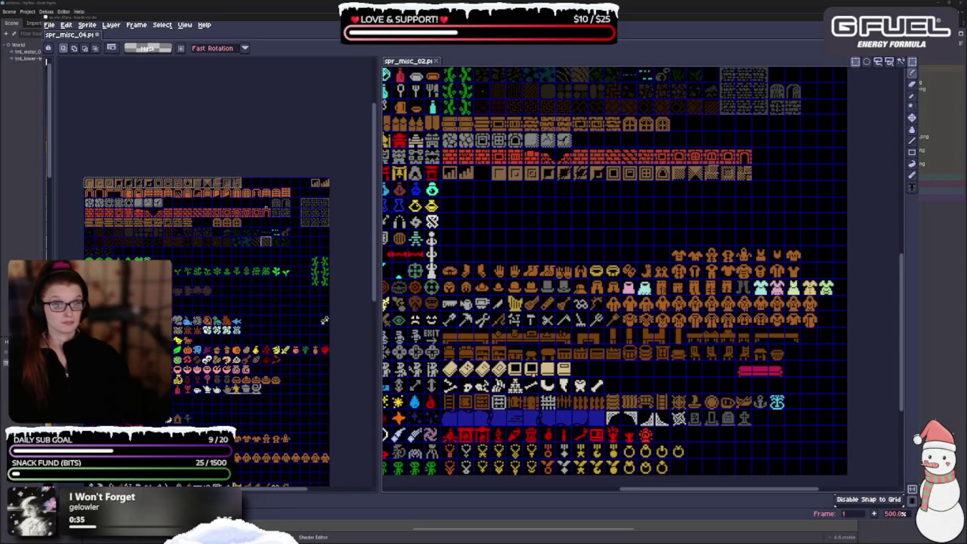
Step: Close the spr_misc_04 sheet, leaving spr_misc_01 open
left_click(263, 155)
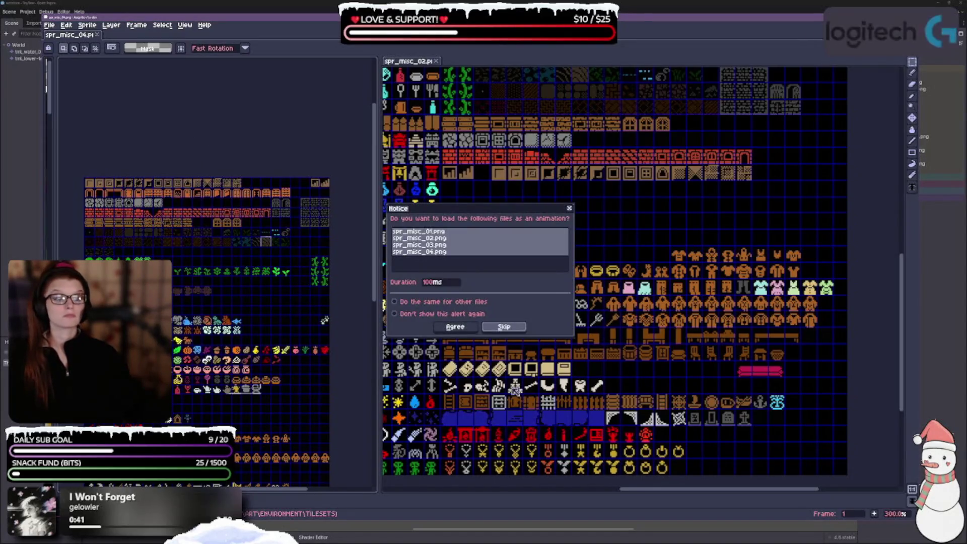
left_click(505, 327)
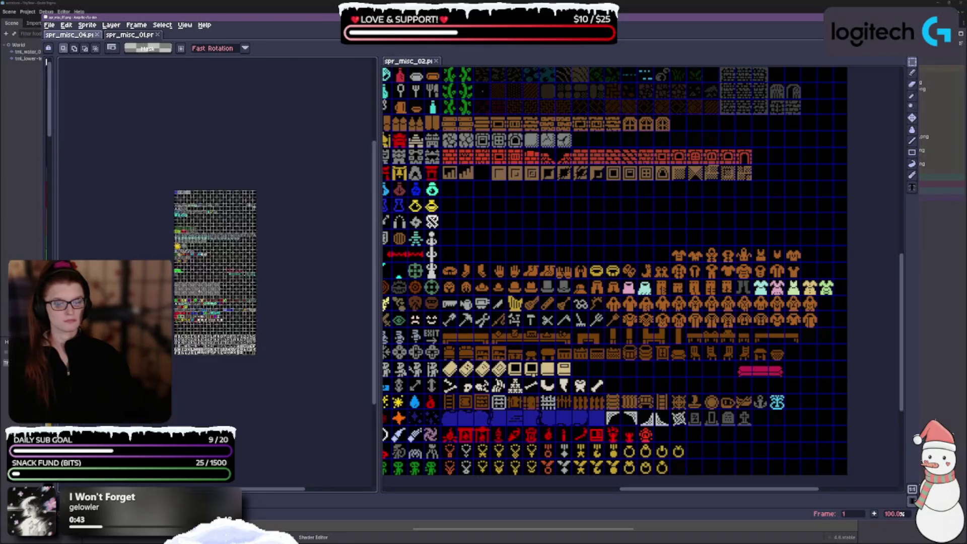
scroll(200, 223, "up", 4)
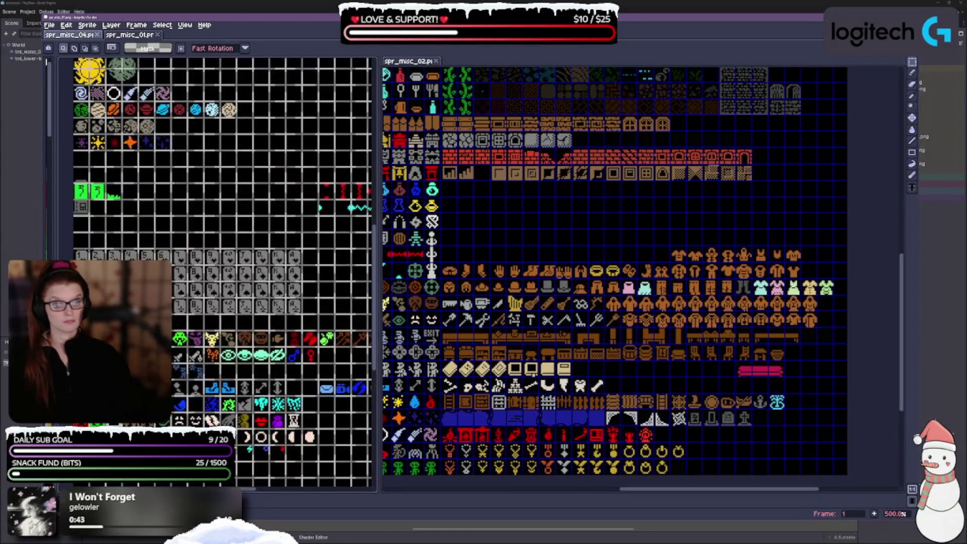
left_click(97, 35)
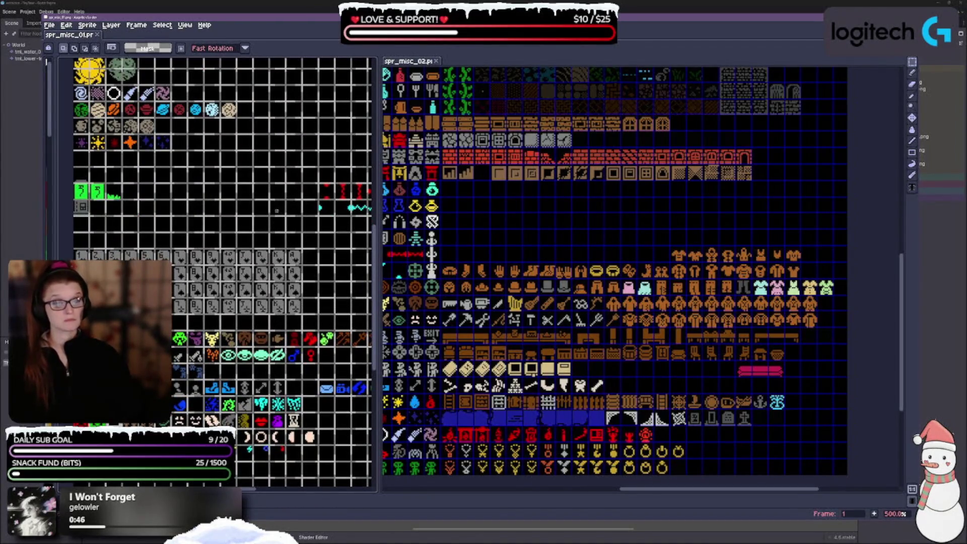
Step: Select all the grey grid lines in spr_misc_01 with the Magic Wand
left_click(902, 62)
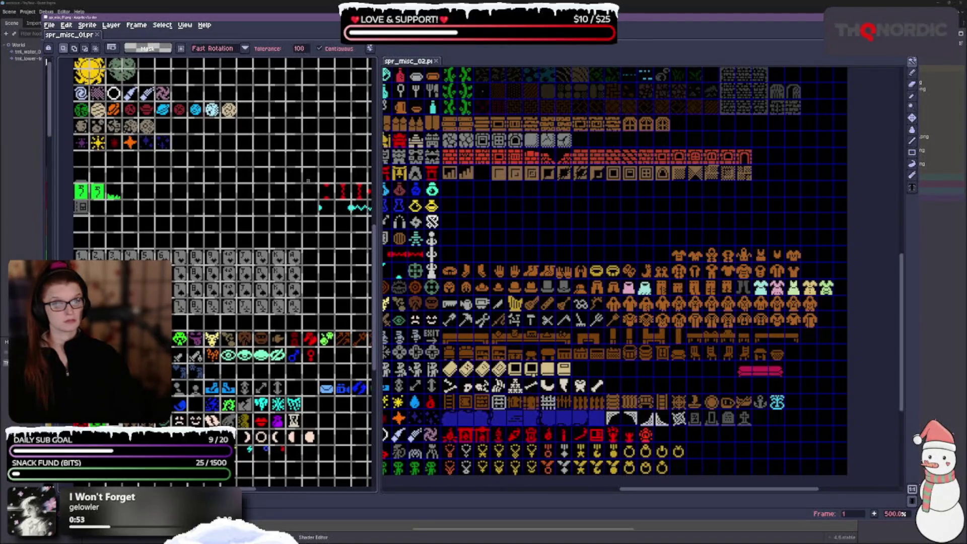
left_click(308, 180)
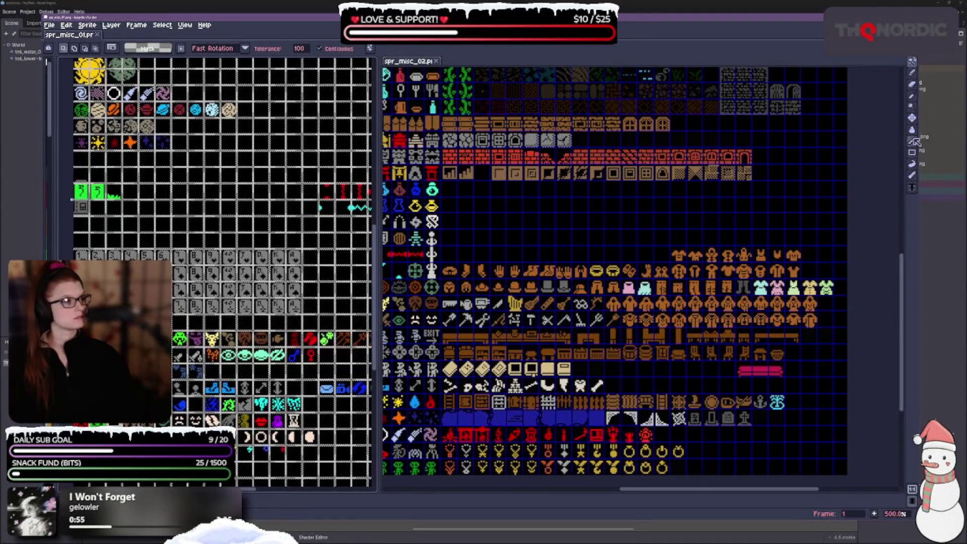
left_click(912, 129)
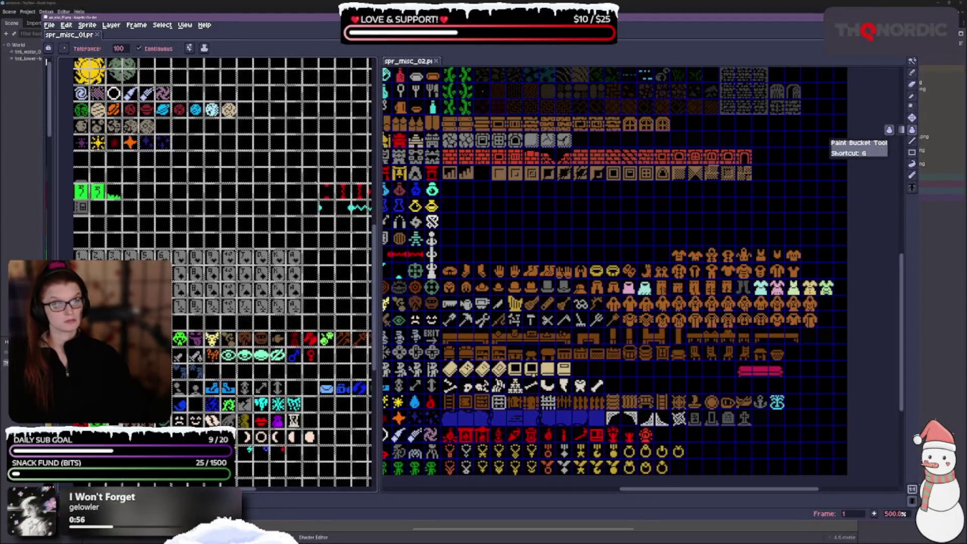
Step: Delete the selected grey grid lines and bring the font block into view
key("Delete")
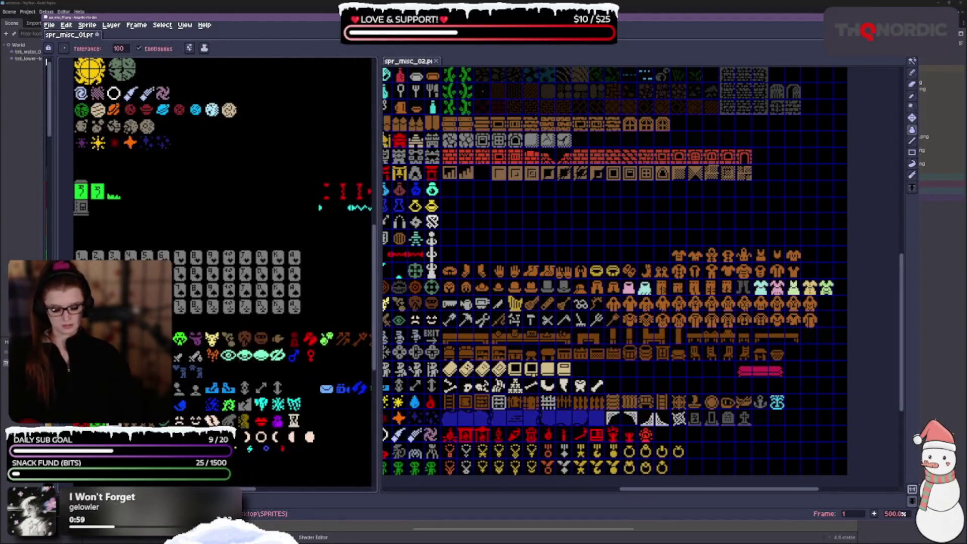
mouse_move(198, 390)
left_mouse_down()
mouse_move(236, 351)
mouse_move(164, 313)
mouse_move(164, 294)
left_mouse_up()
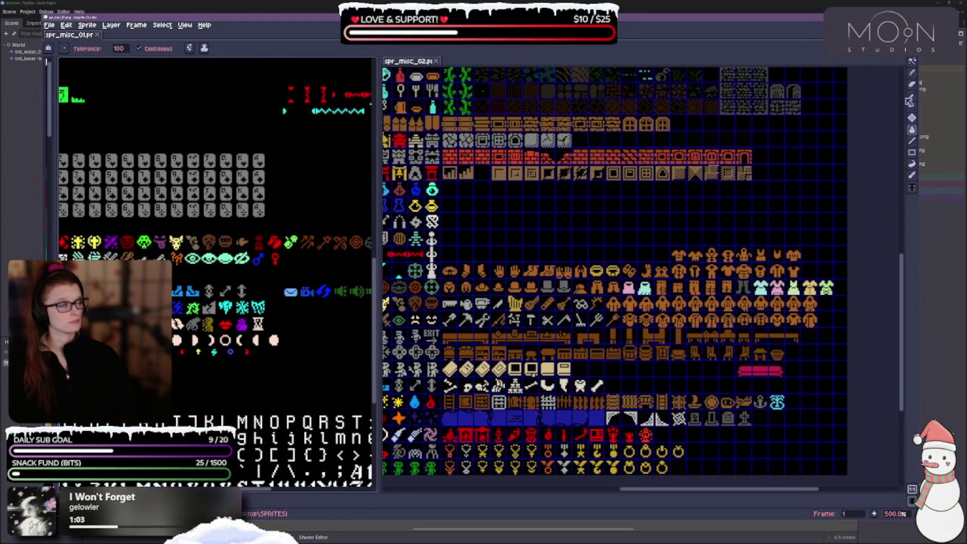
left_click(912, 61)
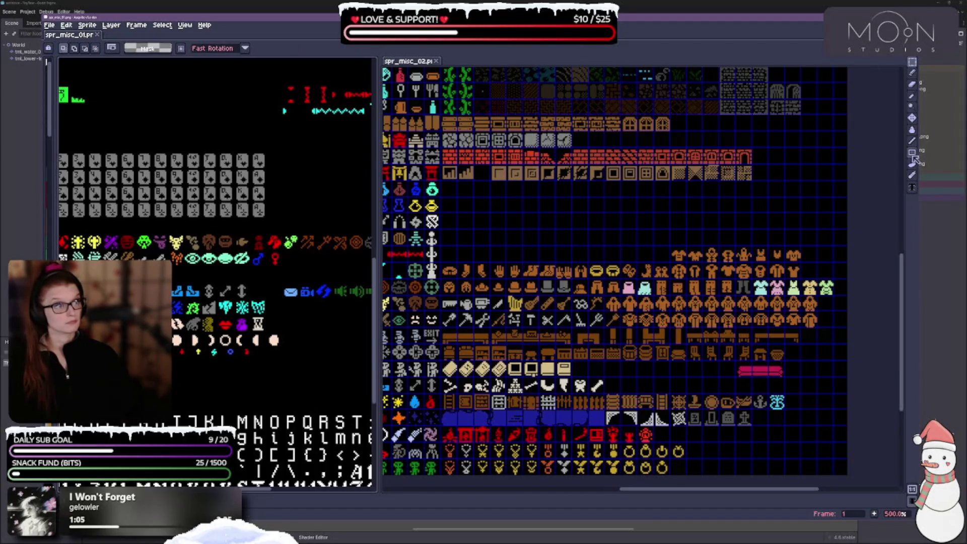
left_click_drag(151, 251, 254, 157)
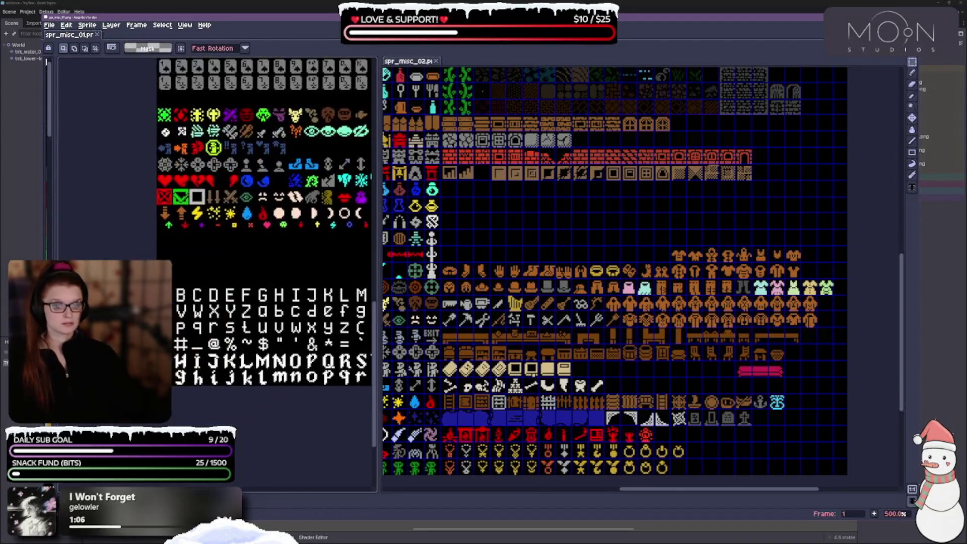
left_click_drag(303, 265, 247, 259)
scroll(643, 269, "down", 5)
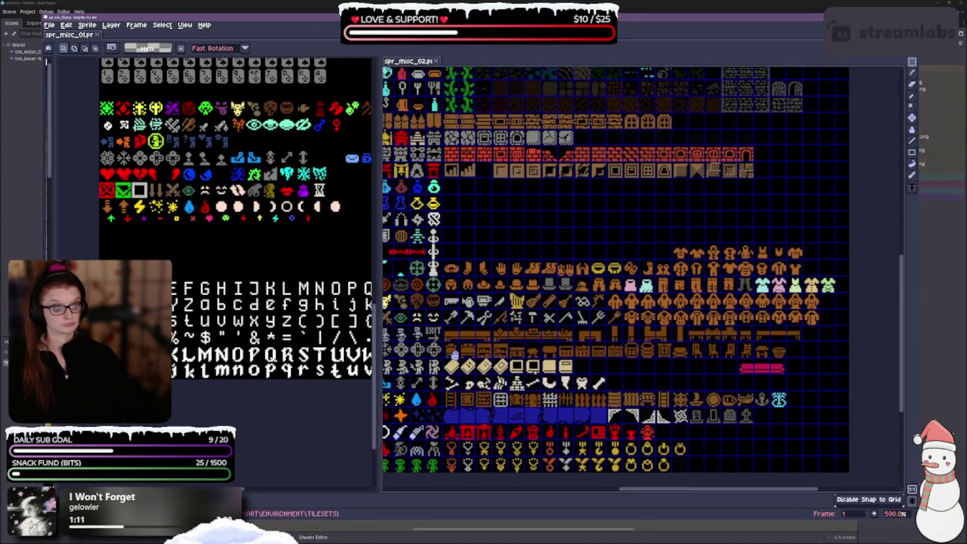
scroll(642, 270, "left", 5)
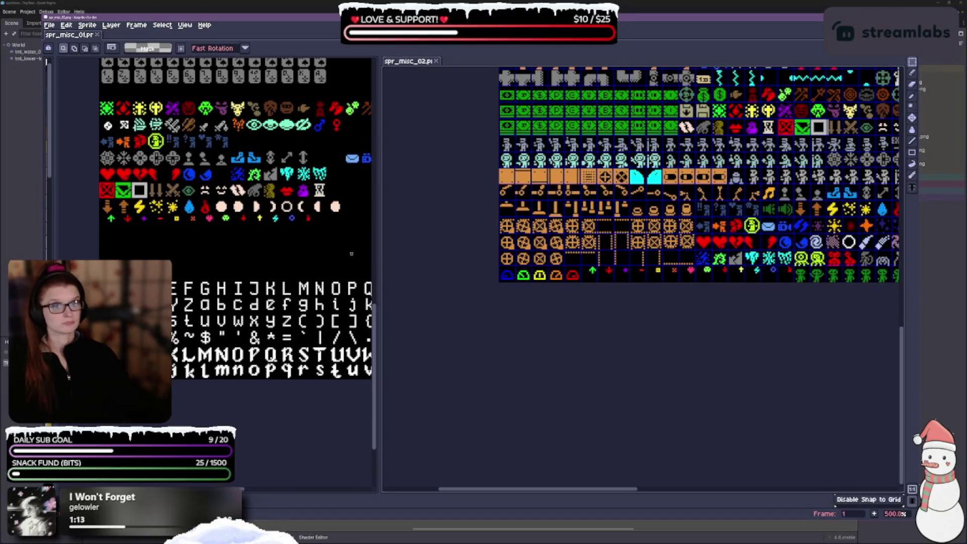
Step: Widen the spr_misc_01 editor pane and show the sheet's top-left corner
mouse_move(376, 260)
left_mouse_down()
mouse_move(443, 250)
mouse_move(454, 237)
left_mouse_up()
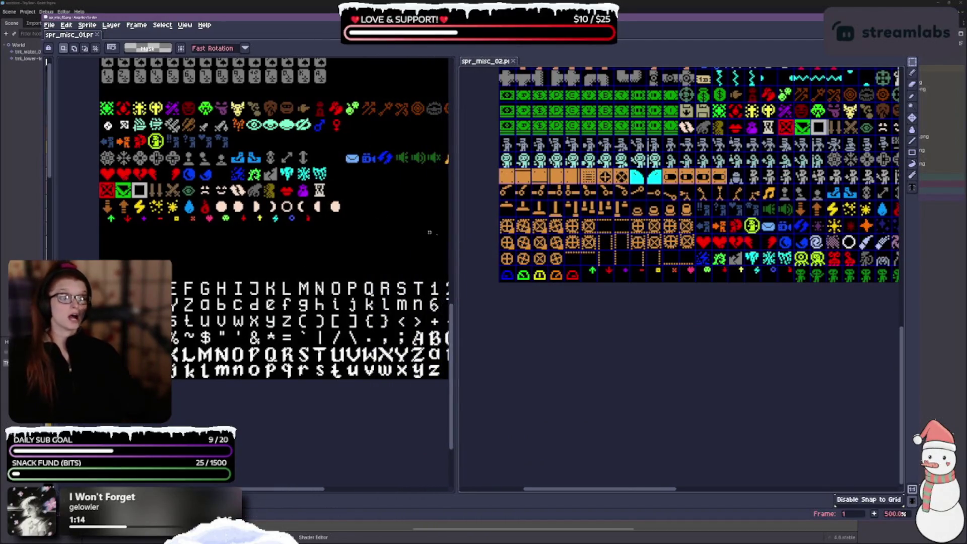
scroll(256, 274, "up", 3)
scroll(256, 275, "left", 1)
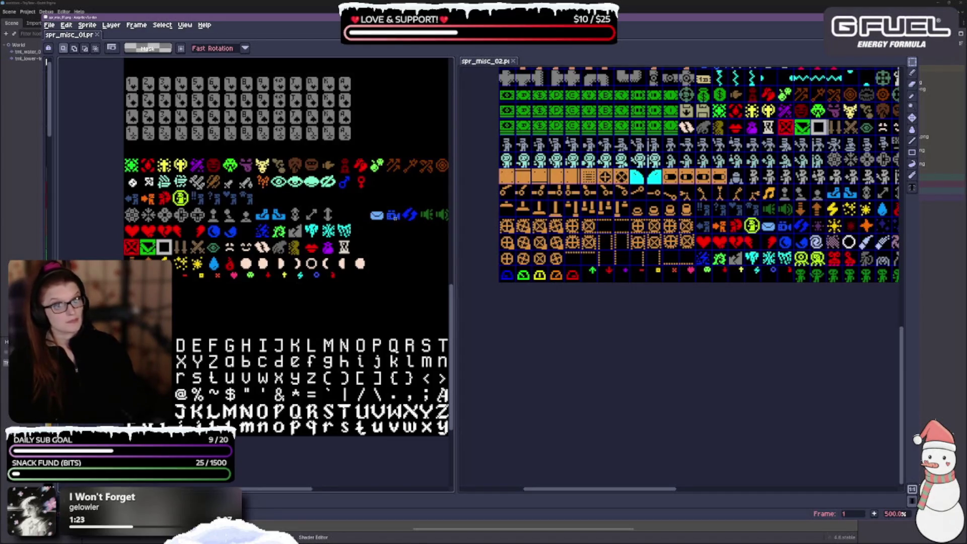
scroll(391, 226, "right", 5)
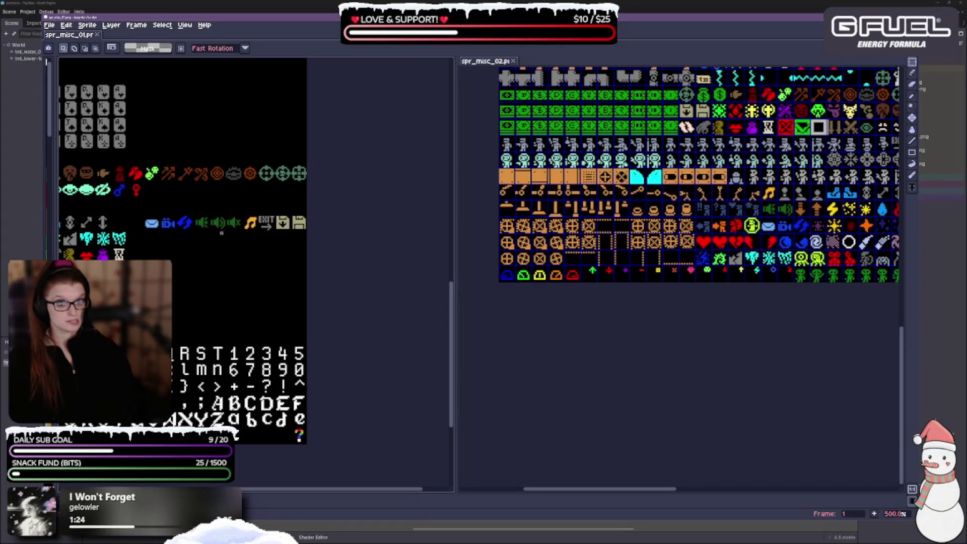
left_click_drag(221, 233, 302, 313)
Step: Scroll through the spr_misc_01 and spr_misc_02 sheets to compare their contents
scroll(348, 248, "up", 5)
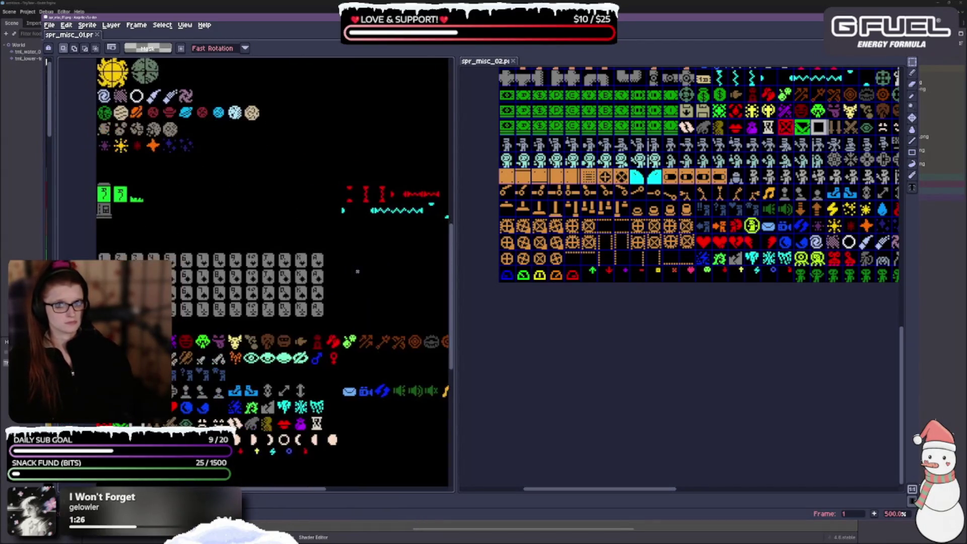
scroll(302, 309, "up", 3)
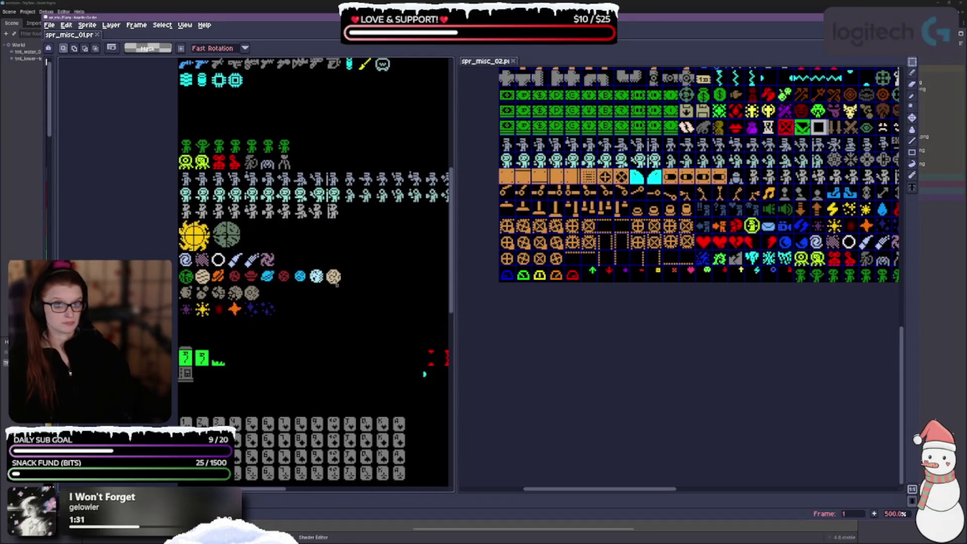
scroll(255, 247, "up", 6)
scroll(680, 277, "up", 13)
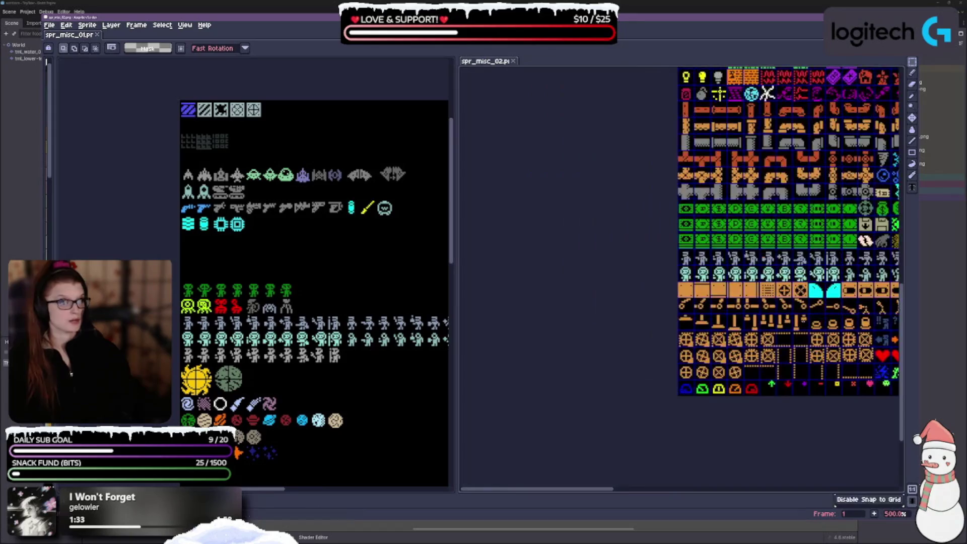
scroll(730, 277, "up", 7)
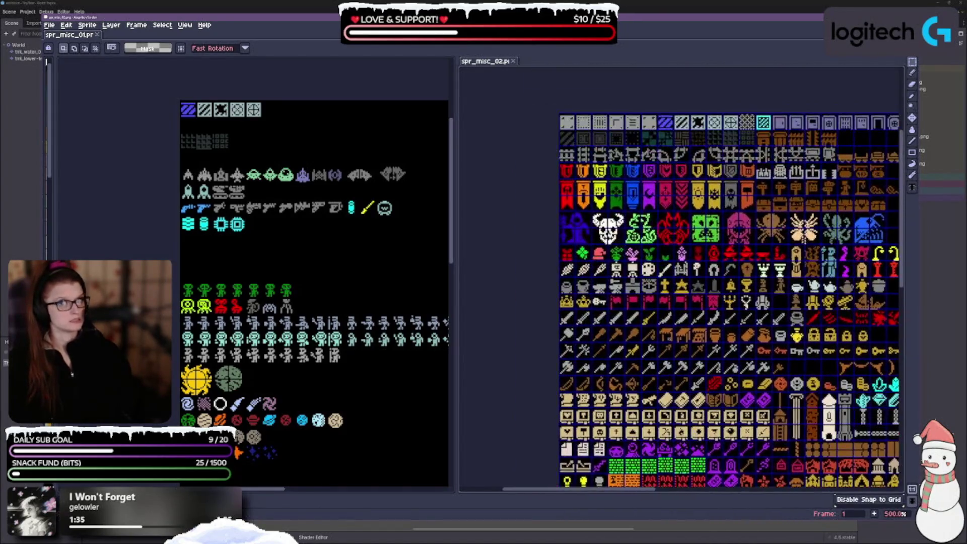
scroll(703, 282, "down", 1)
scroll(703, 282, "right", 2)
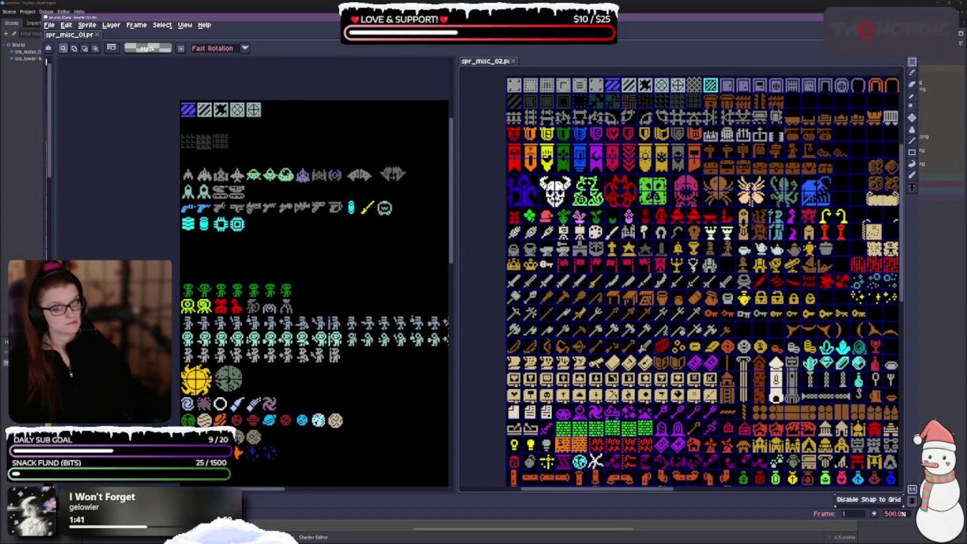
scroll(377, 315, "down", 3)
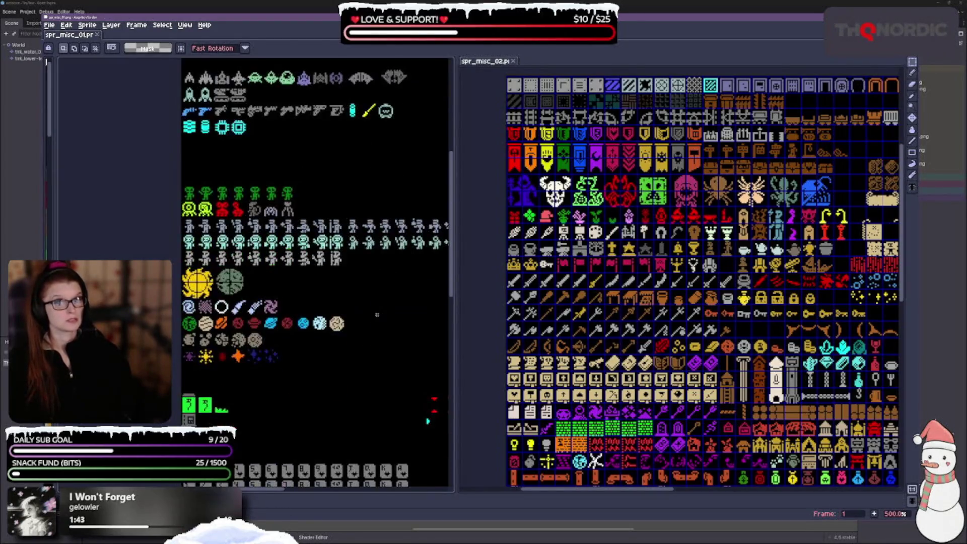
scroll(354, 336, "down", 3)
scroll(353, 336, "right", 2)
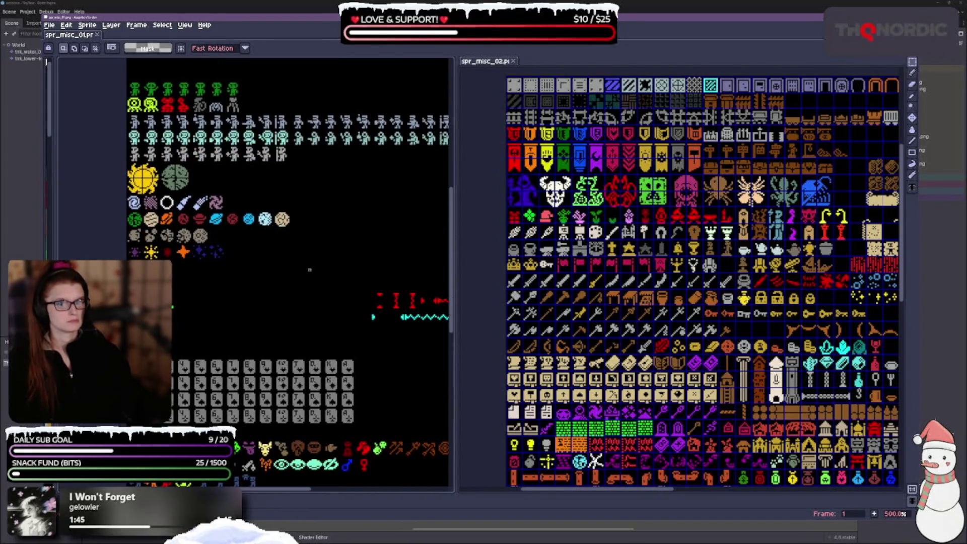
scroll(653, 272, "down", 10)
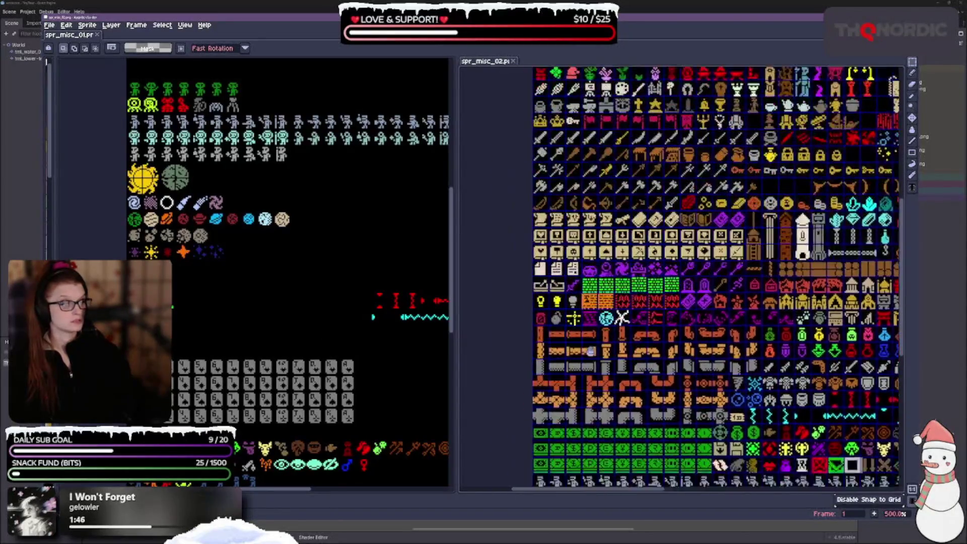
scroll(653, 273, "right", 4)
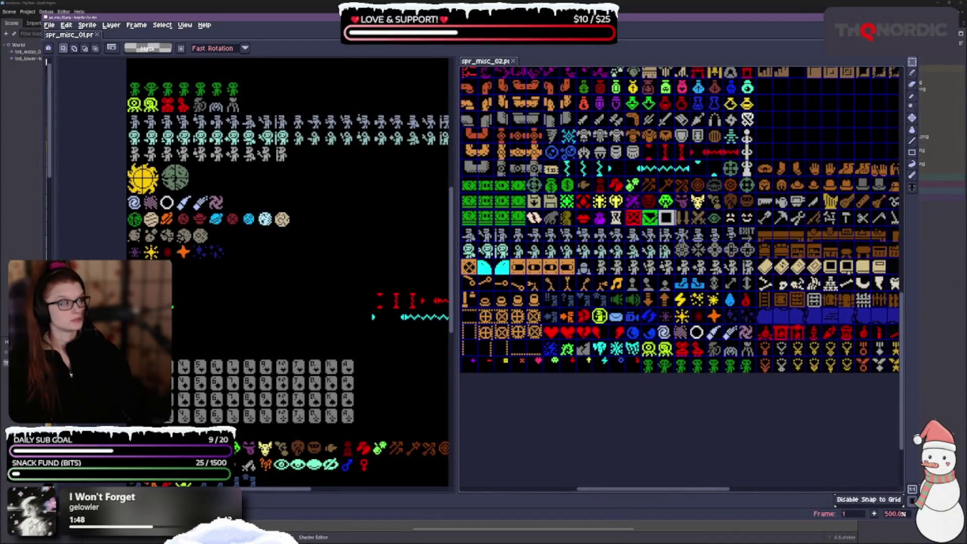
scroll(680, 227, "left", 5)
scroll(680, 227, "up", 1)
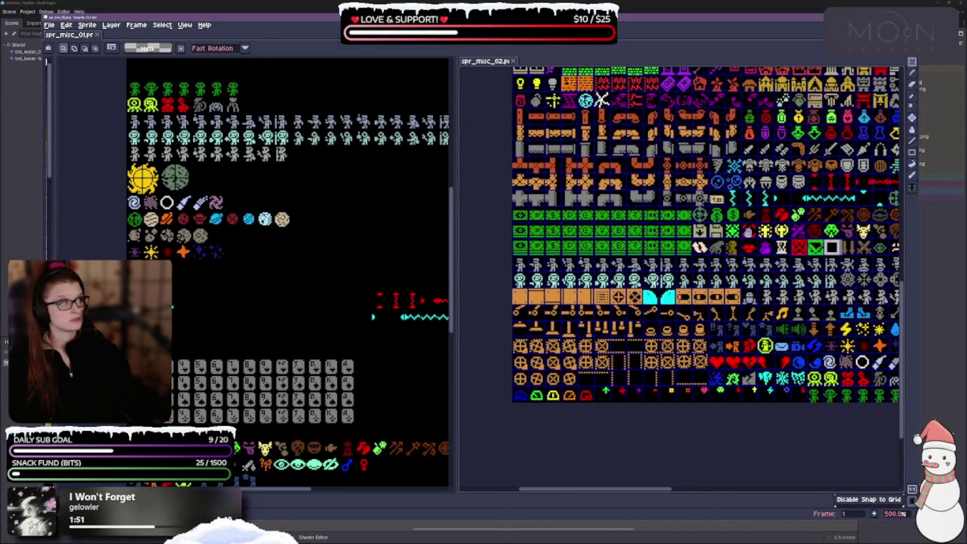
scroll(681, 272, "down", 2)
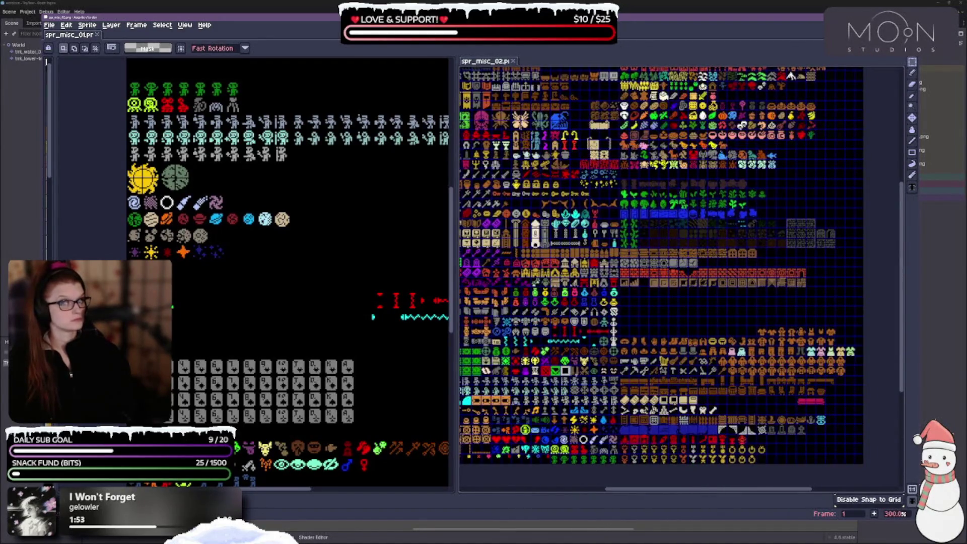
scroll(251, 272, "down", 4)
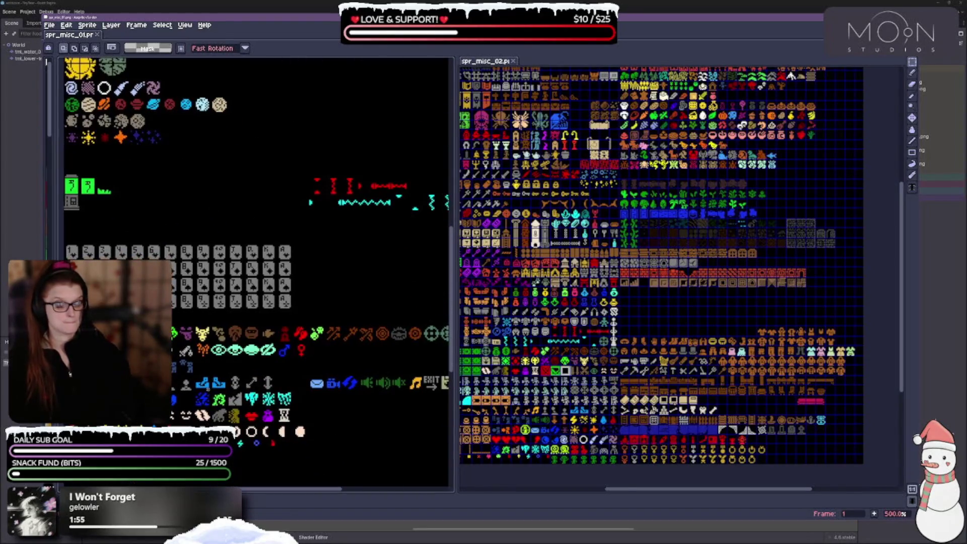
scroll(252, 272, "down", 5)
scroll(252, 272, "right", 4)
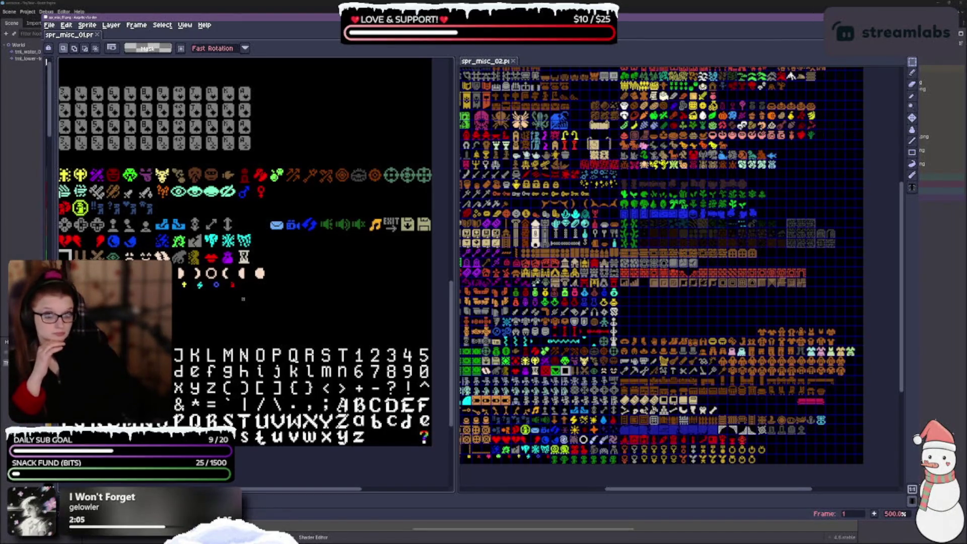
scroll(286, 301, "left", 3)
scroll(680, 277, "down", 5)
scroll(681, 277, "left", 5)
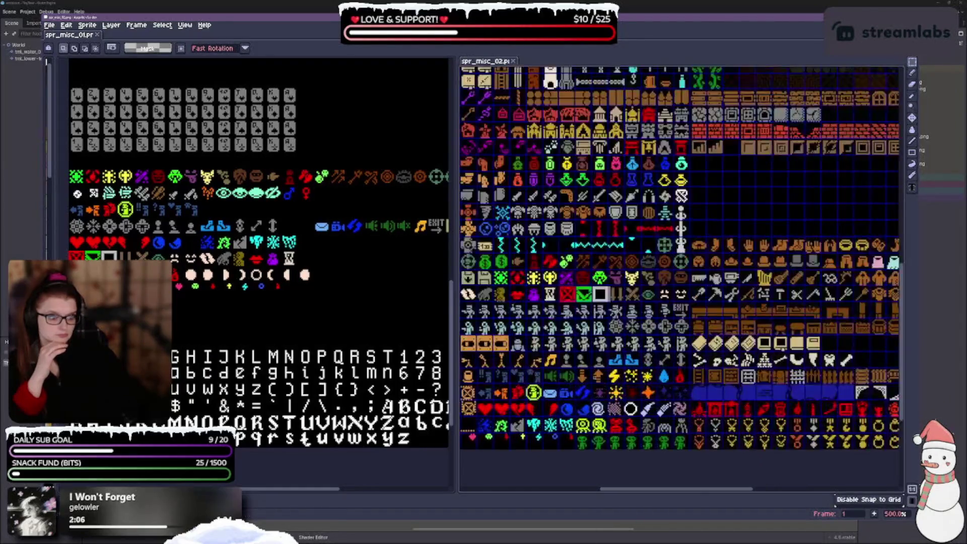
scroll(773, 304, "up", 2)
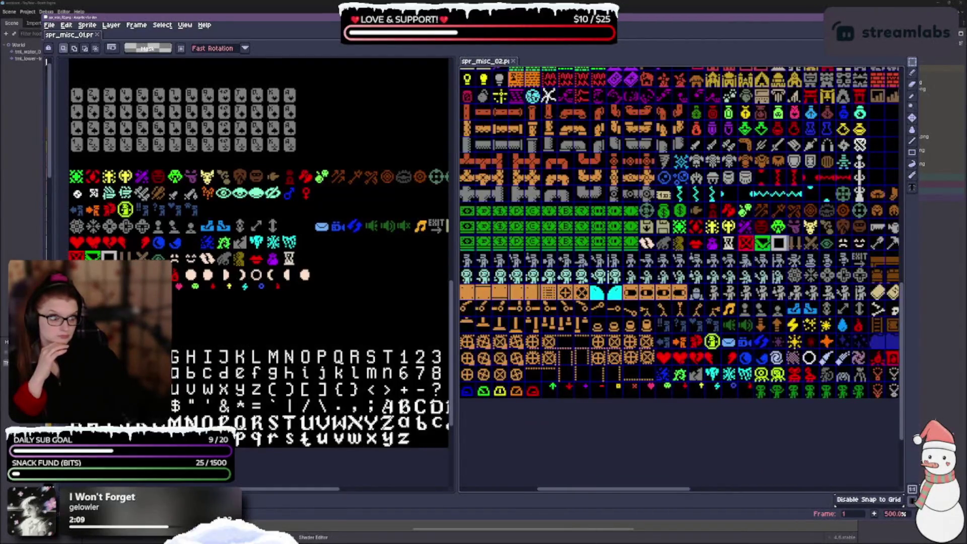
scroll(684, 302, "down", 1)
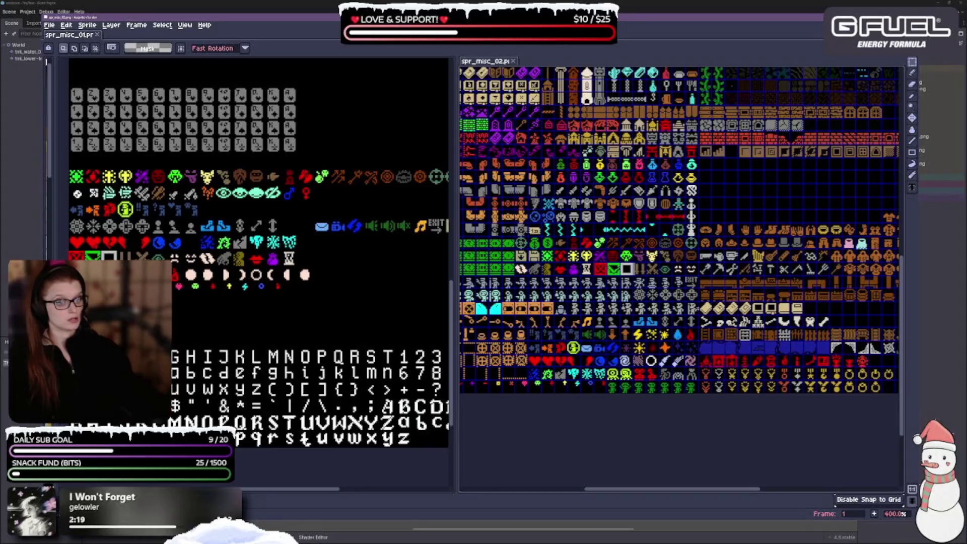
Step: Select the top row of orange clothing sprites in spr_misc_02
scroll(254, 369, "down", 1)
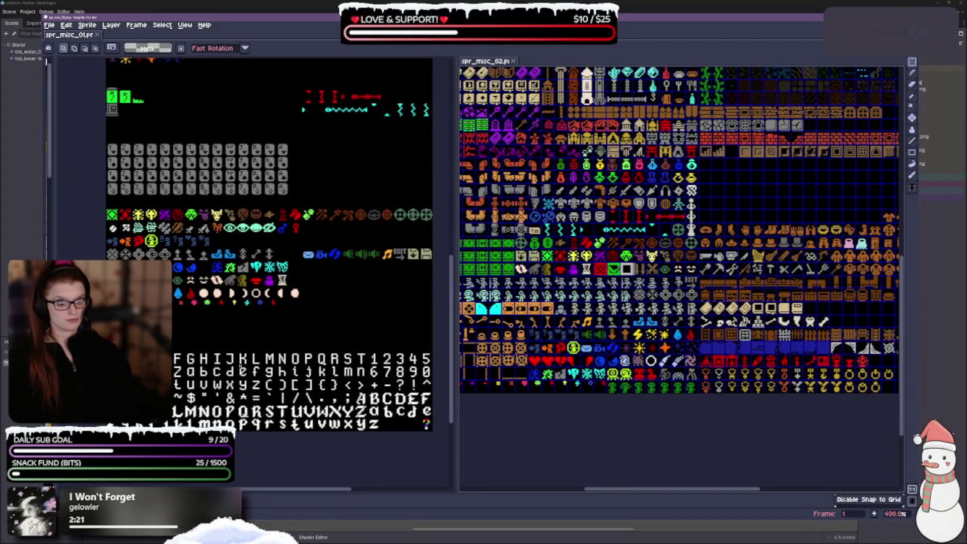
left_click_drag(254, 369, 240, 343)
left_click_drag(751, 245, 565, 269)
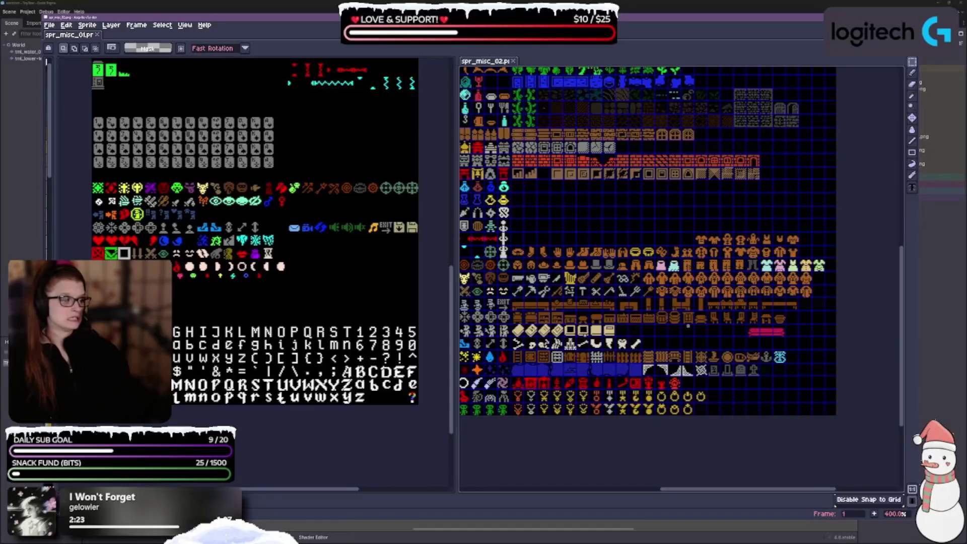
scroll(690, 301, "down", 2)
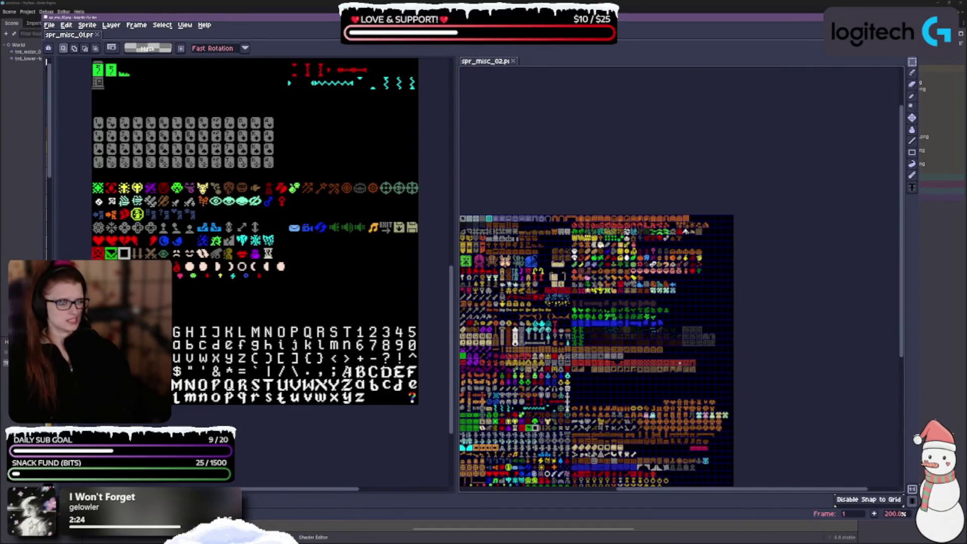
scroll(649, 296, "up", 2)
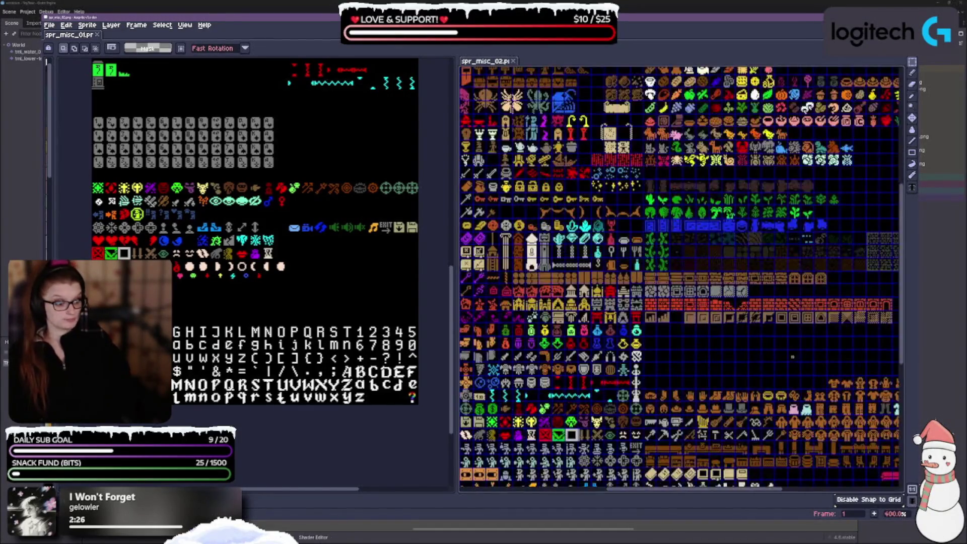
mouse_move(648, 295)
left_mouse_down()
mouse_move(620, 376)
mouse_move(617, 258)
left_mouse_up()
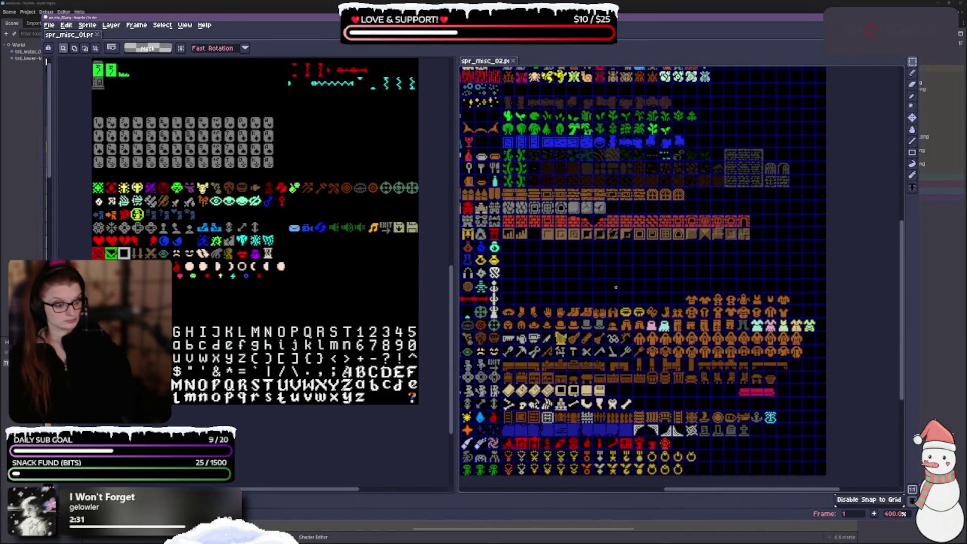
left_click_drag(607, 318, 573, 268)
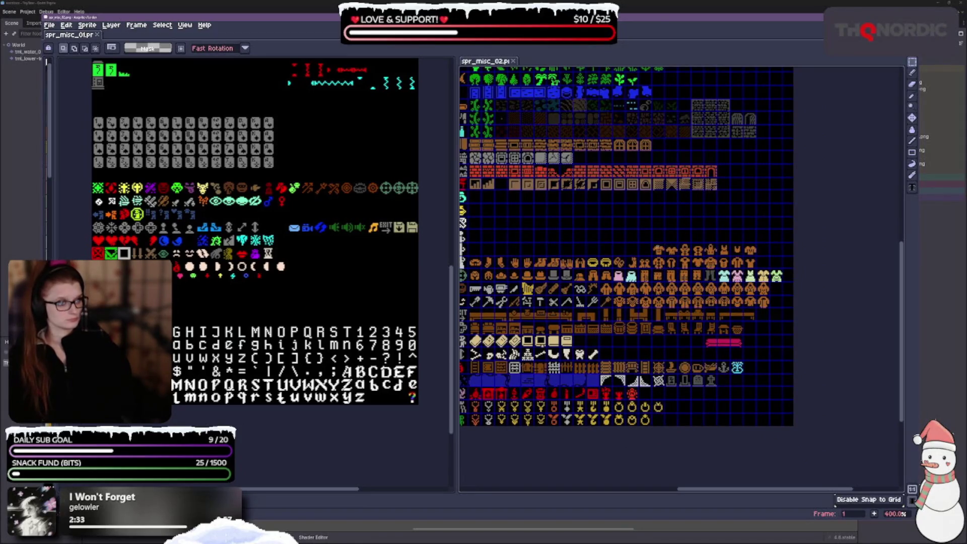
mouse_move(651, 241)
left_mouse_down()
mouse_move(666, 256)
mouse_move(758, 258)
mouse_move(746, 367)
mouse_move(752, 421)
mouse_move(739, 419)
left_mouse_up()
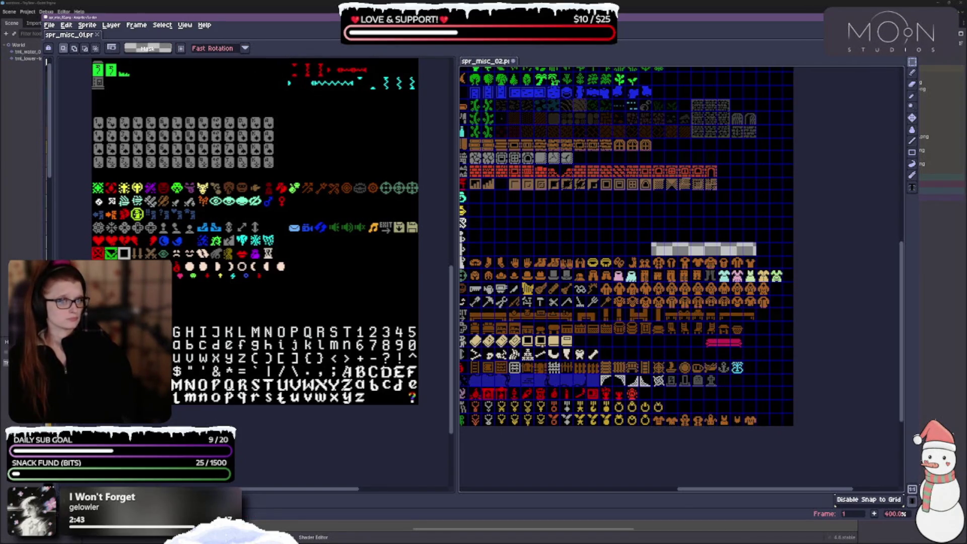
Step: Pan across spr_misc_02 to inspect its left side, upper rows and right side
scroll(630, 223, "up", 1)
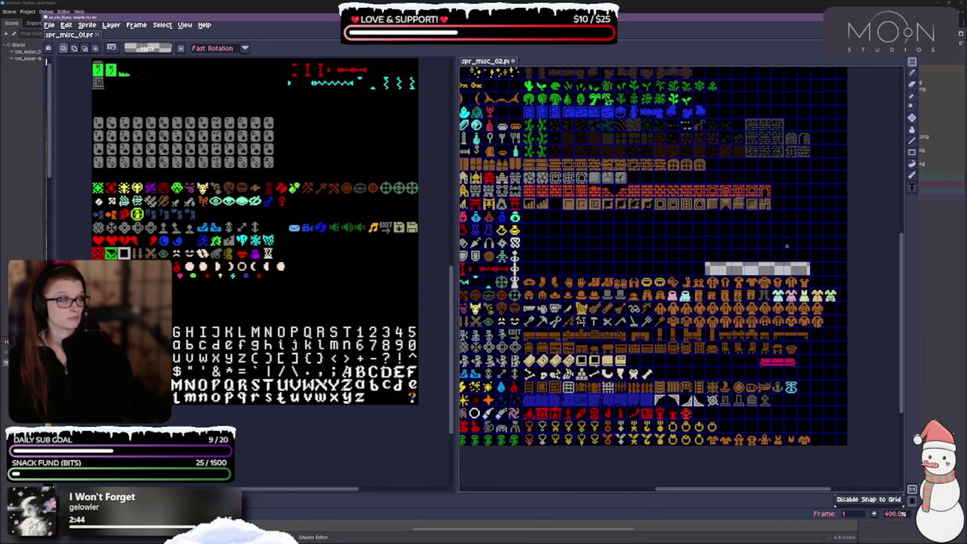
scroll(645, 288, "down", 3)
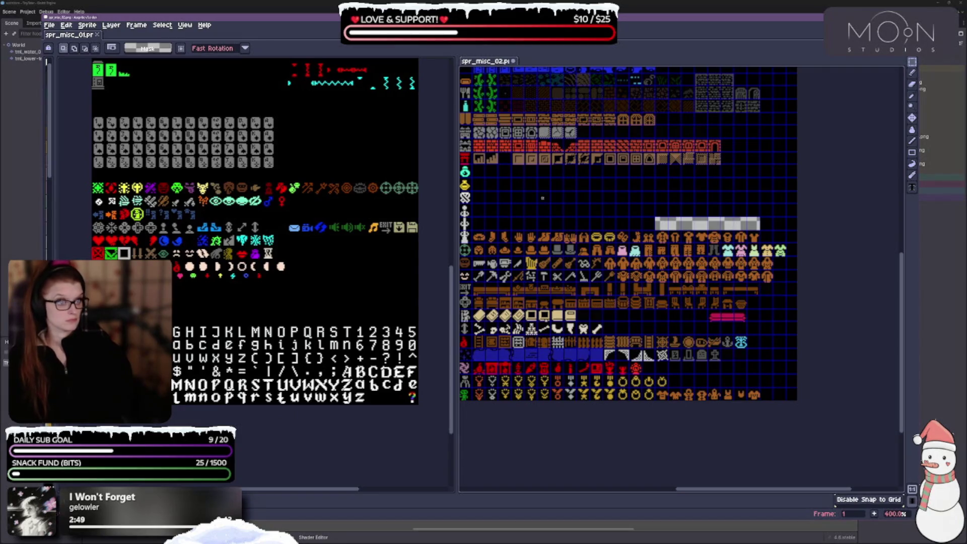
mouse_move(543, 198)
left_mouse_down()
mouse_move(705, 217)
mouse_move(757, 247)
left_mouse_up()
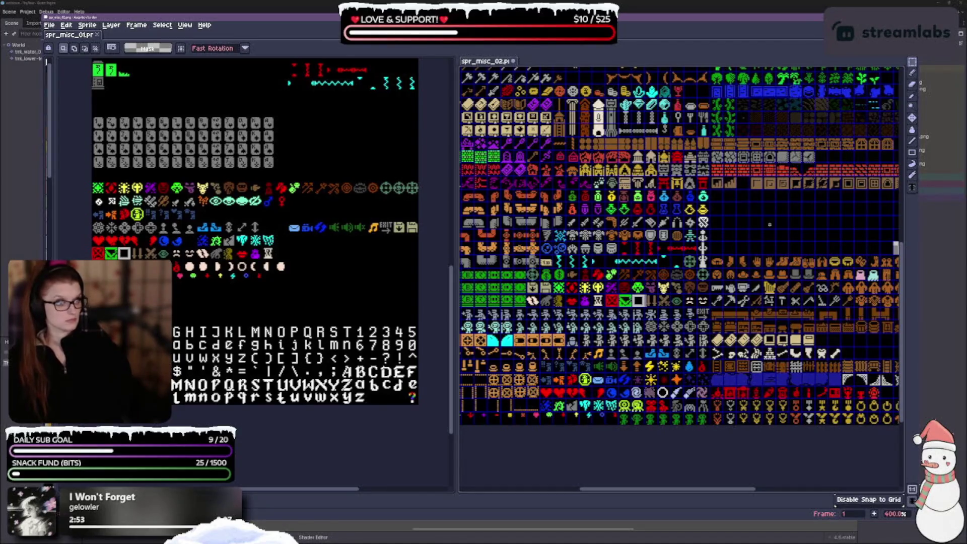
scroll(768, 221, "up", 3)
scroll(768, 221, "up", 1)
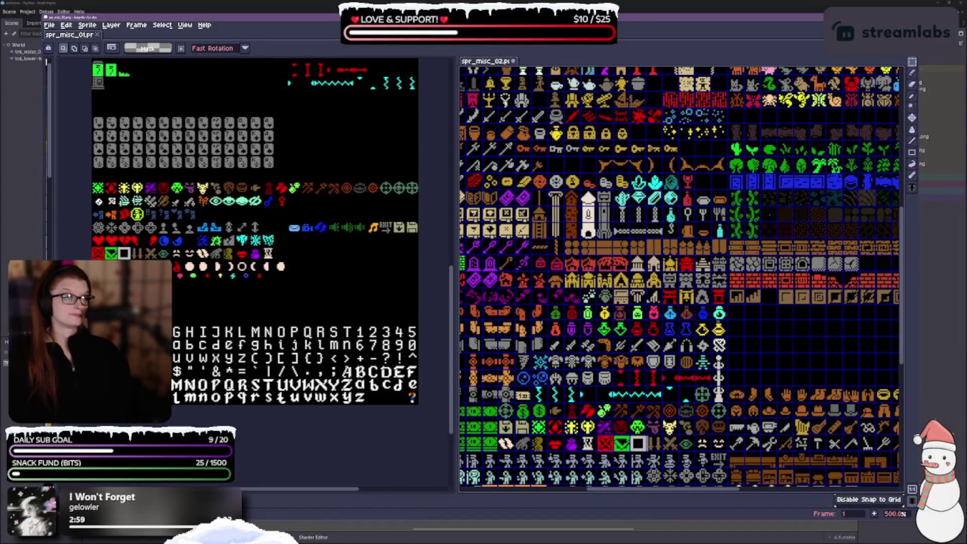
left_click_drag(680, 226, 669, 300)
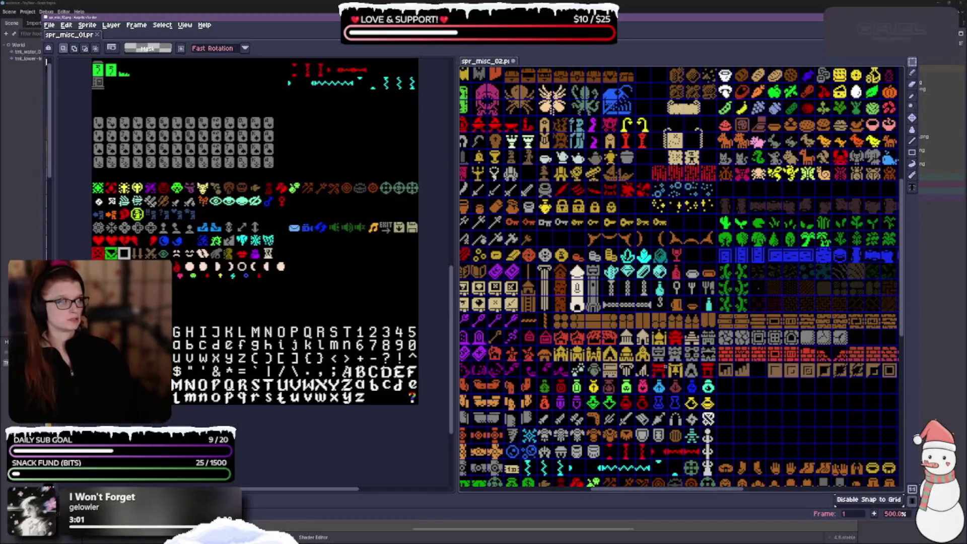
left_click_drag(746, 446, 655, 394)
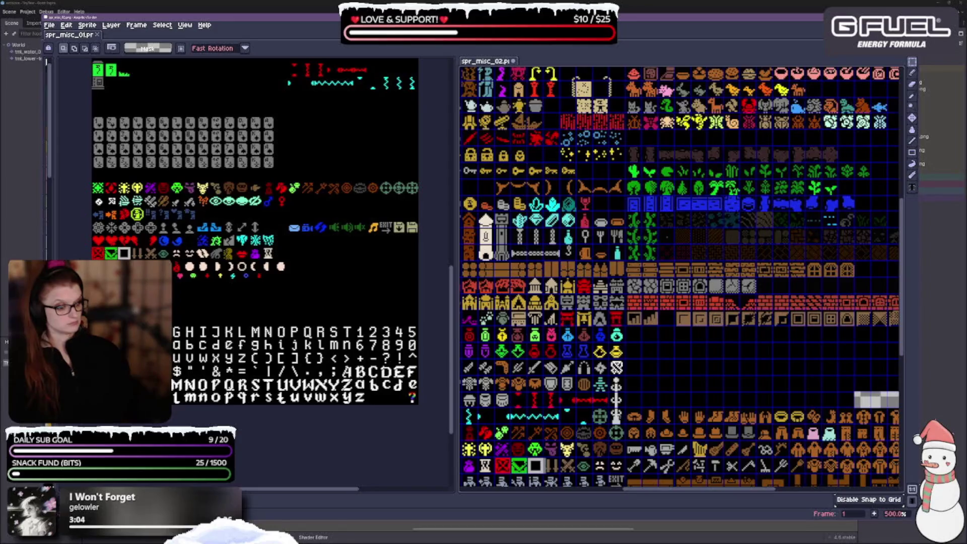
scroll(704, 465, "down", 1)
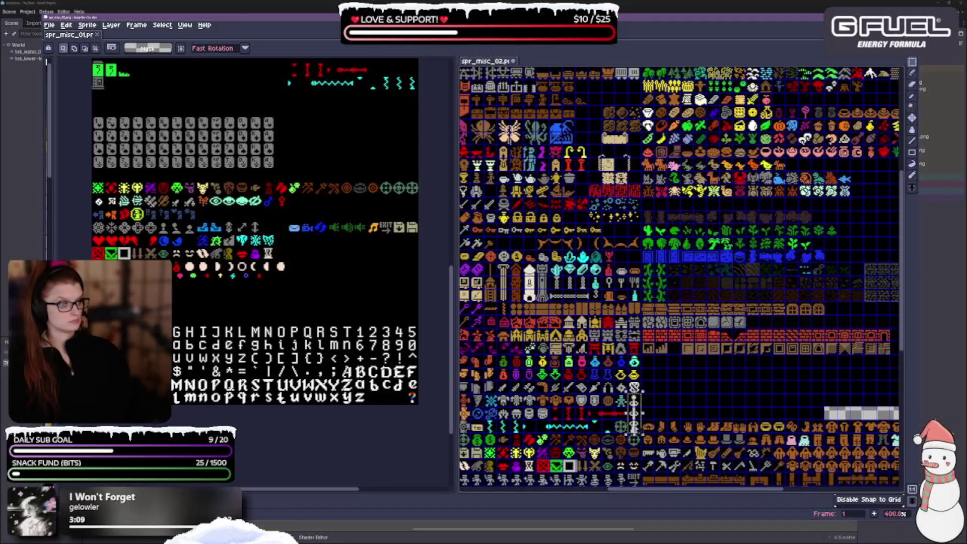
Step: Move the tall white sprite and the column of three stacked tiles up into empty cells
mouse_move(634, 413)
left_mouse_down()
mouse_move(558, 138)
mouse_move(595, 126)
left_mouse_up()
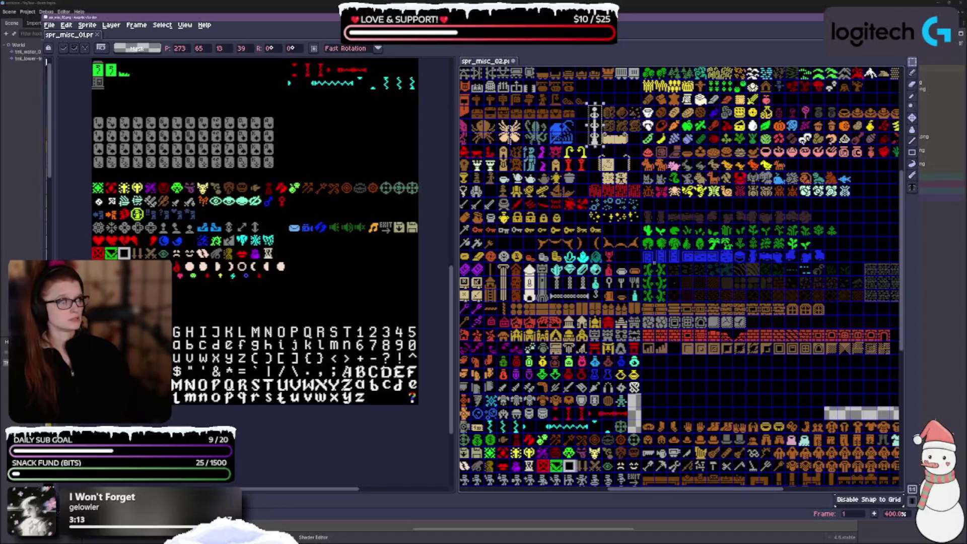
scroll(643, 207, "up", 1)
scroll(638, 189, "down", 1)
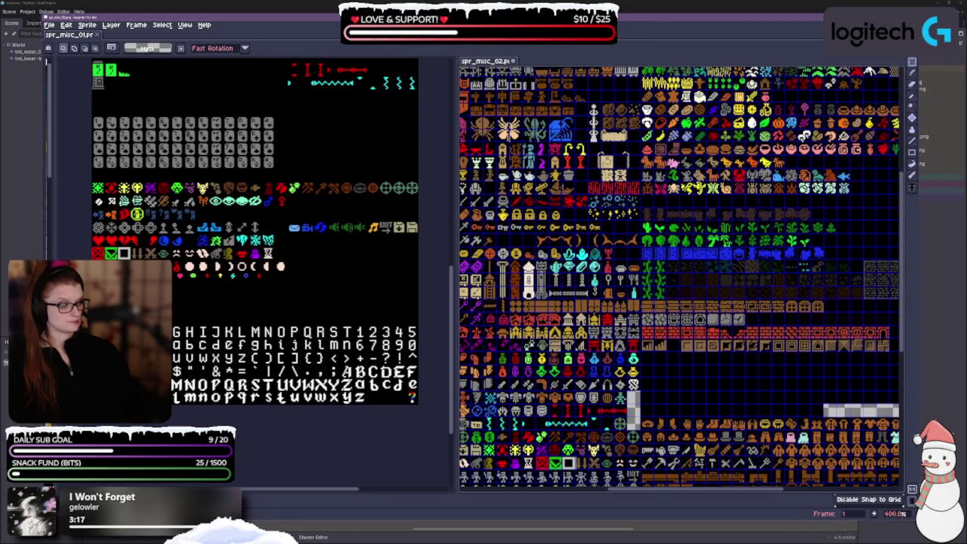
mouse_move(641, 392)
left_mouse_down()
mouse_move(627, 377)
mouse_move(628, 337)
mouse_move(627, 352)
left_mouse_up()
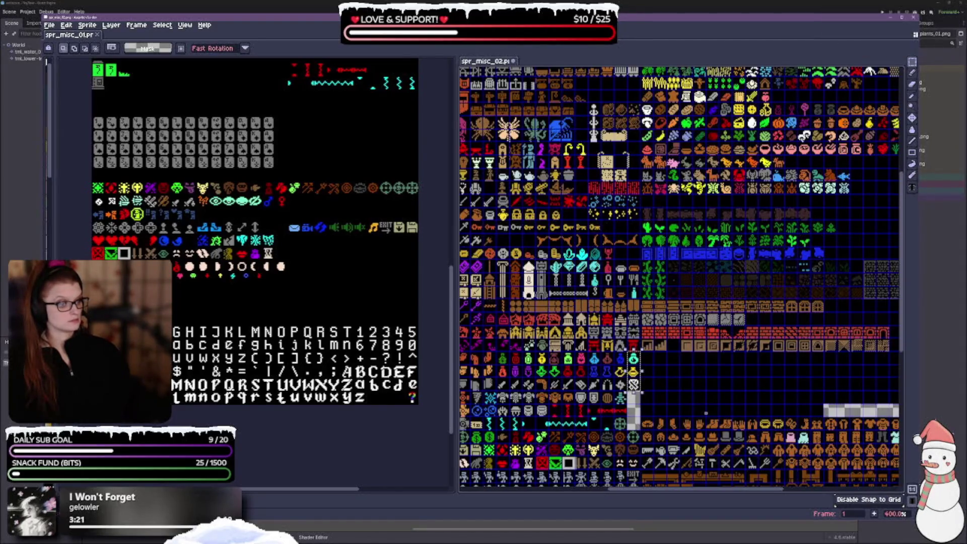
mouse_move(703, 396)
left_mouse_down()
mouse_move(733, 398)
mouse_move(715, 420)
mouse_move(658, 444)
left_mouse_up()
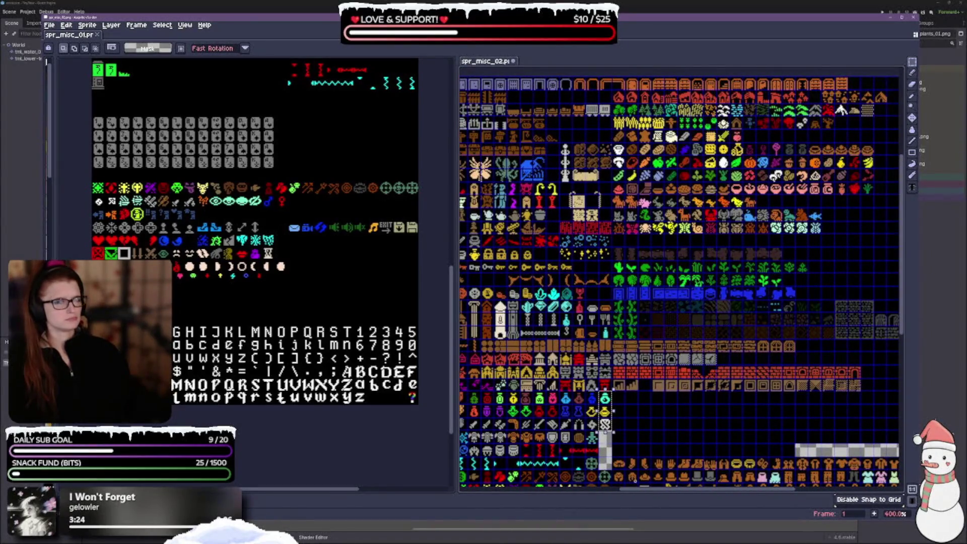
left_click_drag(604, 425, 553, 175)
key("ctrl+d")
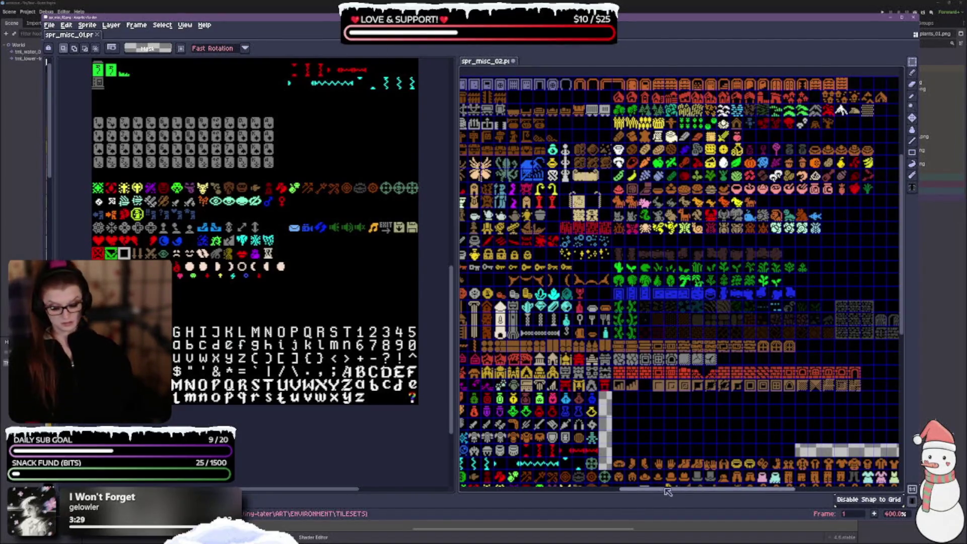
Step: Move a single tile left into the open row and commit it
scroll(631, 430, "up", 1)
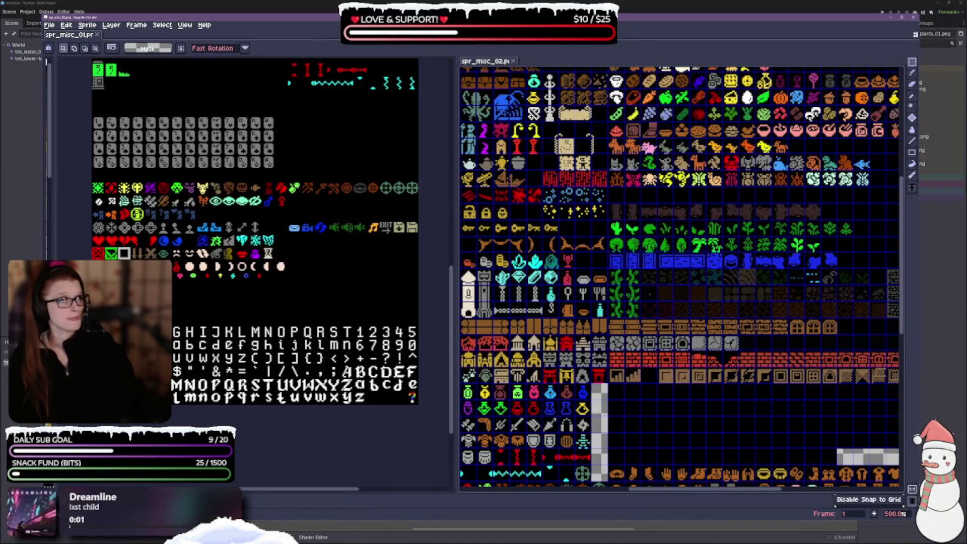
left_click_drag(646, 455, 619, 358)
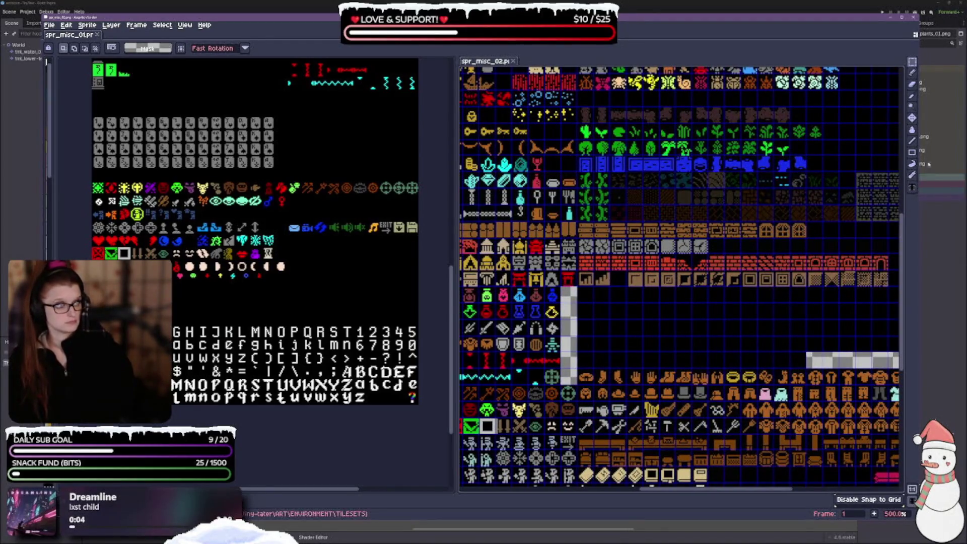
key("g")
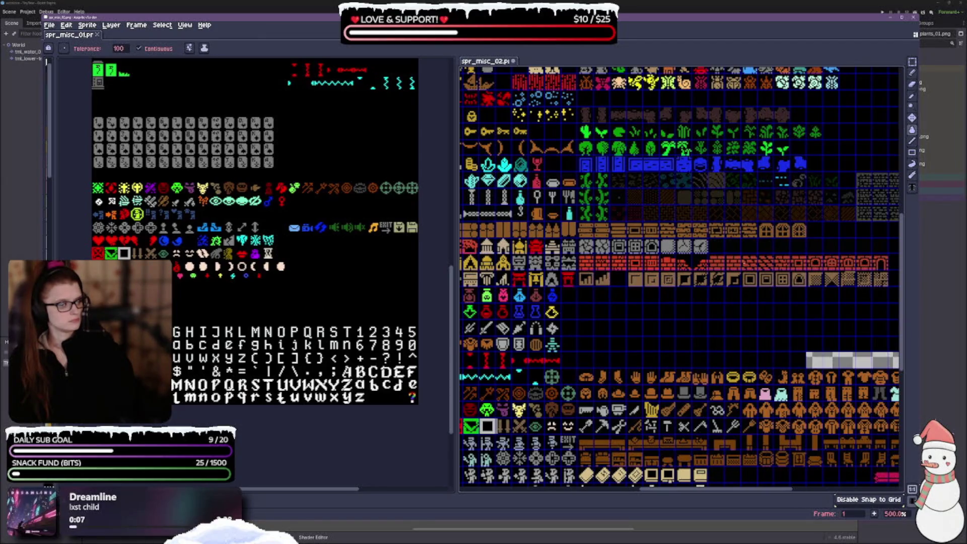
key("m")
left_click_drag(692, 396, 555, 312)
scroll(846, 323, "down", 1)
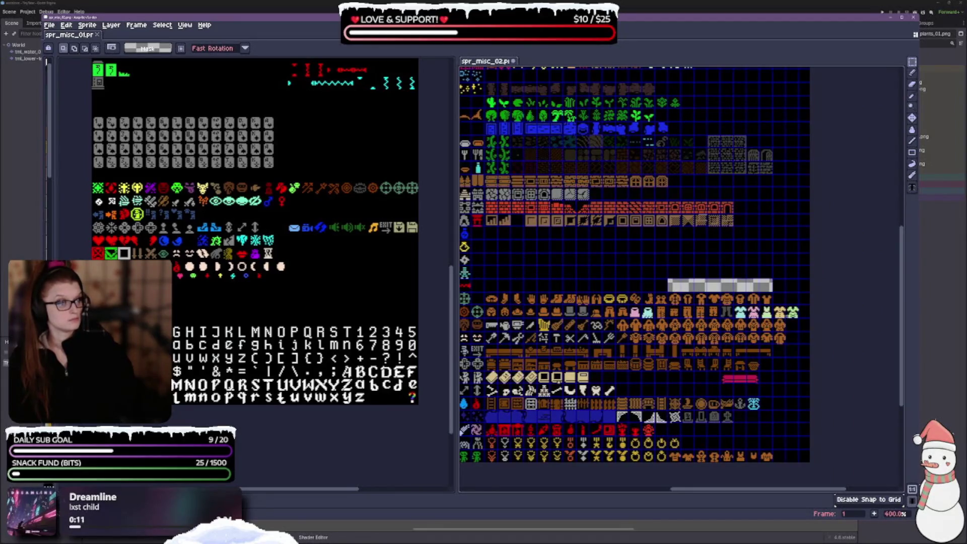
mouse_move(785, 304)
left_mouse_down()
mouse_move(799, 318)
mouse_move(493, 300)
left_mouse_up()
key("Return")
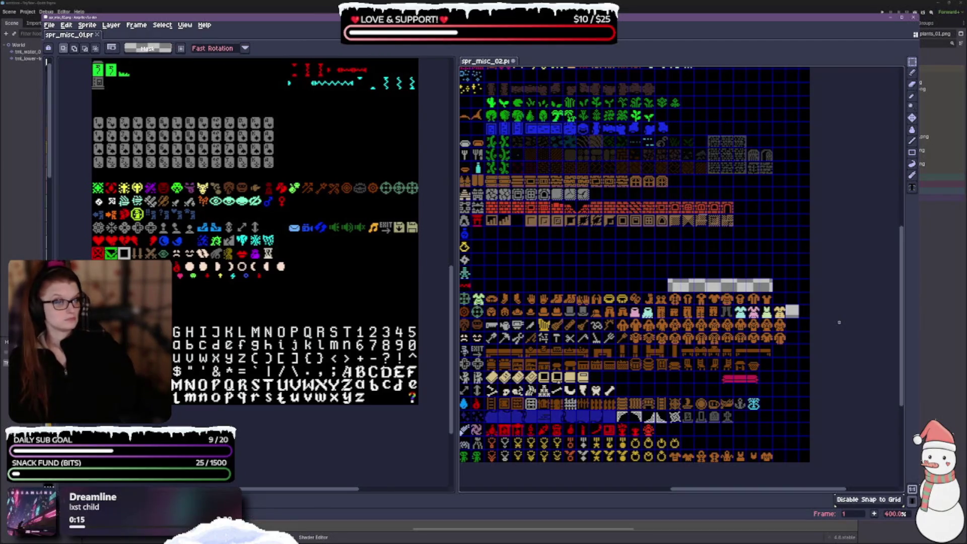
left_click_drag(641, 258, 677, 263)
scroll(253, 283, "down", 1)
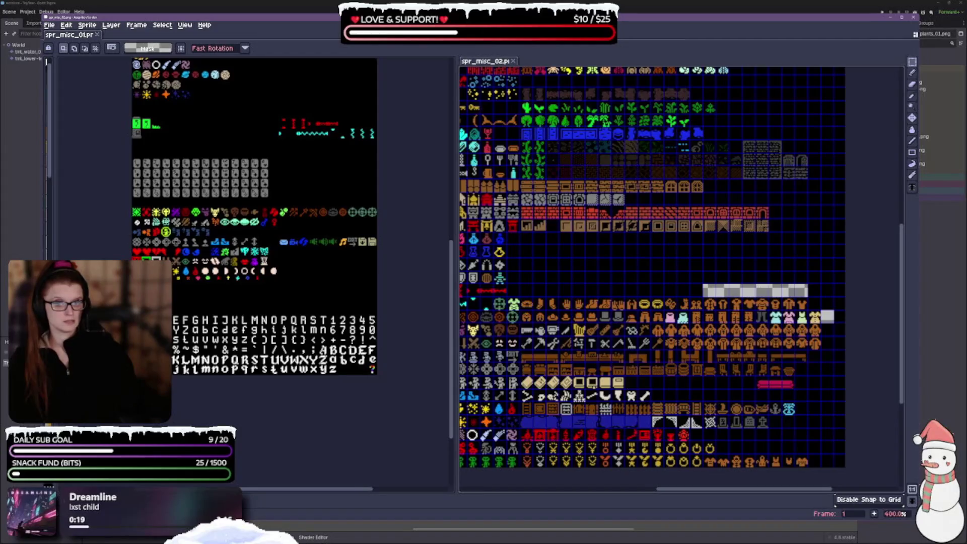
scroll(159, 341, "up", 3)
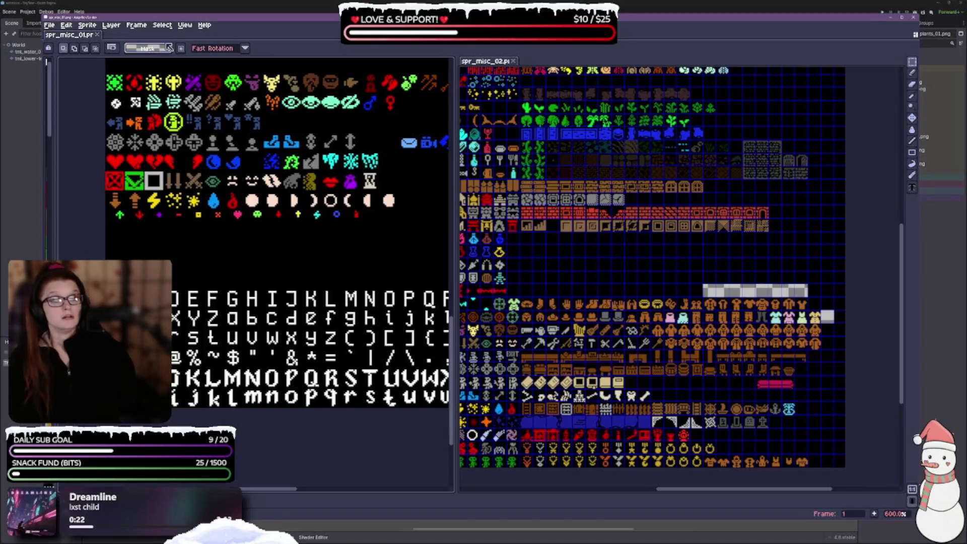
Step: Show the grid over spr_misc_01 and set its cell height to 13 pixels
left_click(185, 25)
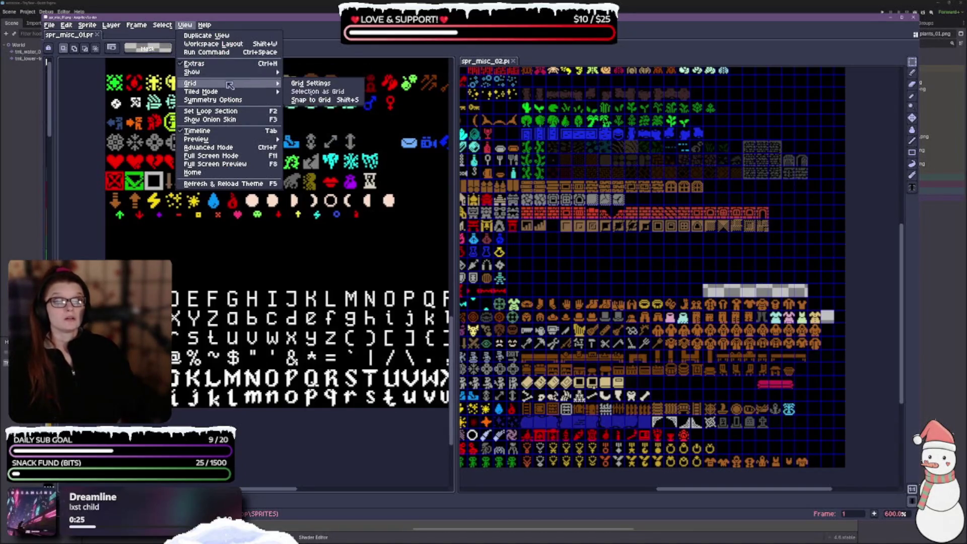
mouse_move(230, 72)
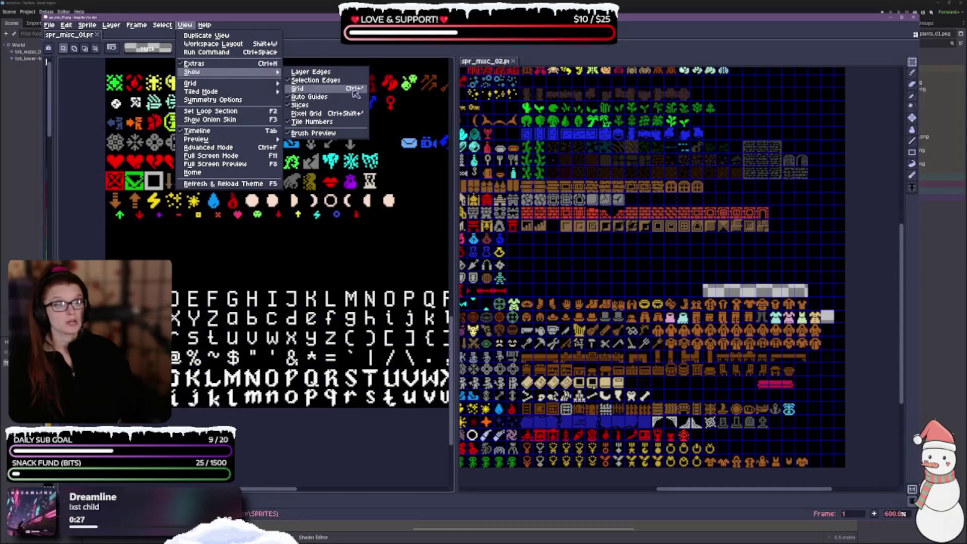
left_click(323, 88)
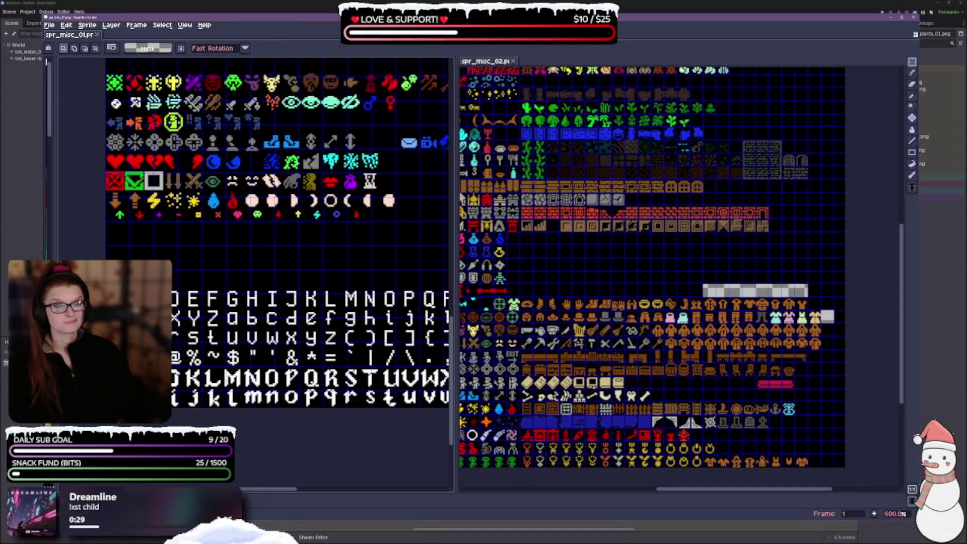
left_click(185, 25)
mouse_move(237, 91)
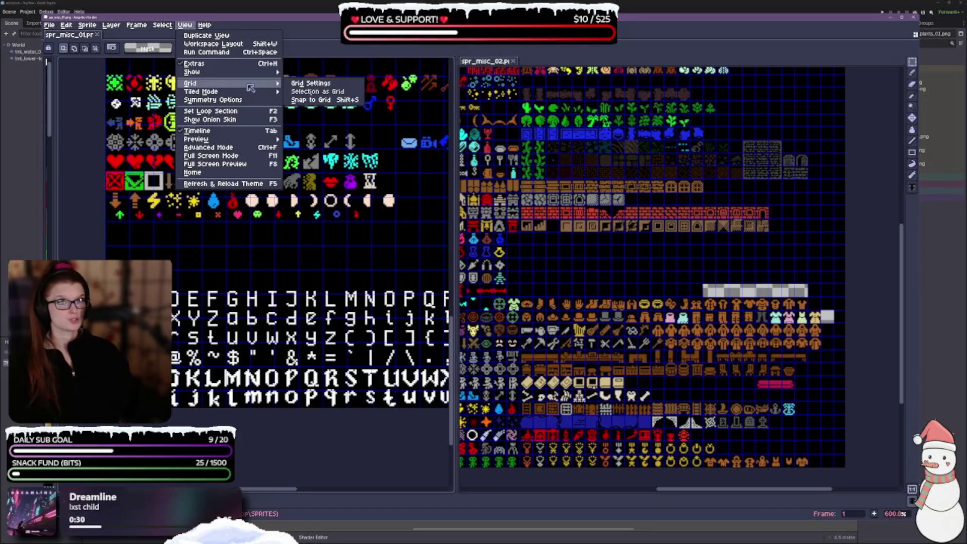
left_click(311, 83)
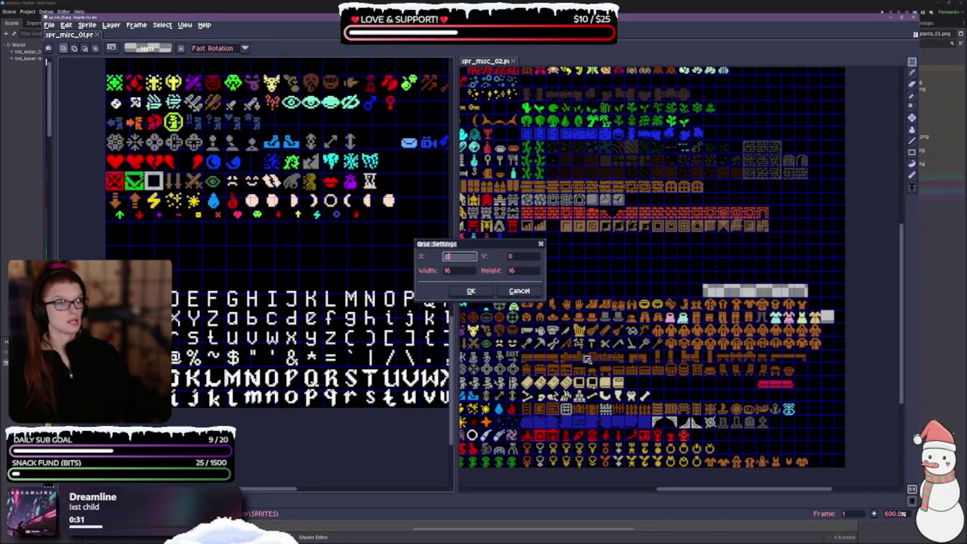
left_click(468, 271)
key("Tab")
type("13")
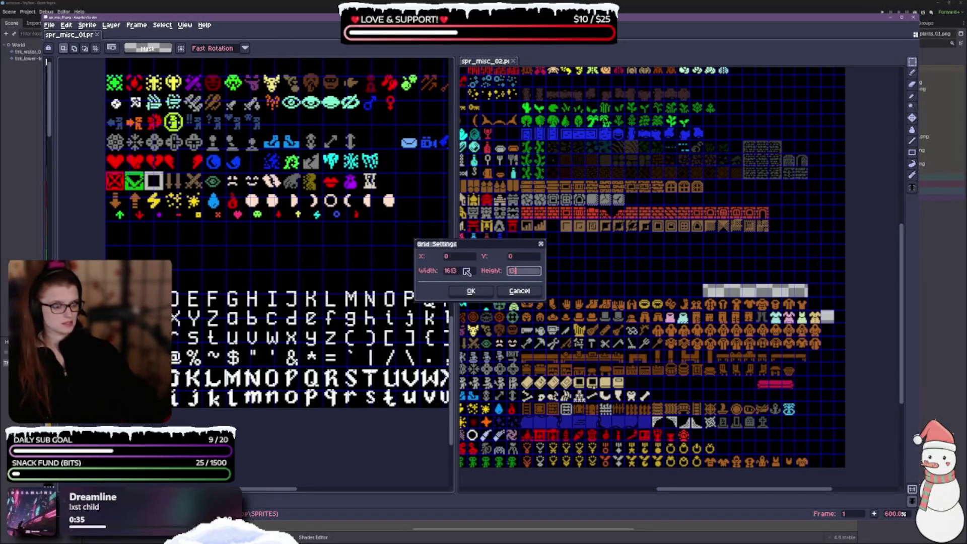
key("shift+Tab")
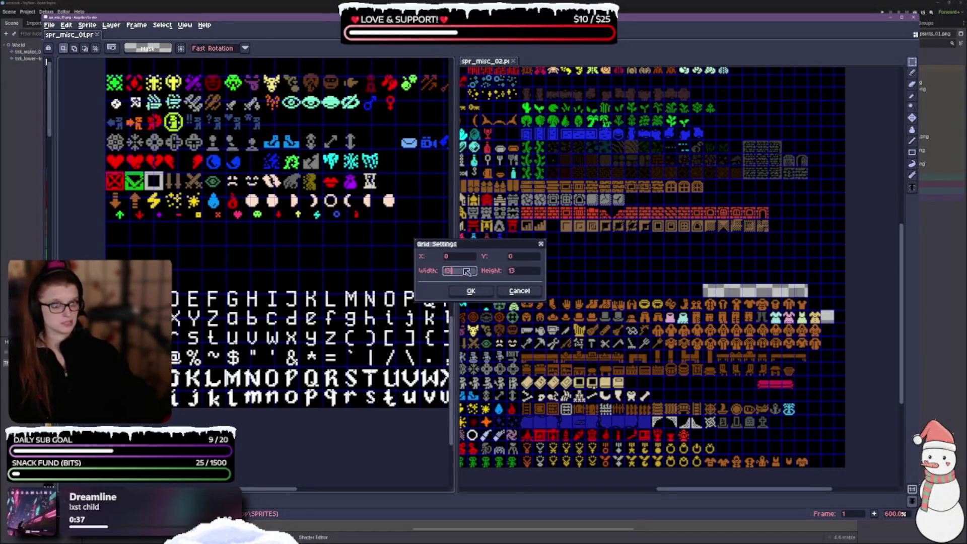
left_click(471, 291)
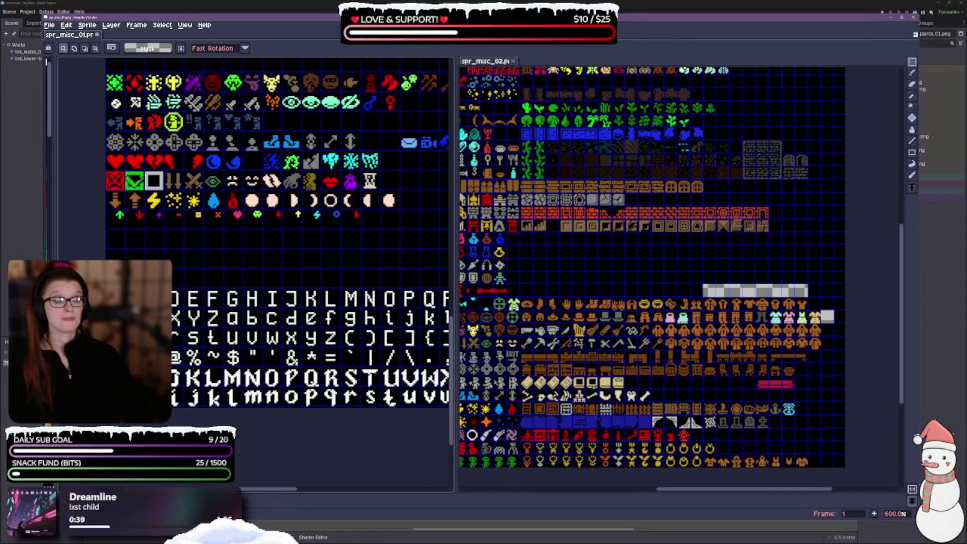
Step: Turn off Snap to Grid so sprites can be placed freely
left_click_drag(288, 271, 255, 249)
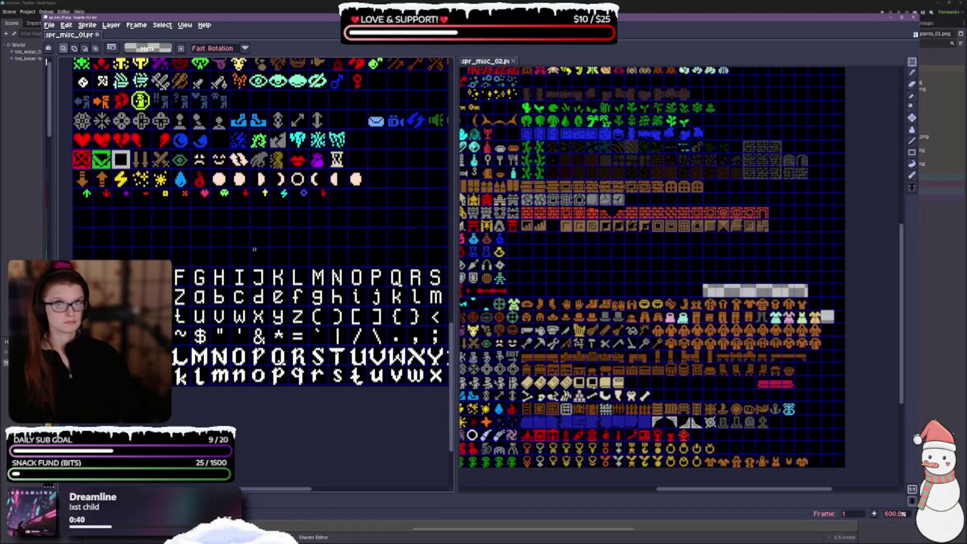
left_click(162, 25)
mouse_move(185, 25)
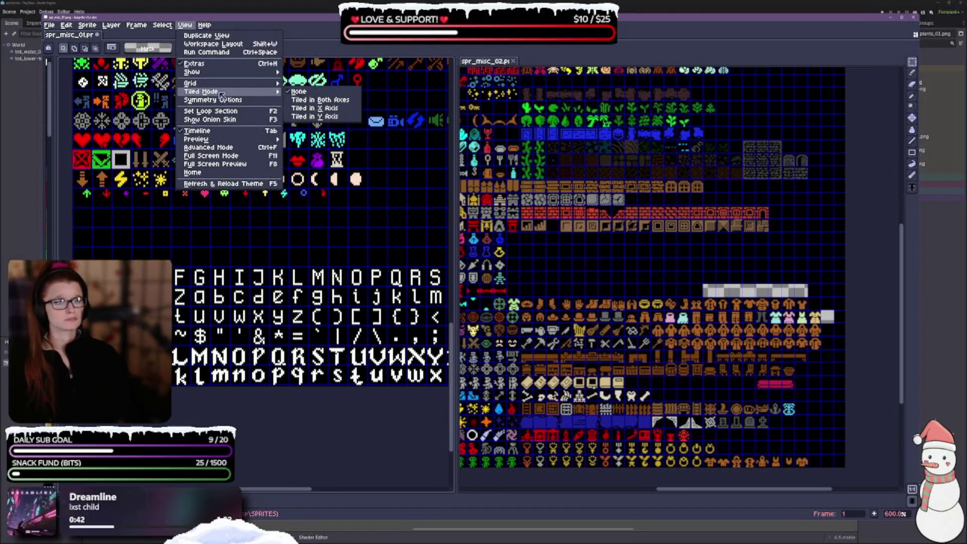
mouse_move(252, 83)
left_click(308, 99)
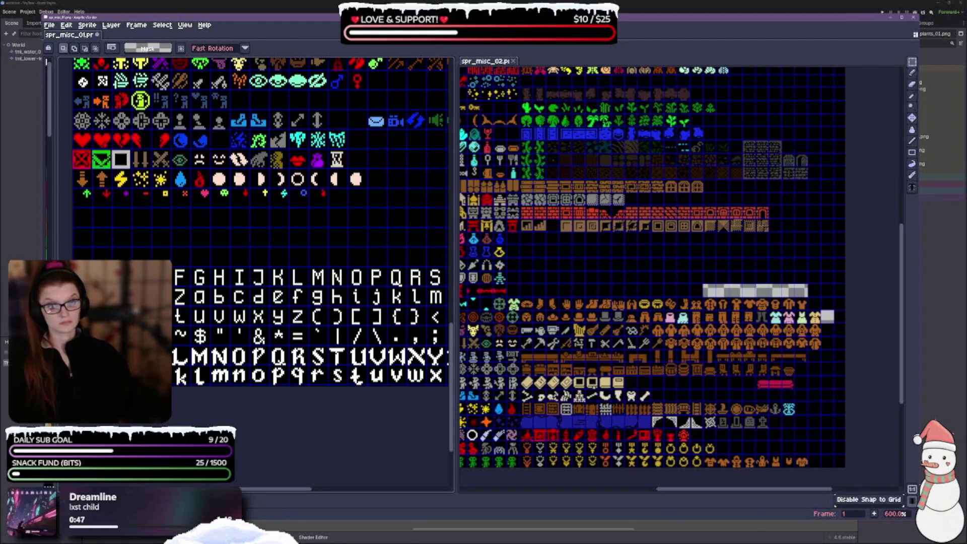
scroll(157, 261, "down", 2)
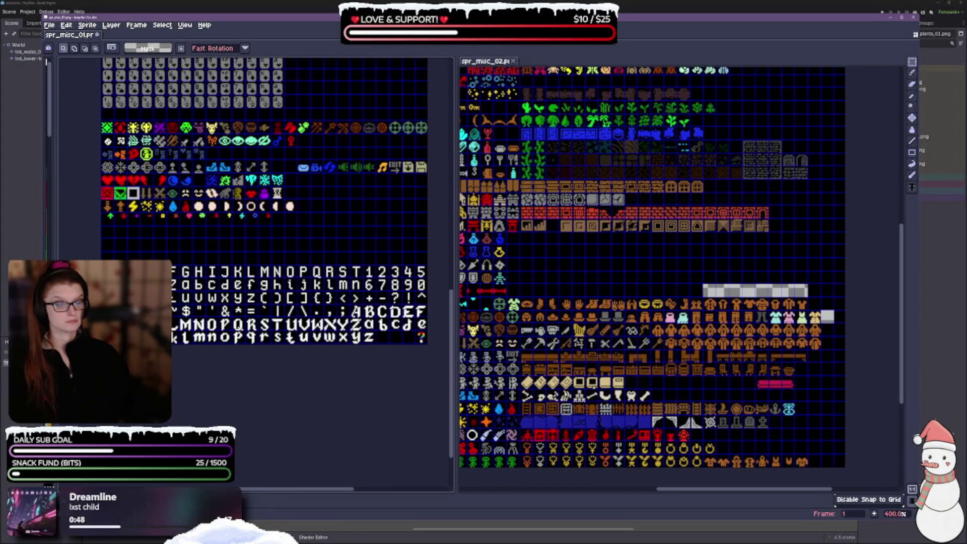
mouse_move(100, 264)
left_mouse_down()
mouse_move(234, 319)
mouse_move(428, 344)
left_mouse_up()
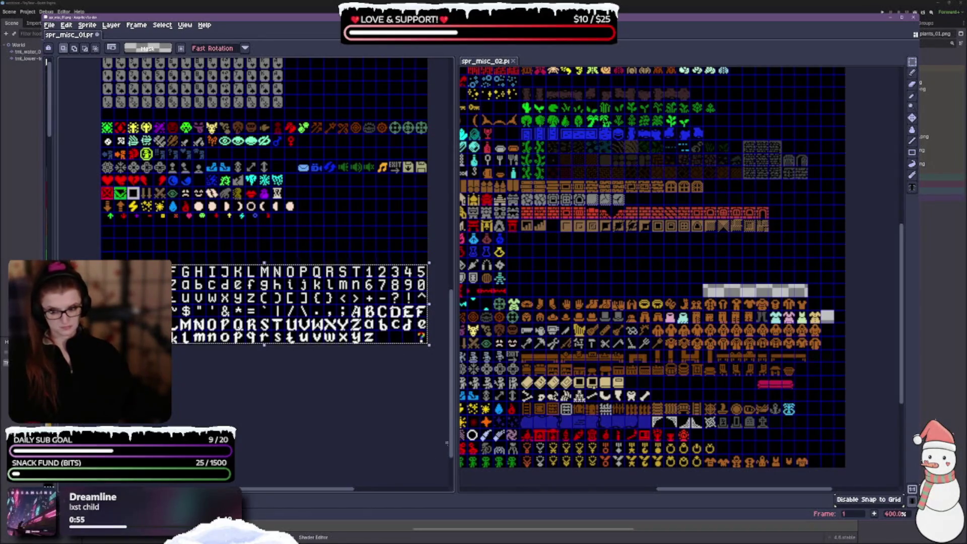
scroll(677, 262, "down", 1)
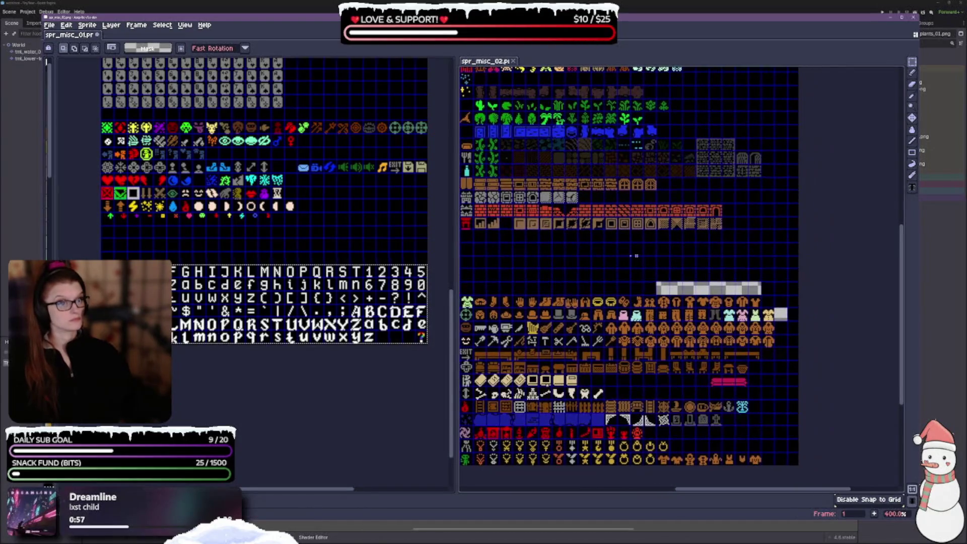
mouse_move(630, 281)
left_mouse_down()
mouse_move(665, 253)
mouse_move(640, 191)
mouse_move(668, 191)
mouse_move(656, 192)
left_mouse_up()
key("ctrl+v")
left_click(658, 248)
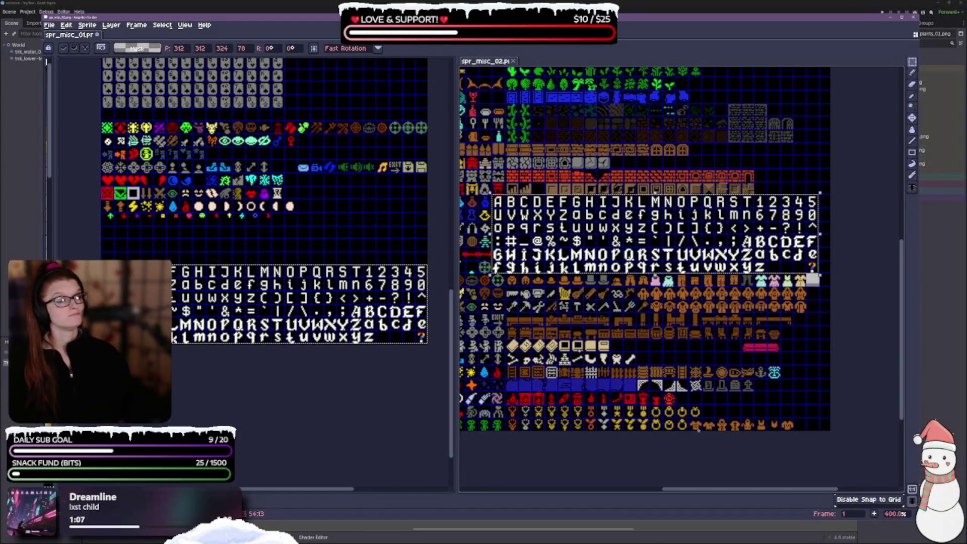
key("Delete")
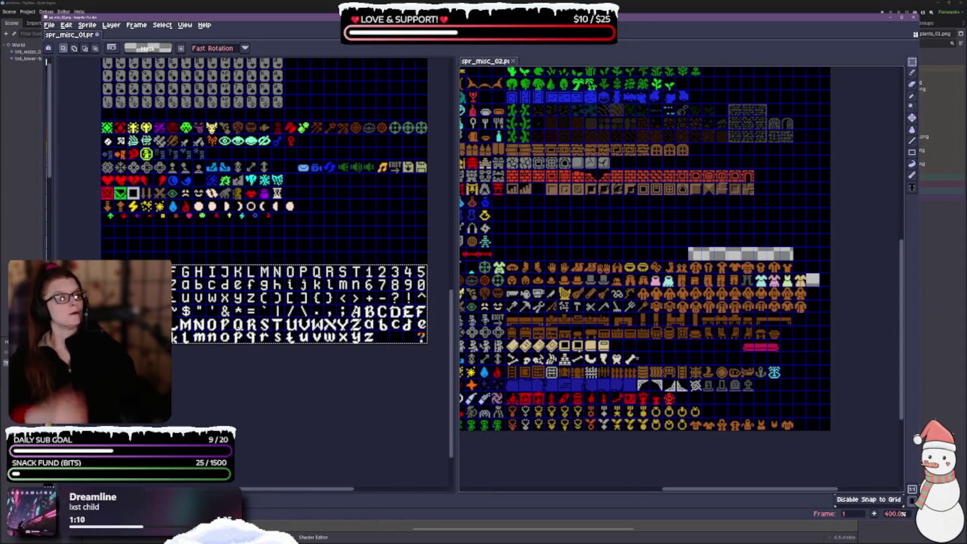
Step: Move the pink sofa up into the furniture row beside the basket
left_click_drag(654, 195, 670, 200)
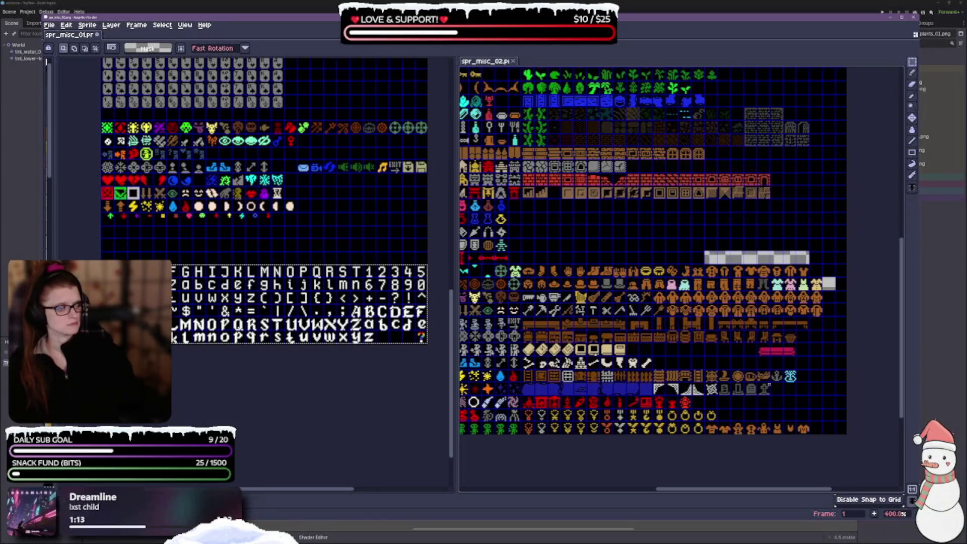
left_click_drag(680, 357, 722, 400)
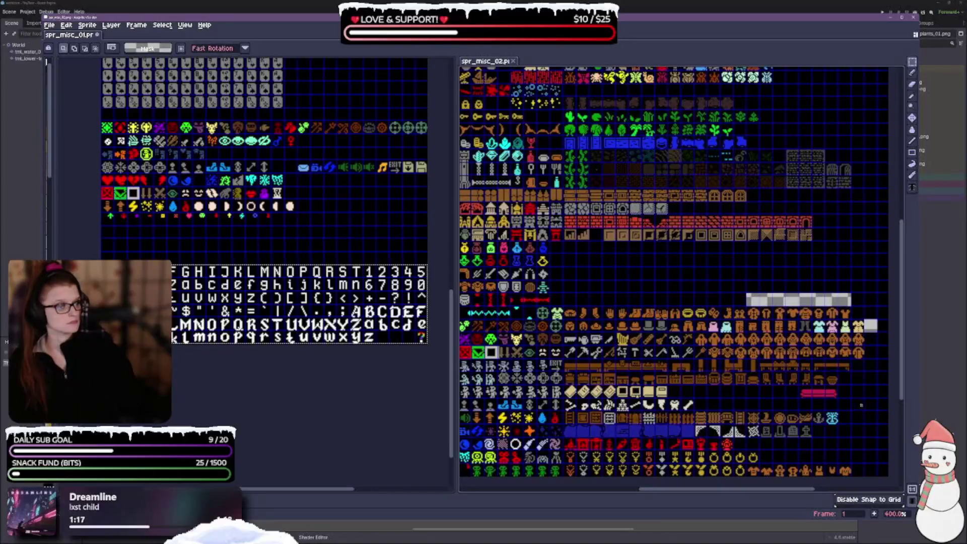
mouse_move(798, 383)
left_mouse_down()
mouse_move(812, 398)
mouse_move(841, 399)
left_mouse_up()
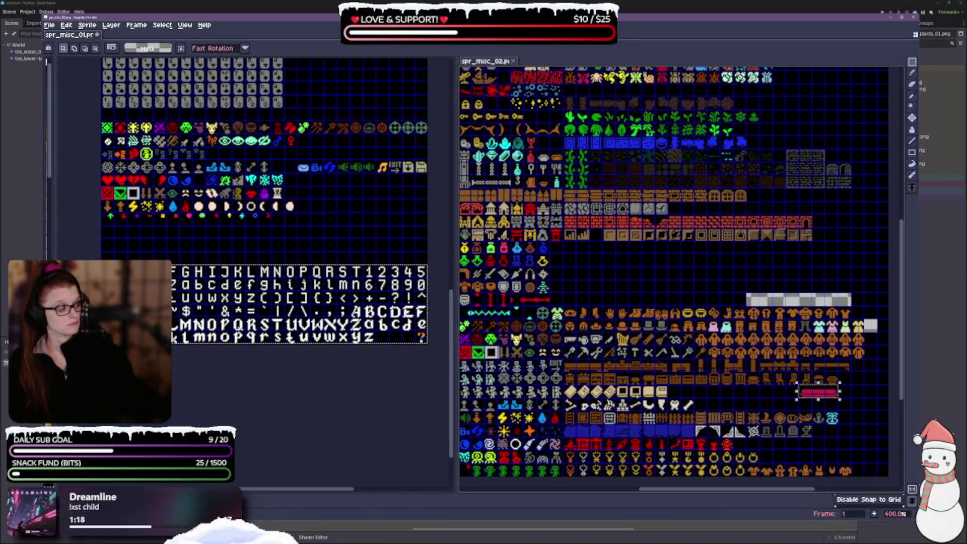
scroll(841, 400, "down", 1)
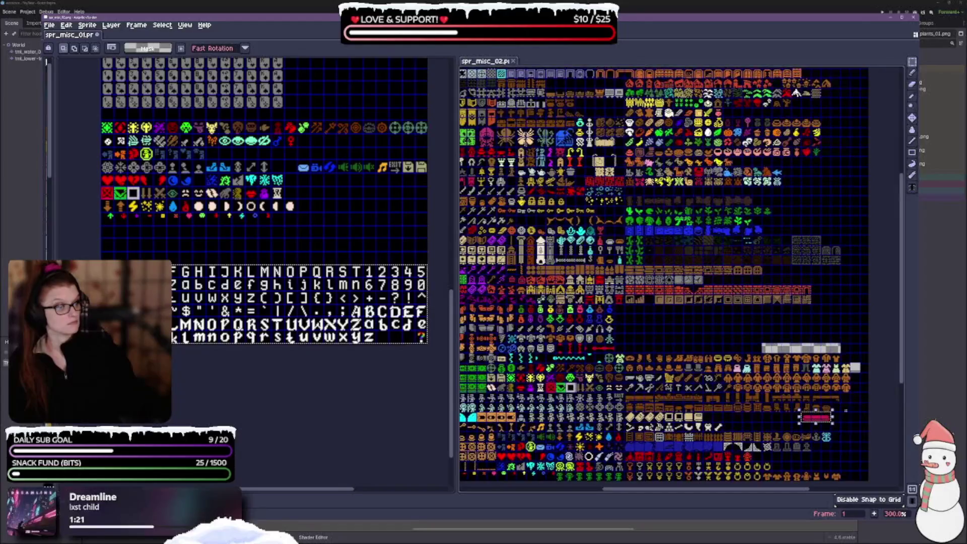
scroll(836, 413, "up", 3)
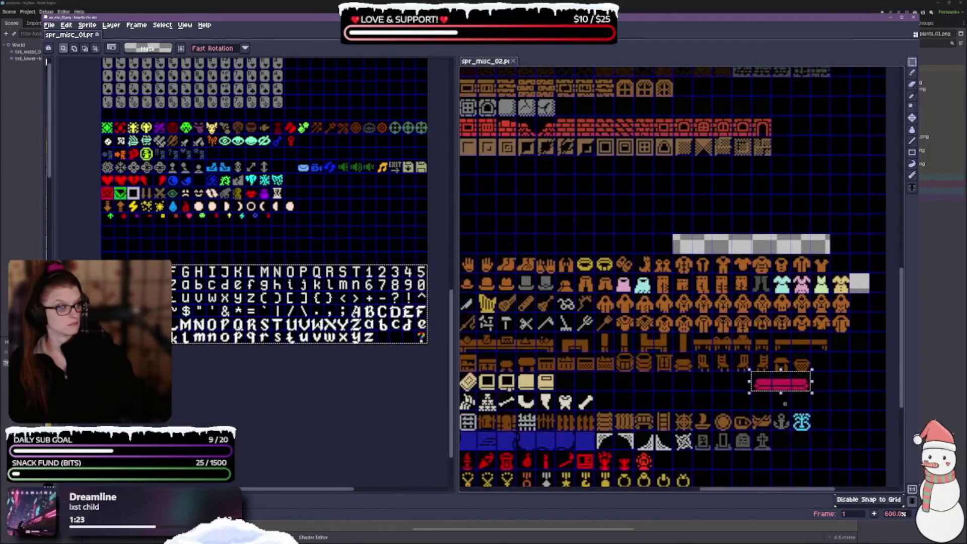
scroll(766, 393, "left", 2)
mouse_move(764, 389)
left_mouse_down()
mouse_move(823, 388)
mouse_move(836, 370)
mouse_move(817, 371)
left_mouse_up()
scroll(666, 394, "left", 1)
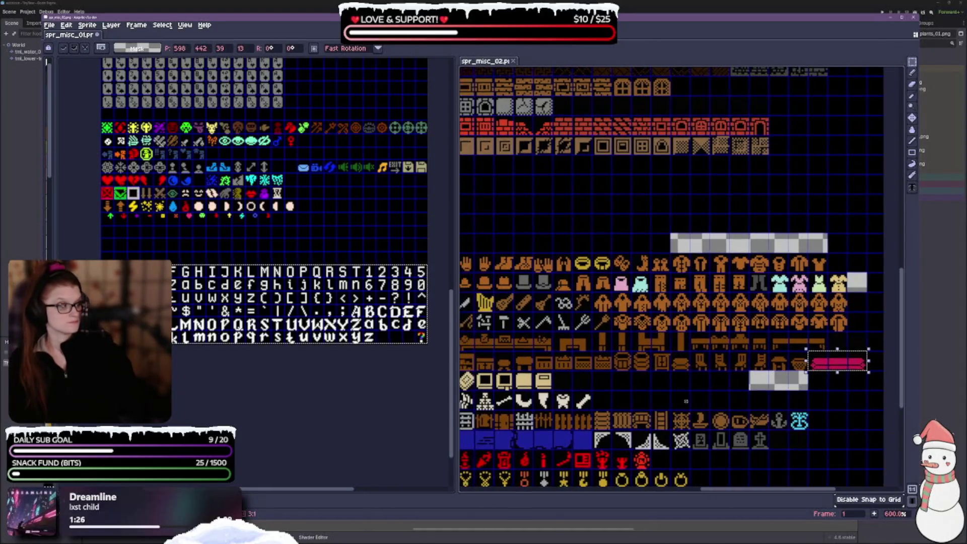
left_click(667, 395)
scroll(666, 395, "down", 1)
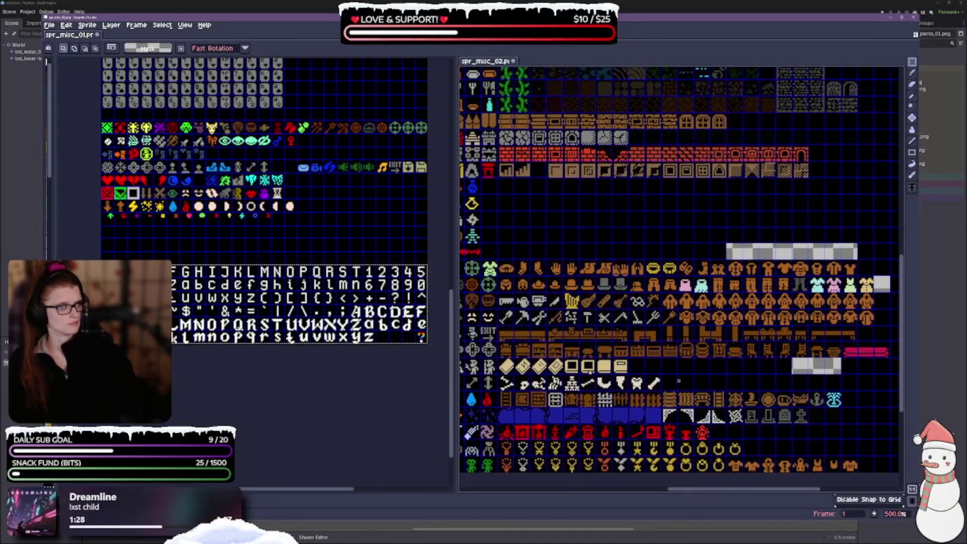
Step: Relocate the green sprite and place the orange sprite beside it
mouse_move(481, 260)
left_mouse_down()
mouse_move(498, 276)
mouse_move(530, 276)
mouse_move(497, 276)
mouse_move(491, 269)
mouse_move(868, 270)
mouse_move(874, 337)
left_mouse_up()
left_click(881, 297)
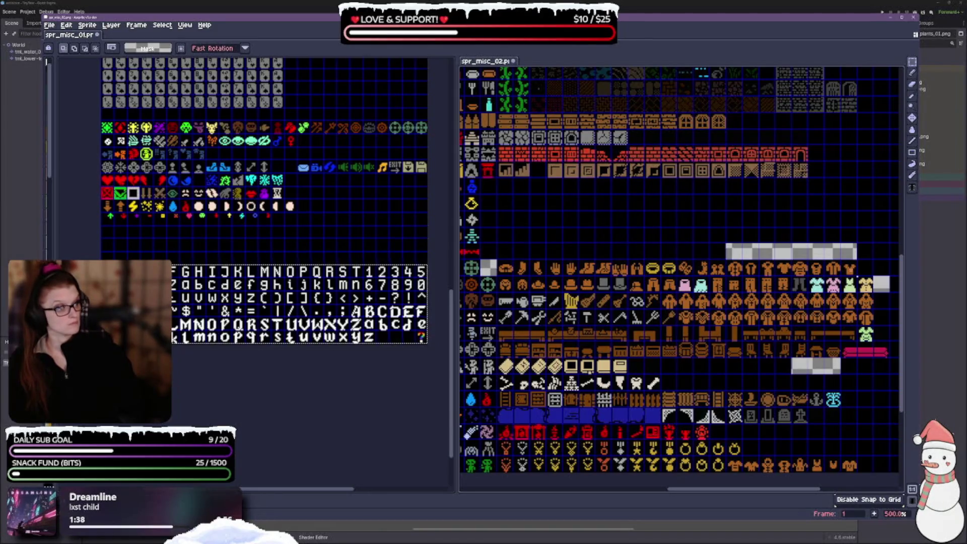
mouse_move(842, 261)
left_mouse_down()
mouse_move(858, 277)
mouse_move(879, 270)
mouse_move(879, 335)
left_mouse_up()
mouse_move(815, 253)
left_mouse_down()
mouse_move(882, 314)
mouse_move(812, 264)
mouse_move(878, 301)
left_mouse_up()
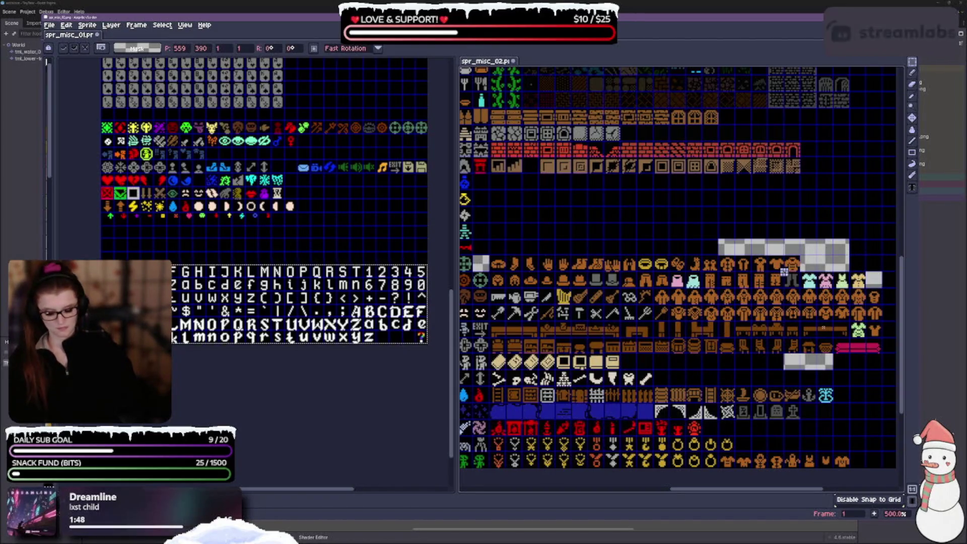
Step: Move the orange sprite into the empty cell and shift a sprite row one tile right
left_click(784, 272)
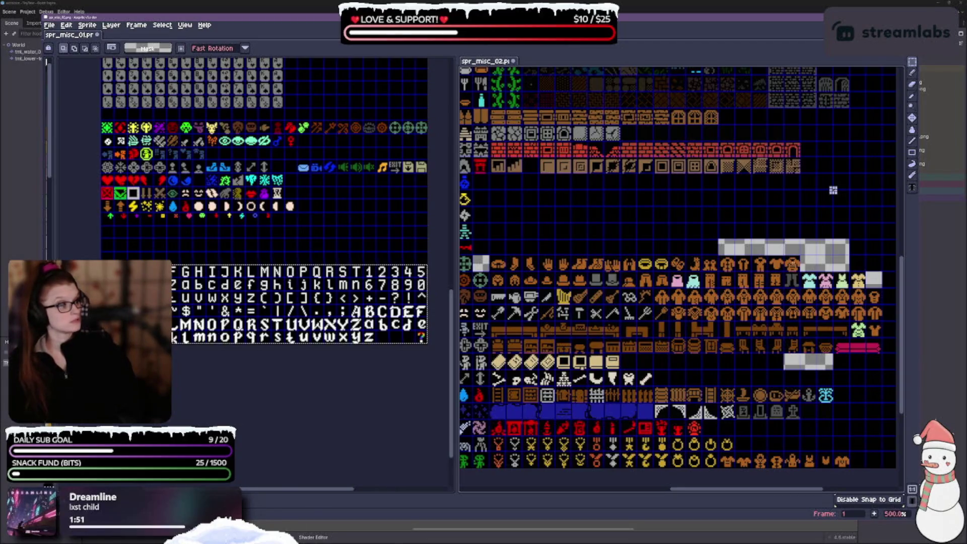
mouse_move(785, 255)
left_mouse_down()
mouse_move(801, 271)
mouse_move(857, 269)
mouse_move(875, 280)
left_mouse_up()
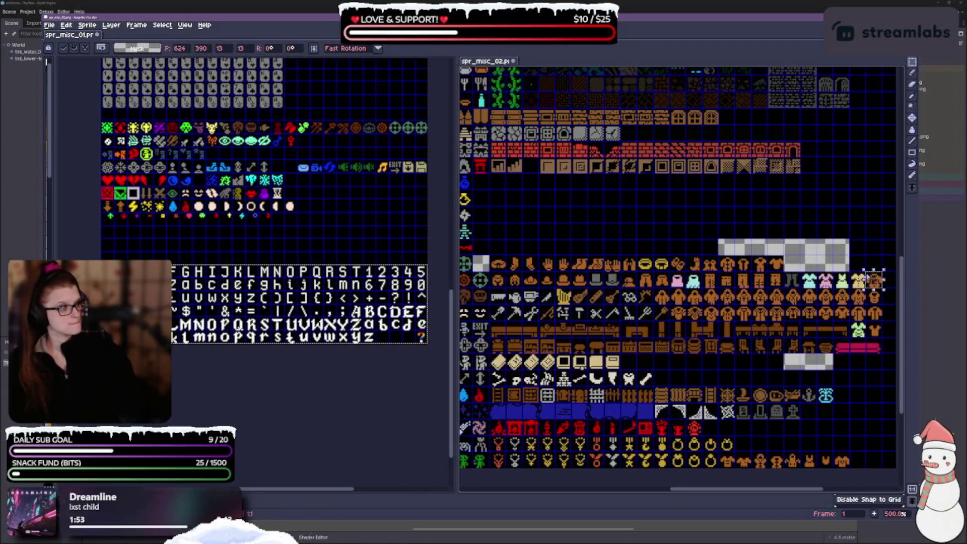
key("Return")
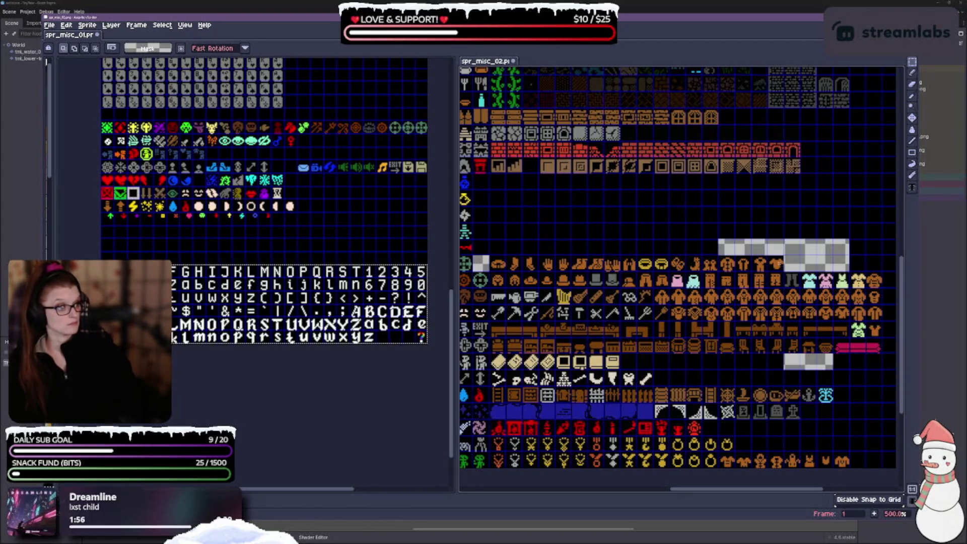
mouse_move(780, 264)
left_mouse_down()
mouse_move(669, 255)
mouse_move(685, 367)
mouse_move(782, 370)
left_mouse_up()
key("Return")
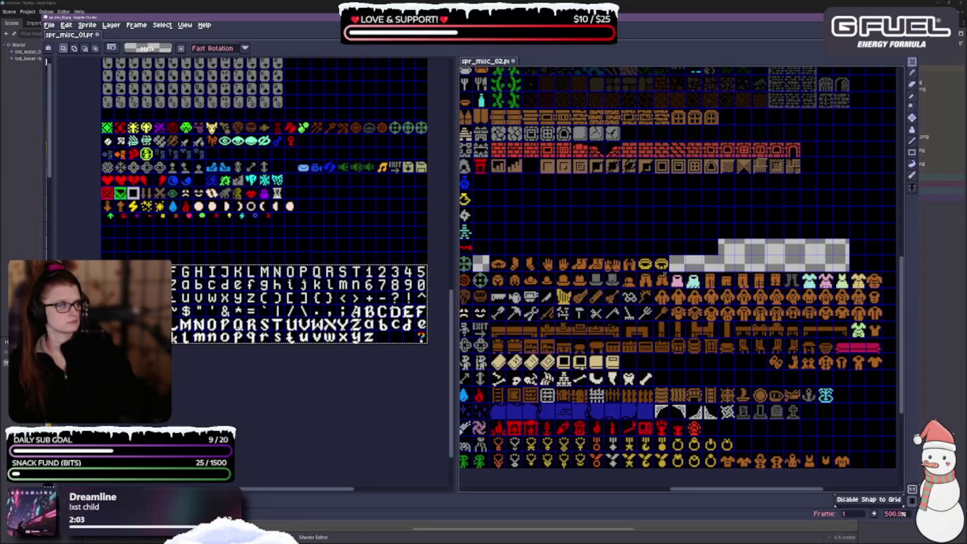
Step: Rearrange the yellow tile, four glove tiles and orange sprite into tighter rows
mouse_move(654, 255)
left_mouse_down()
mouse_move(670, 271)
mouse_move(654, 256)
mouse_move(605, 256)
mouse_move(645, 272)
mouse_move(735, 361)
left_mouse_up()
key("ctrl+d")
key("ctrl+d")
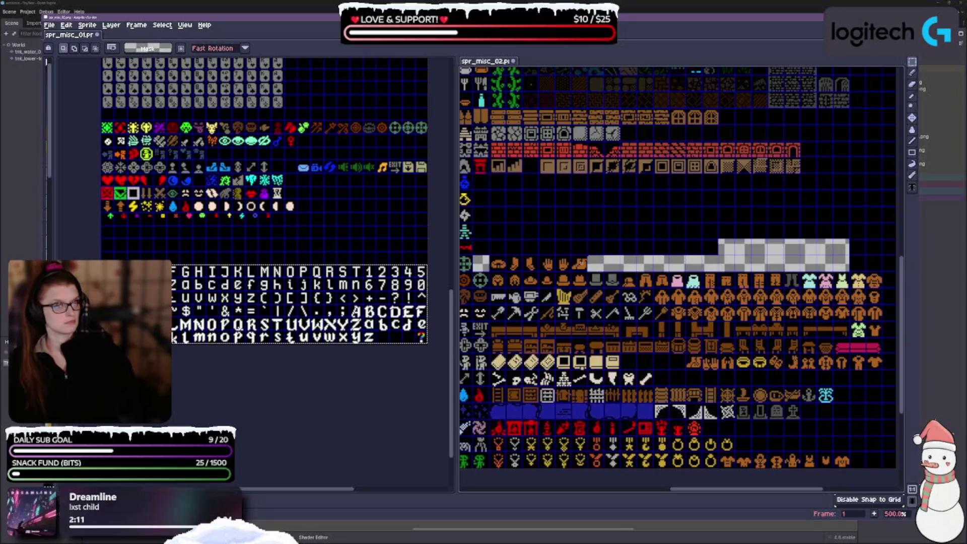
mouse_move(589, 273)
left_mouse_down()
mouse_move(553, 255)
mouse_move(520, 254)
mouse_move(676, 311)
mouse_move(658, 375)
left_mouse_up()
key("ctrl+d")
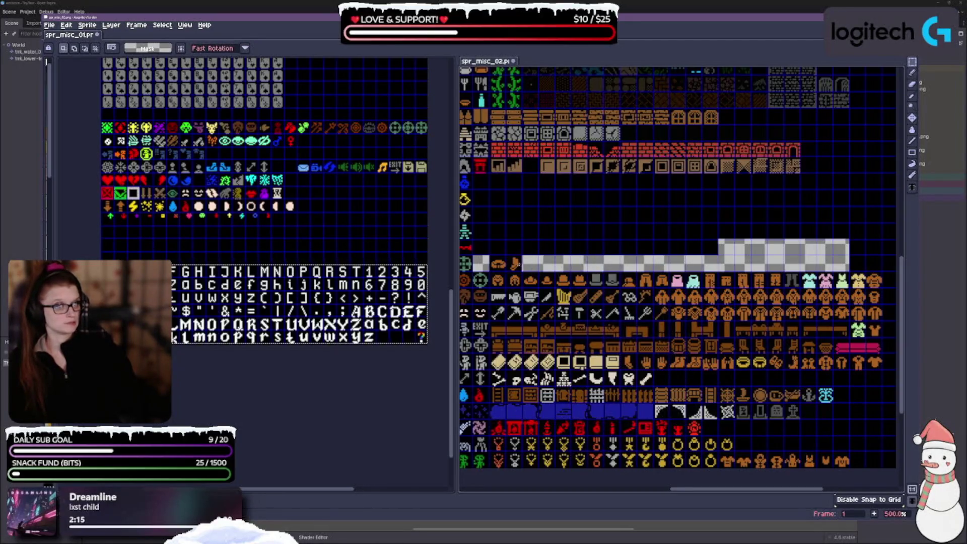
mouse_move(524, 275)
left_mouse_down()
mouse_move(486, 252)
mouse_move(868, 365)
mouse_move(773, 350)
mouse_move(677, 378)
left_mouse_up()
key("ctrl+d")
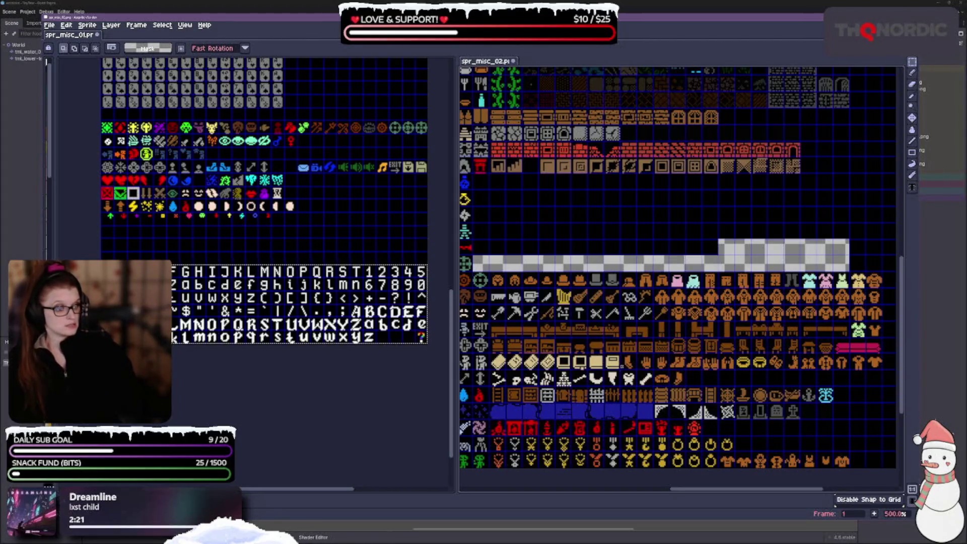
mouse_move(622, 355)
left_mouse_down()
mouse_move(636, 369)
mouse_move(723, 374)
left_mouse_up()
key("ctrl+d")
mouse_move(654, 370)
left_mouse_down()
mouse_move(670, 385)
mouse_move(629, 363)
mouse_move(702, 386)
left_mouse_up()
key("ctrl+d")
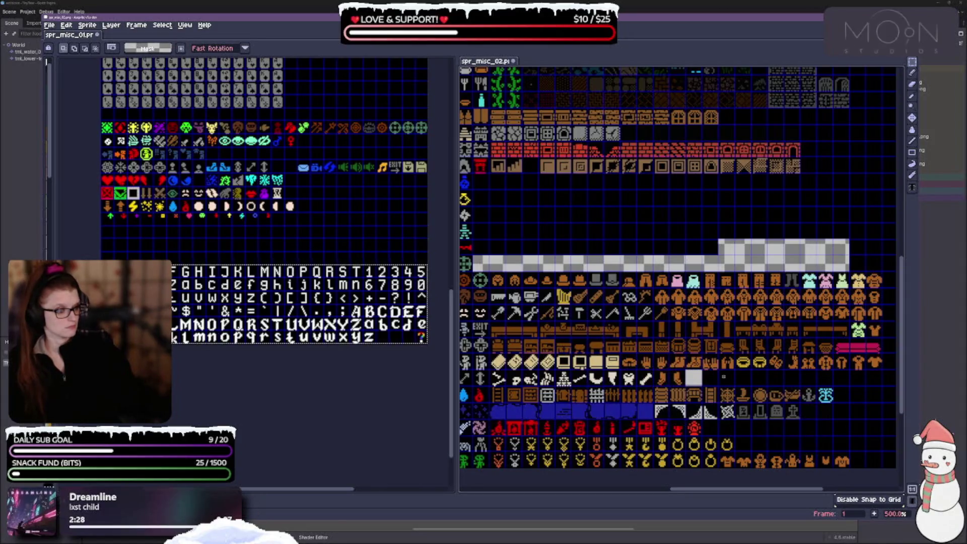
key("Return")
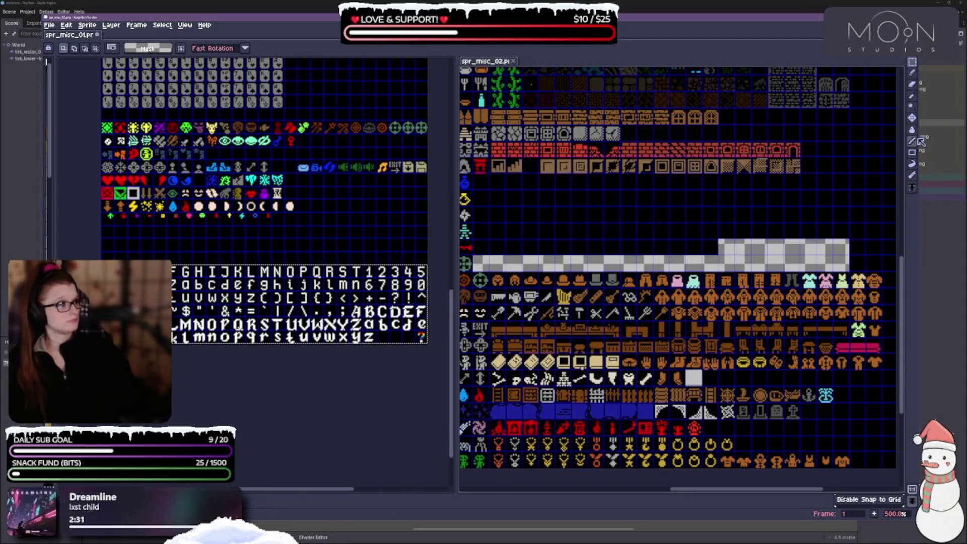
Step: Fill the transparent strip with black using the Paint Bucket
left_click(911, 129)
left_click(779, 242)
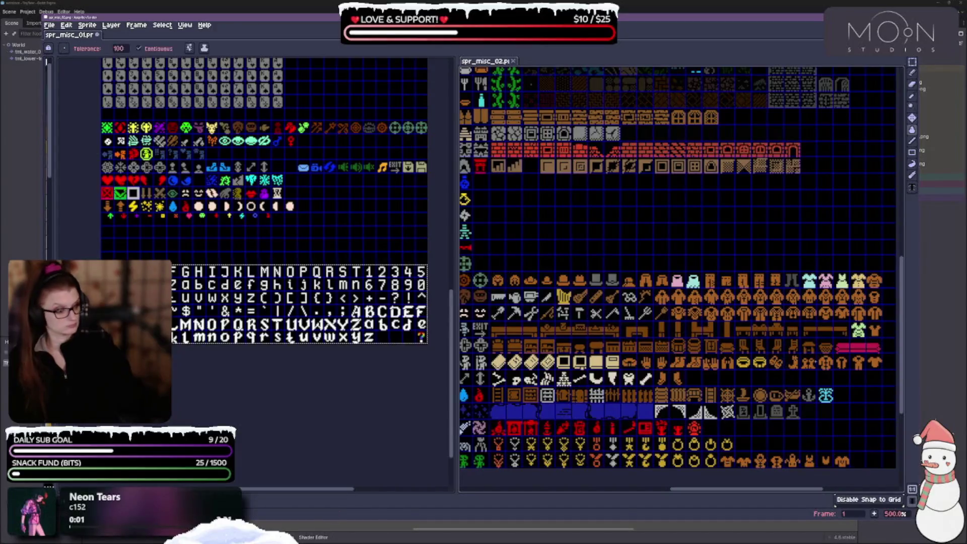
scroll(680, 267, "down", 1)
scroll(680, 267, "up", 1)
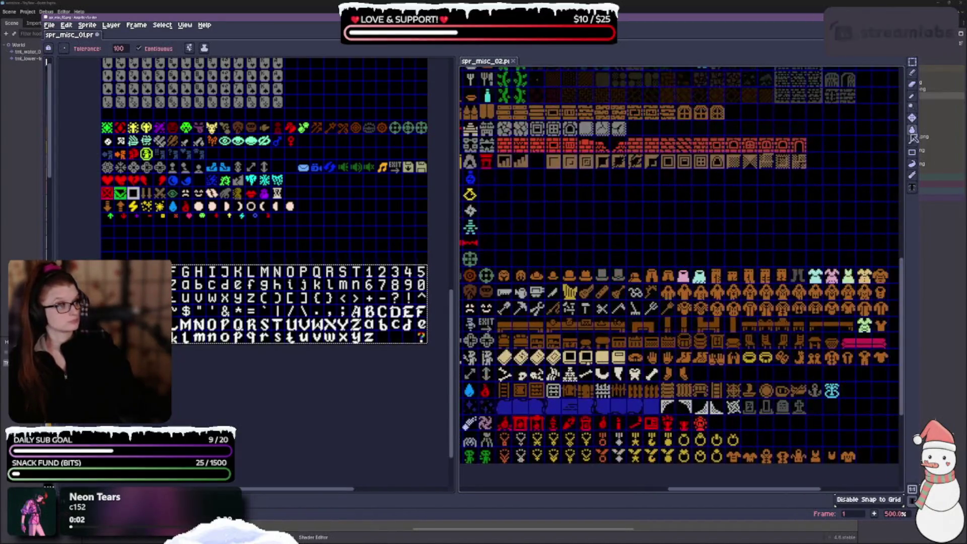
left_click(912, 63)
Step: Paste spr_misc_01's font block into spr_misc_02 and move it up into place
left_click(323, 299)
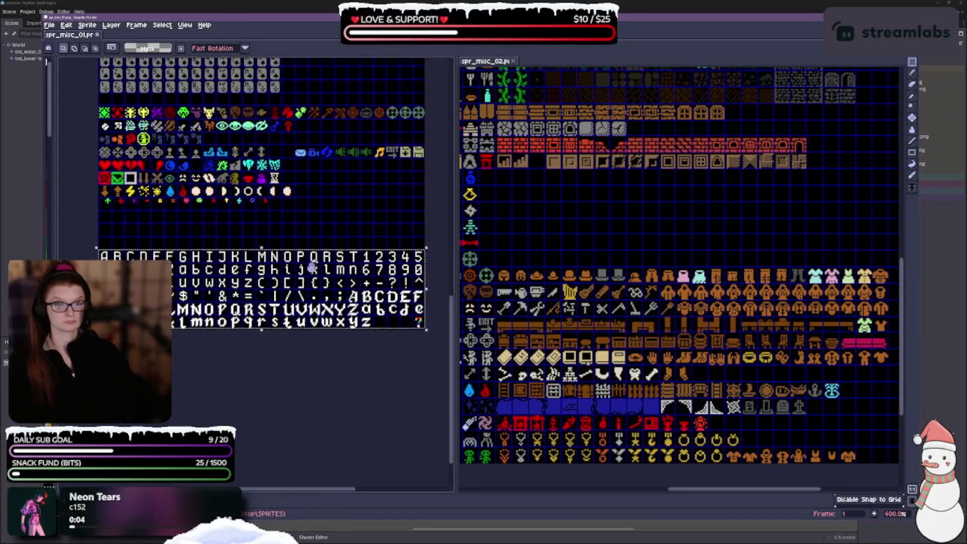
left_click(630, 244)
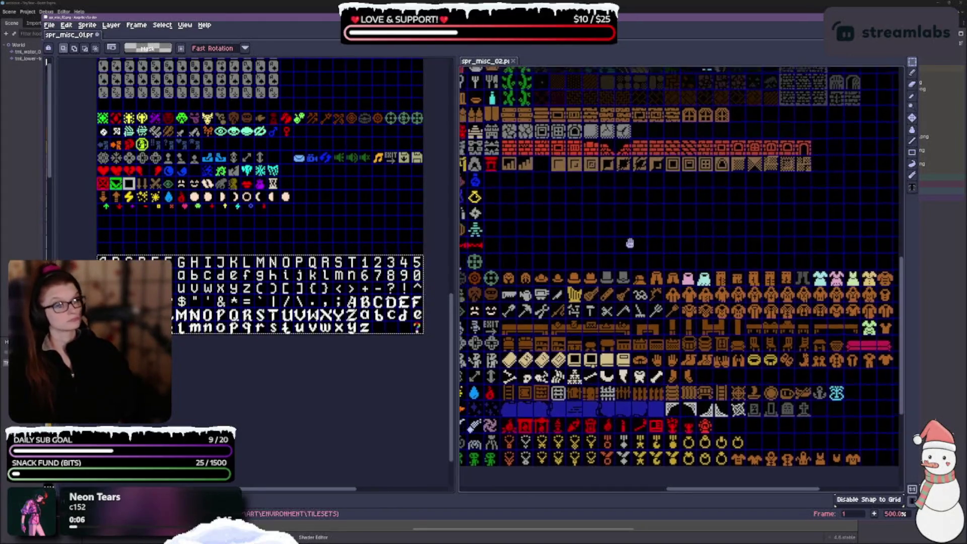
key("ctrl+v")
mouse_move(676, 277)
left_mouse_down()
mouse_move(712, 233)
mouse_move(712, 207)
left_mouse_up()
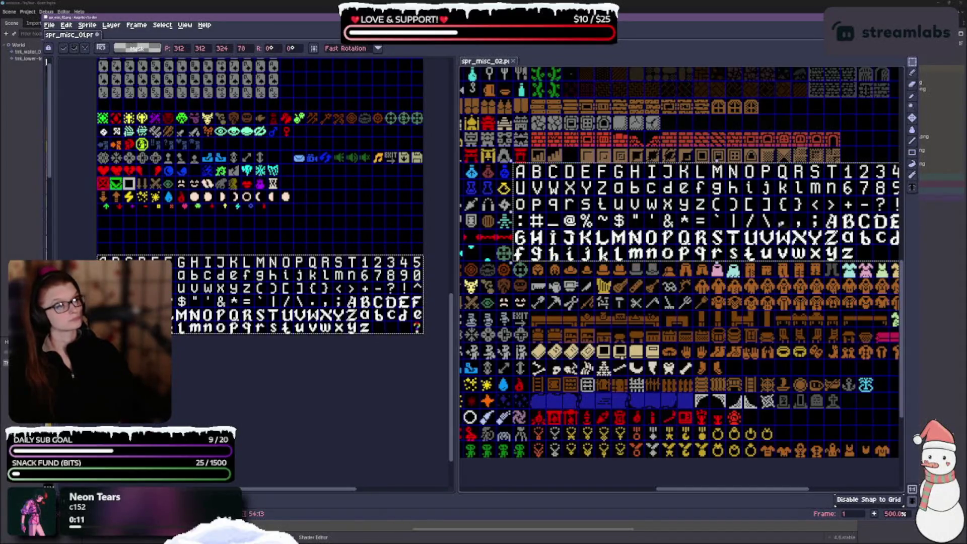
mouse_move(779, 219)
left_mouse_down()
mouse_move(719, 245)
mouse_move(774, 282)
mouse_move(568, 291)
left_mouse_up()
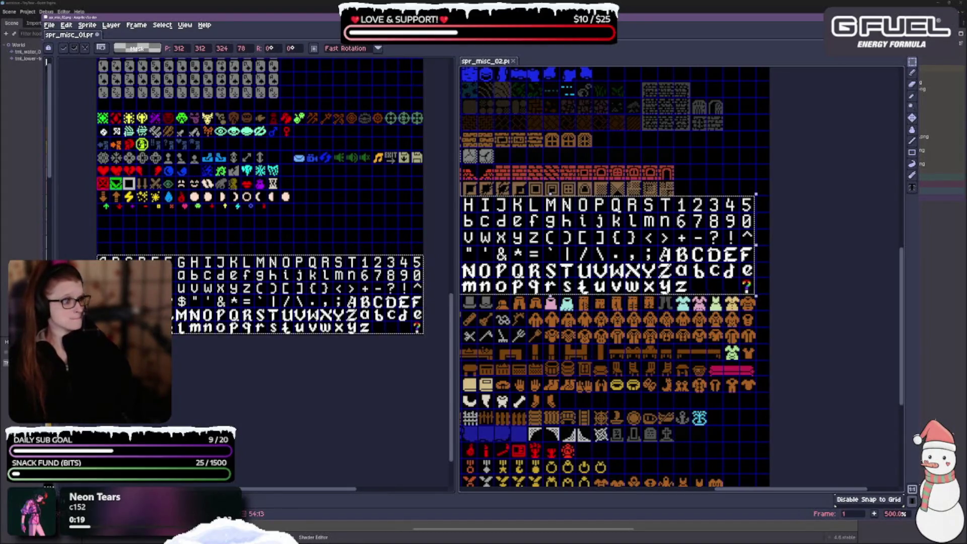
scroll(629, 329, "up", 4)
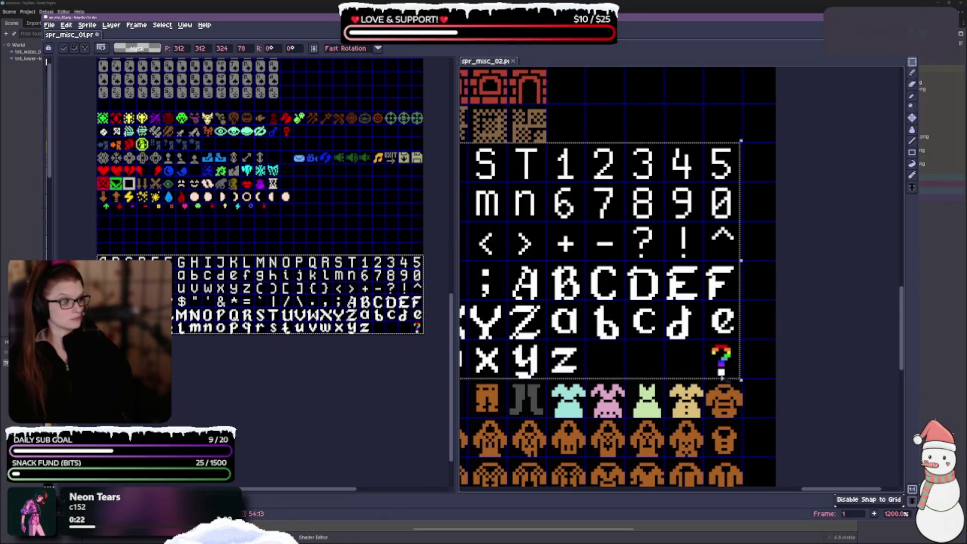
Step: Delete the rainbow question-mark sprite and fill its cell black
left_click_drag(705, 343, 740, 377)
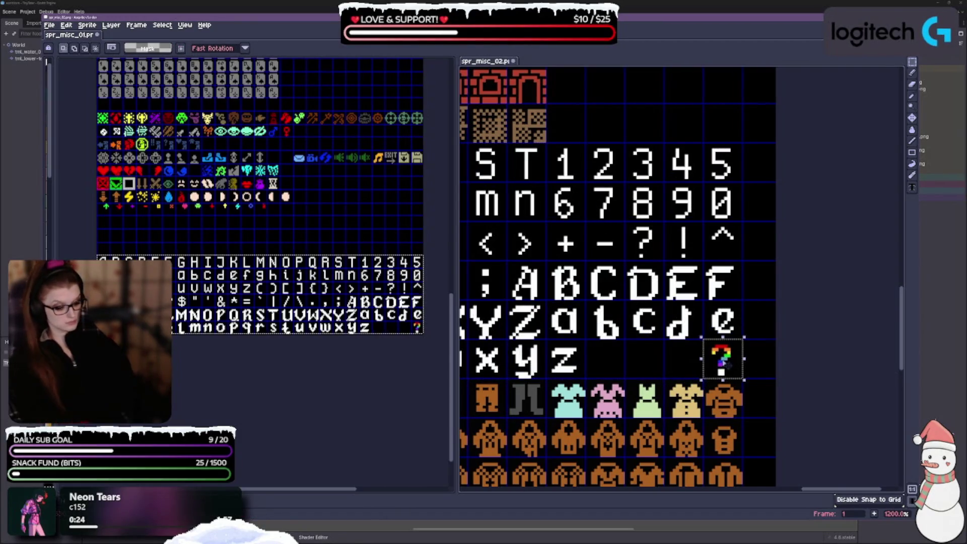
key("Delete")
left_click(911, 129)
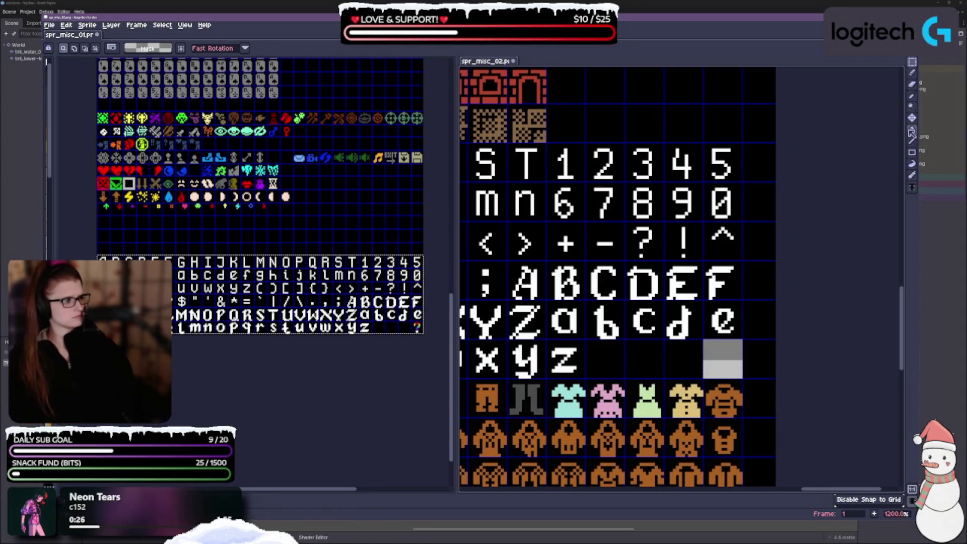
left_click(721, 348)
scroll(721, 347, "down", 4)
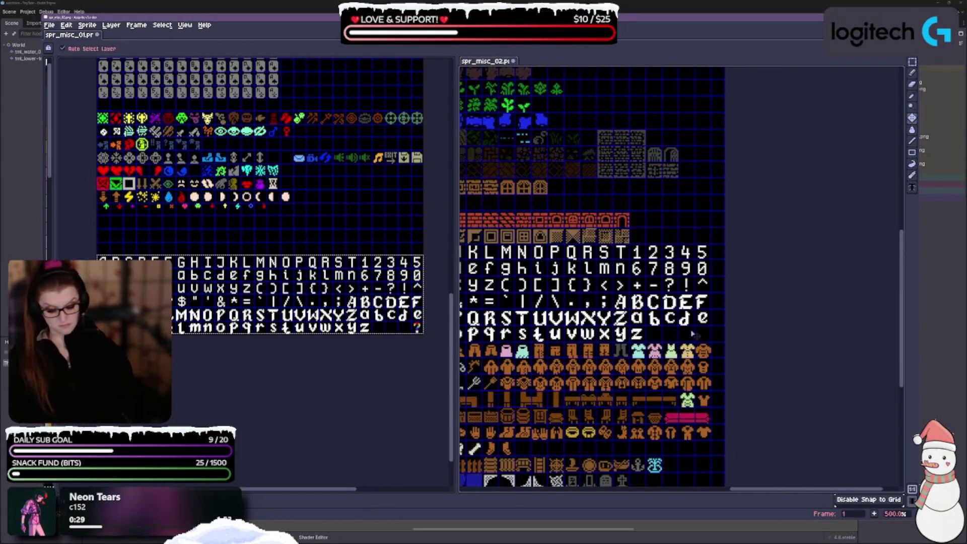
left_click_drag(604, 277, 731, 201)
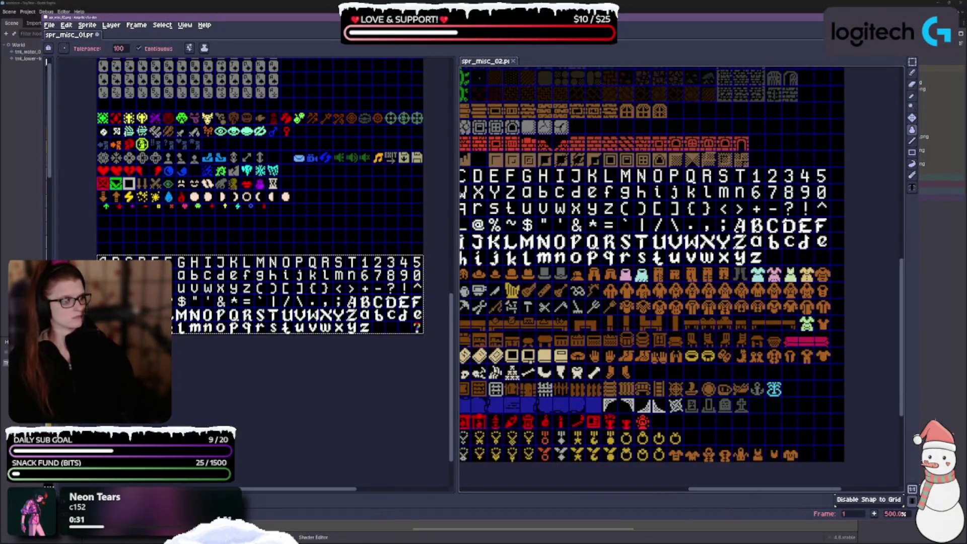
scroll(618, 353, "down", 2)
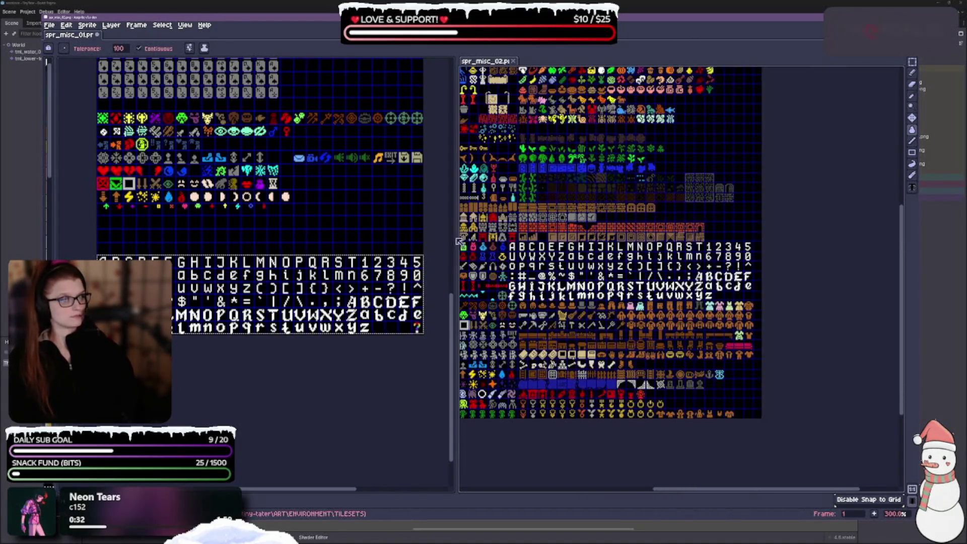
Step: Open spr_misc_02 in a second tab beside spr_misc_01 in the left editor
scroll(361, 197, "up", 5)
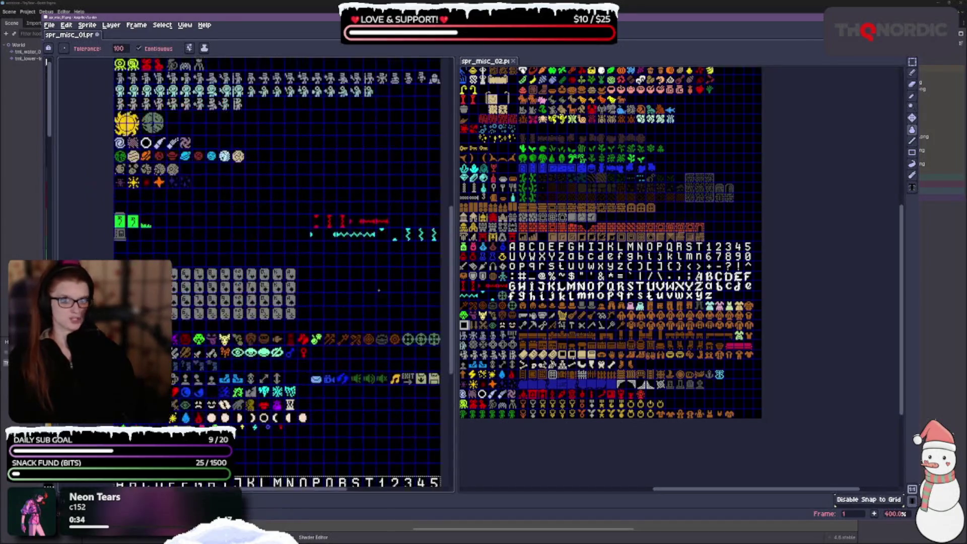
scroll(625, 277, "up", 3)
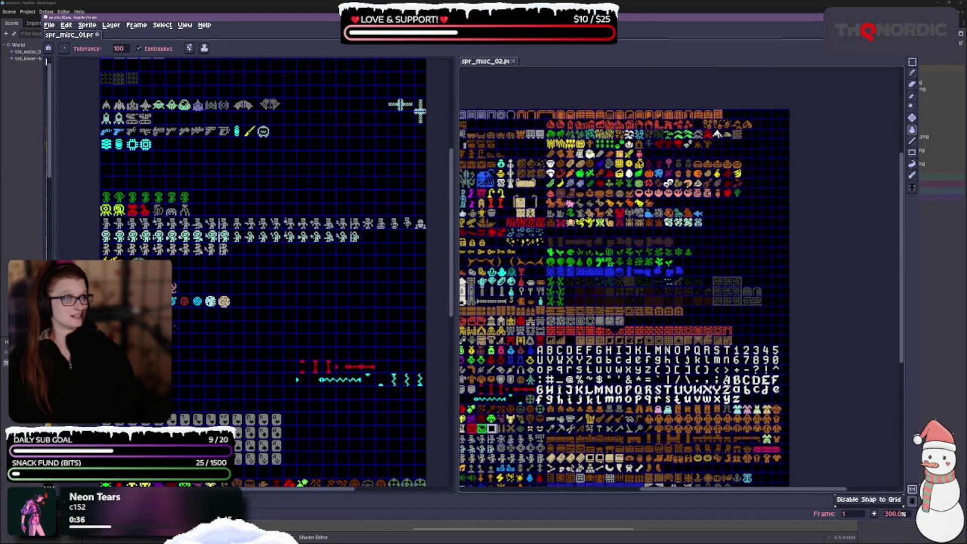
scroll(680, 277, "down", 3)
scroll(680, 277, "left", 4)
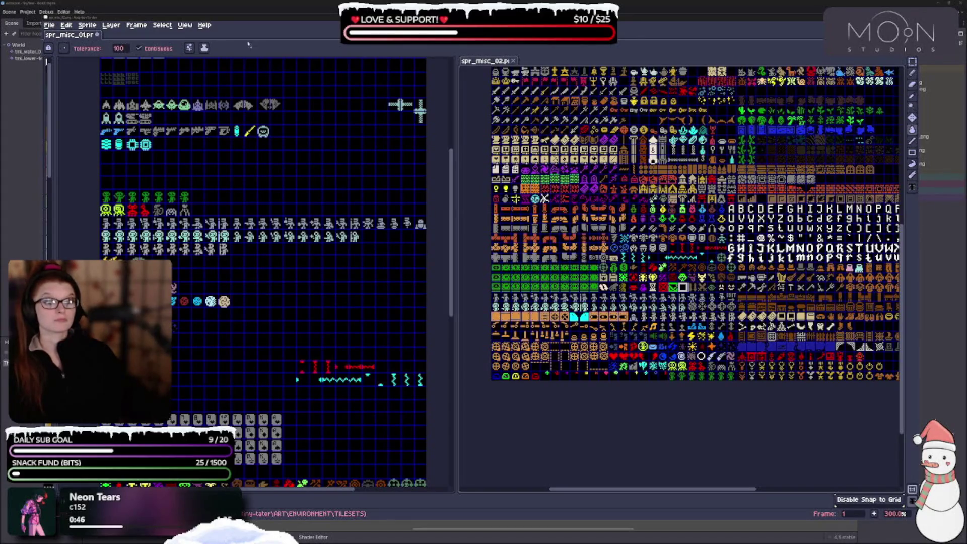
left_click(499, 327)
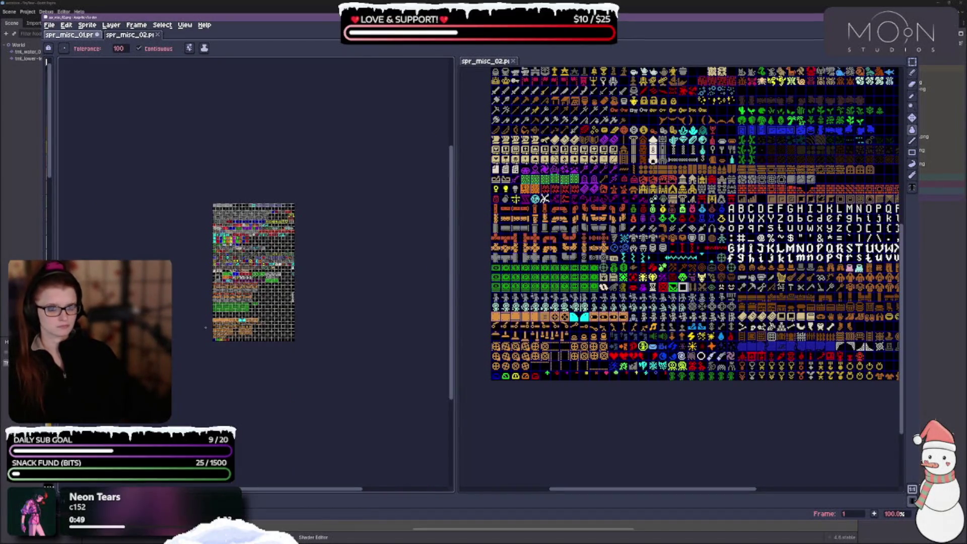
Step: Fill the red icon's black middle with red and select its cell
scroll(217, 226, "up", 5)
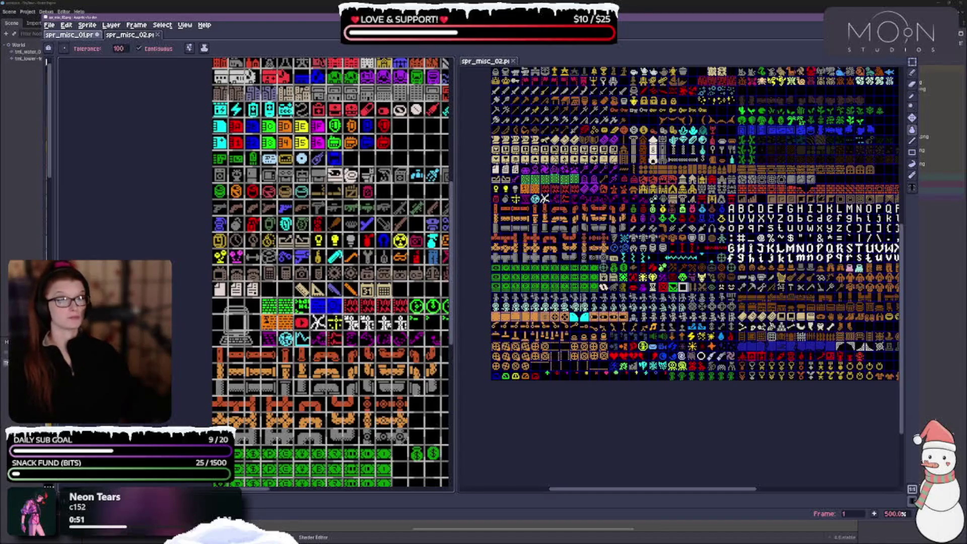
mouse_move(481, 378)
left_mouse_down()
mouse_move(278, 265)
mouse_move(200, 338)
left_mouse_up()
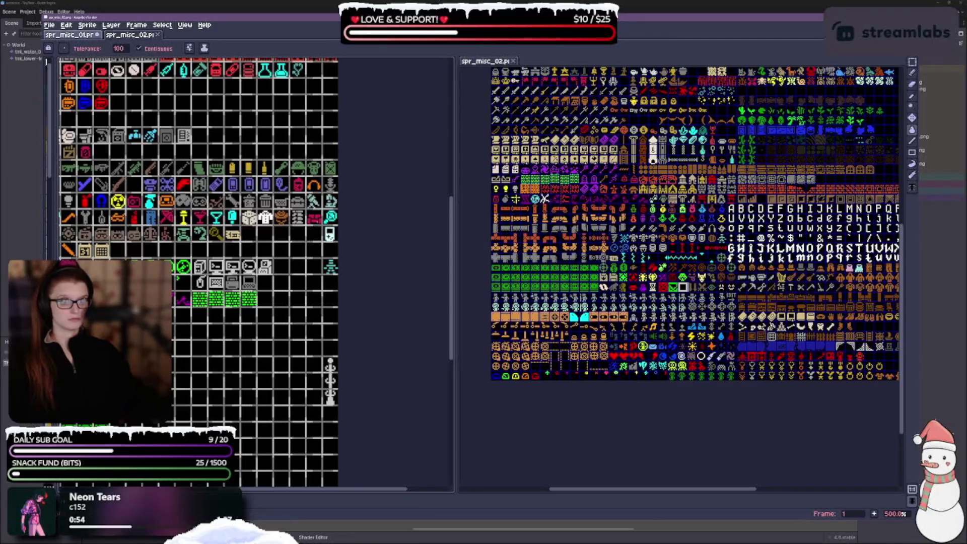
scroll(326, 220, "up", 5)
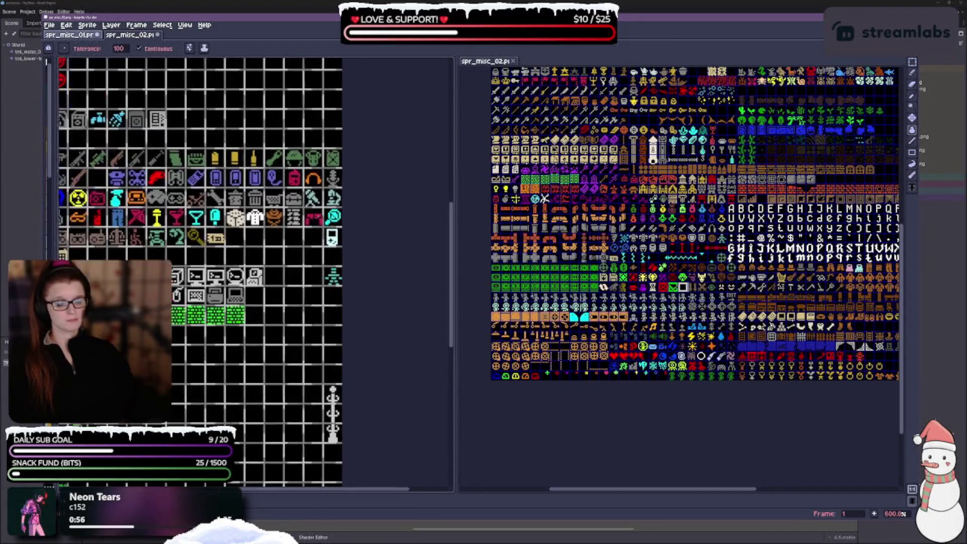
left_click(302, 229)
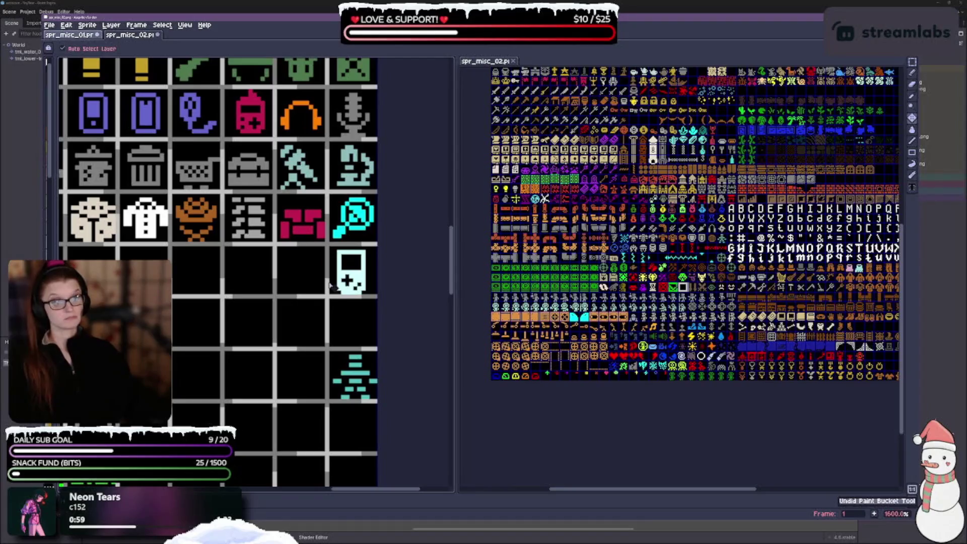
key("r")
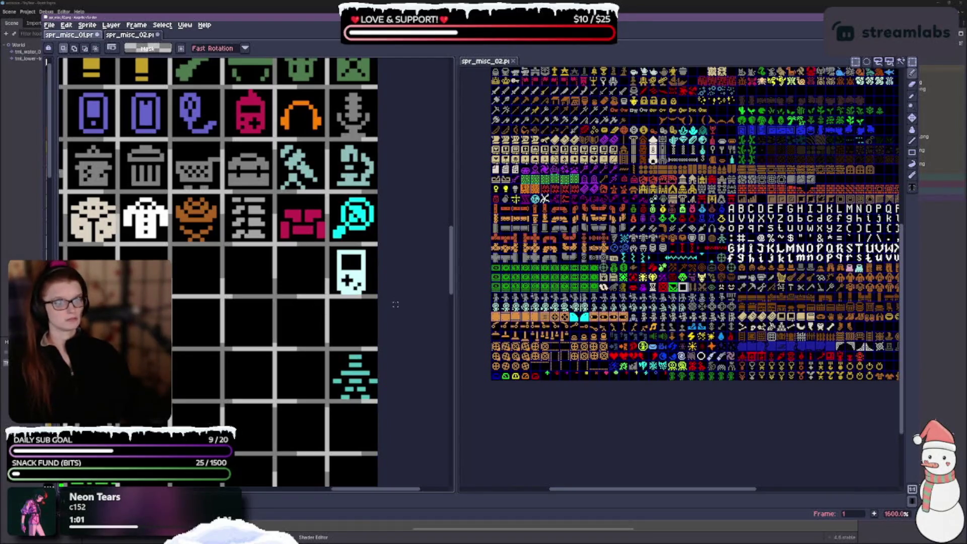
left_click_drag(268, 326, 260, 330)
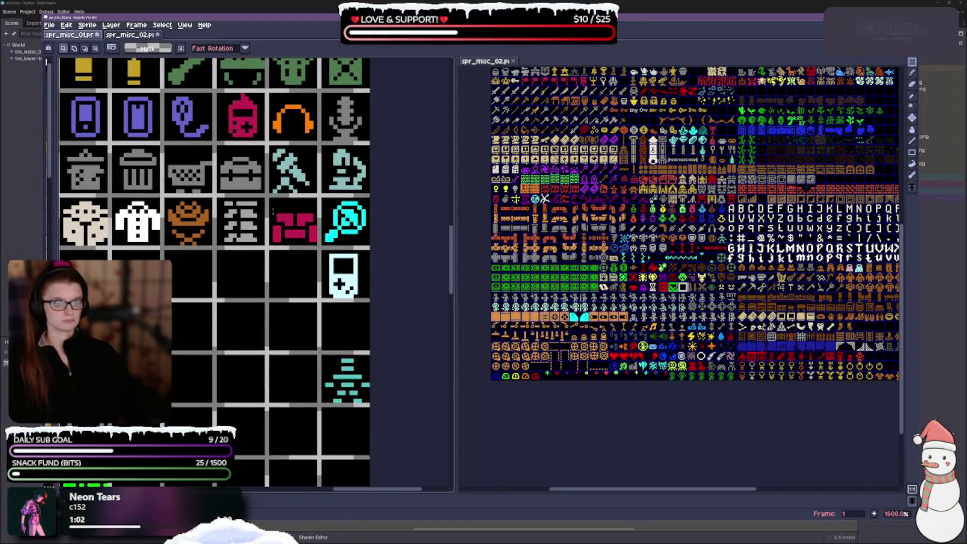
left_click_drag(269, 197, 319, 247)
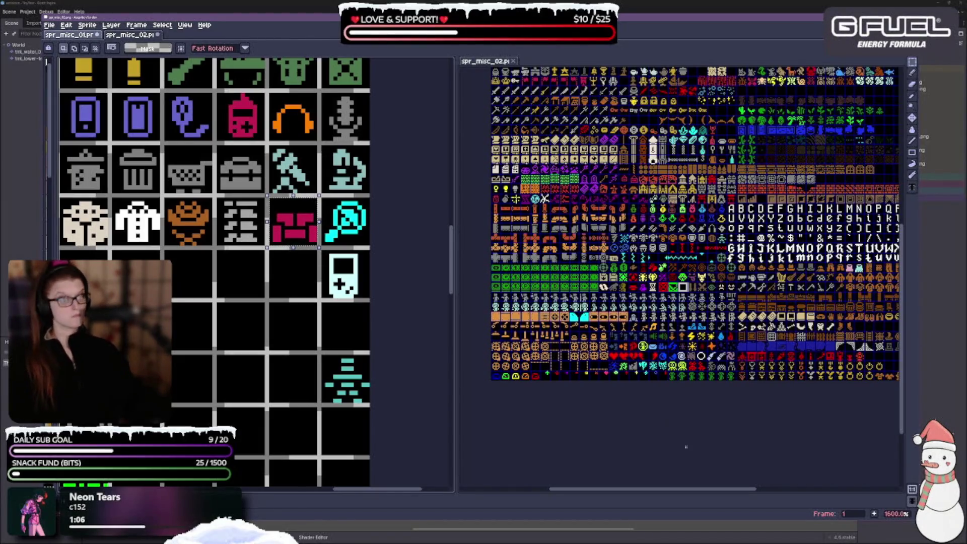
Step: Paste the red icon into an empty cell of spr_misc_02
scroll(739, 359, "up", 5)
scroll(756, 335, "right", 3)
scroll(773, 311, "up", 1)
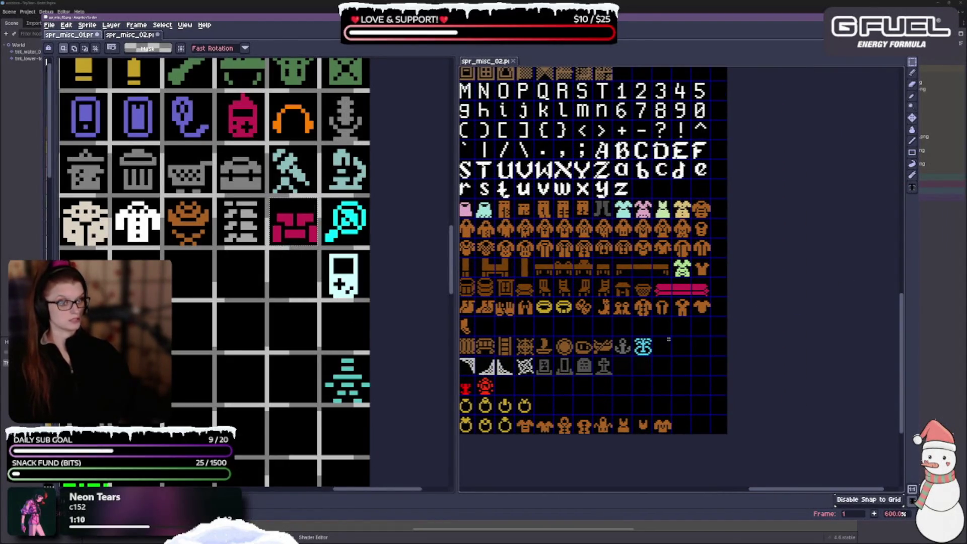
key("ctrl+v")
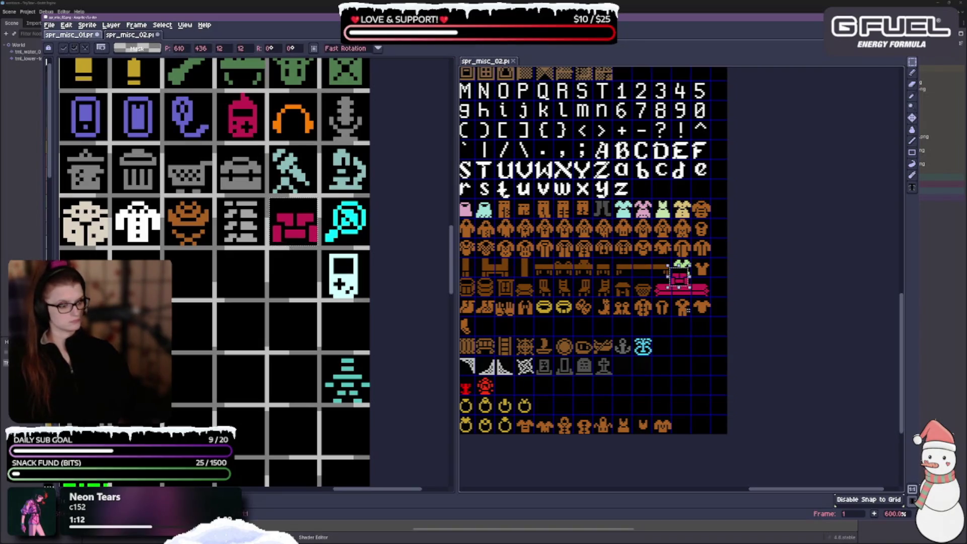
mouse_move(682, 280)
left_mouse_down()
mouse_move(685, 327)
mouse_move(698, 328)
left_mouse_up()
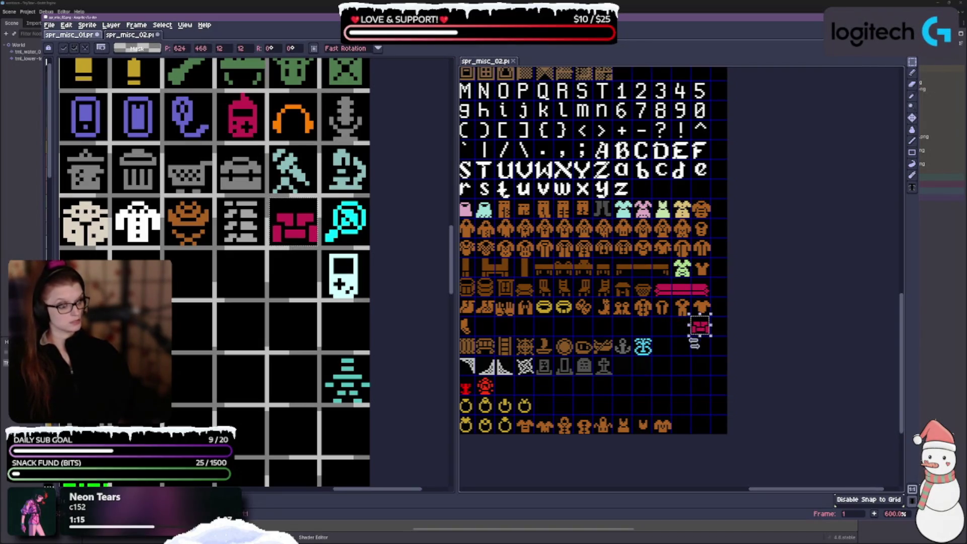
left_click(698, 371)
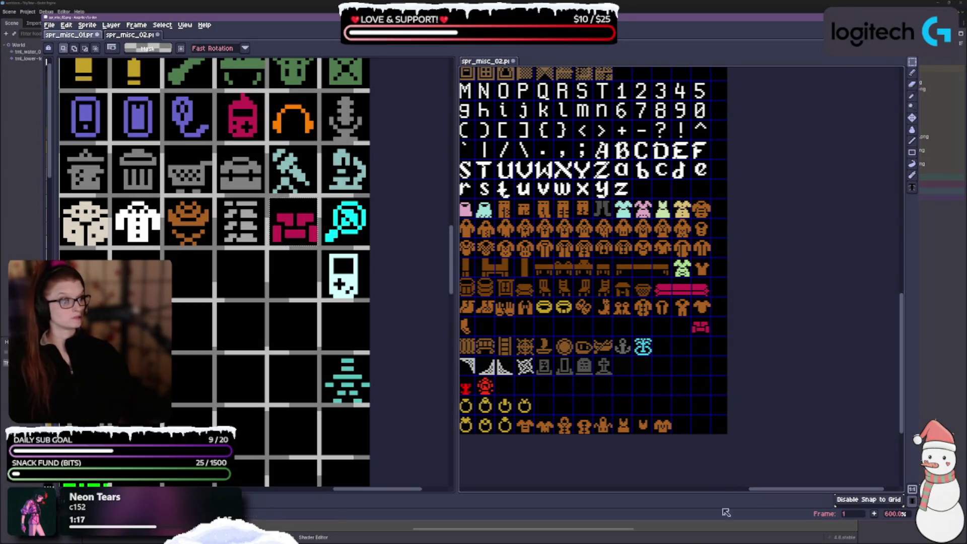
Step: Move a small brown sprite into the empty row
left_click_drag(590, 368, 660, 354)
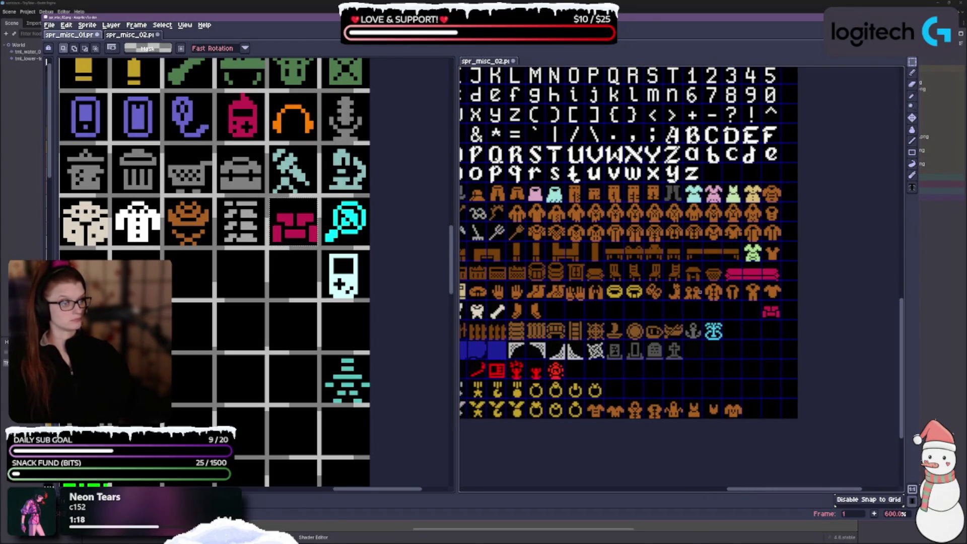
left_click_drag(713, 275, 556, 312)
scroll(611, 318, "up", 3)
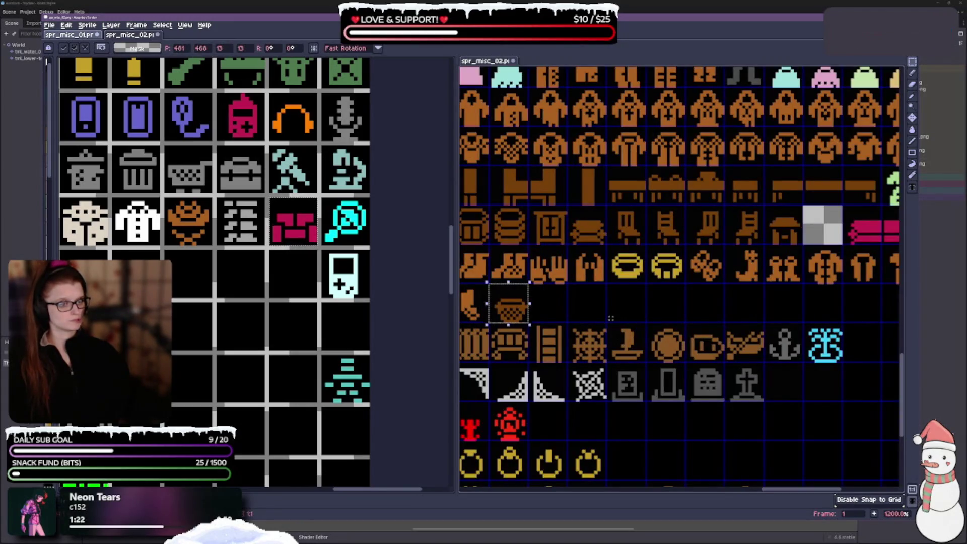
scroll(744, 371, "down", 3)
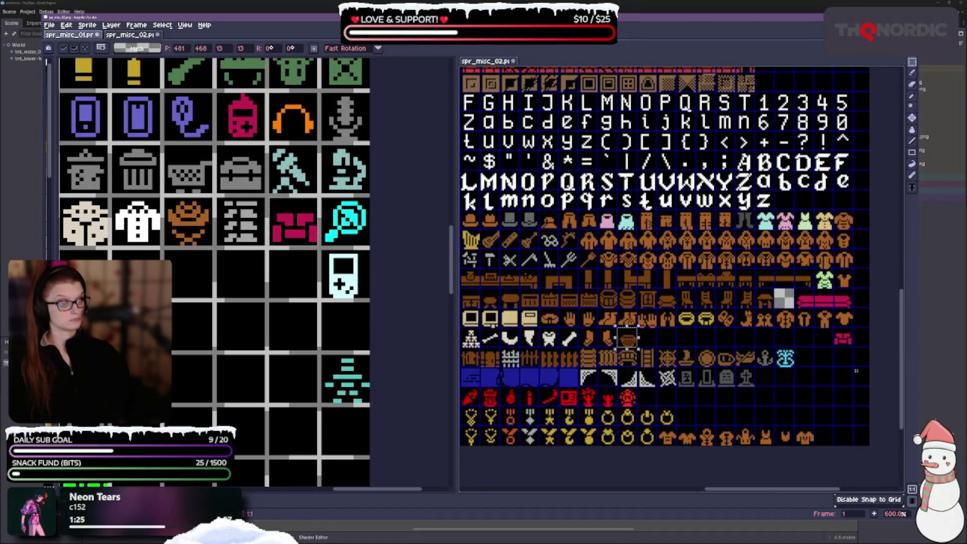
Step: Move the red icon beside the long pink bench
left_click(847, 341)
left_click_drag(848, 341, 789, 303)
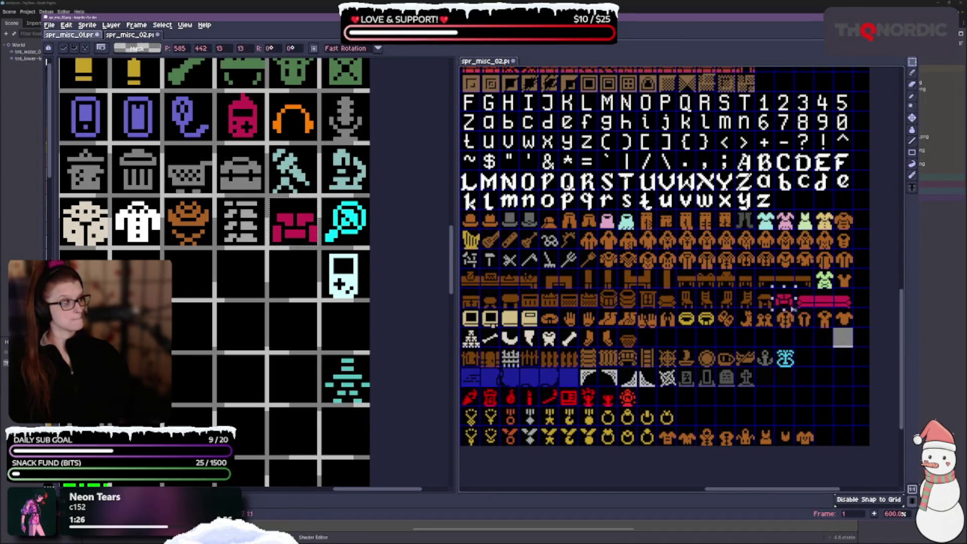
scroll(775, 469, "up", 5)
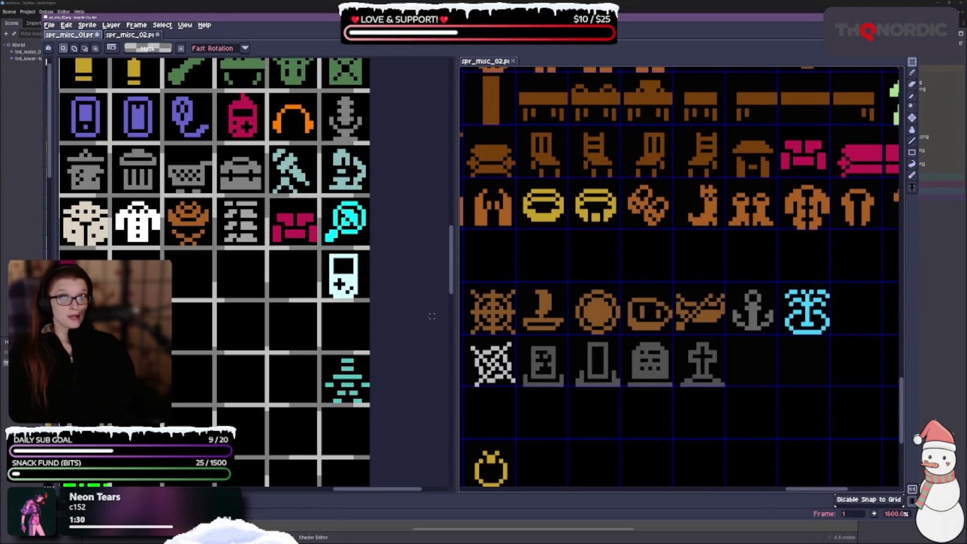
scroll(285, 313, "down", 5)
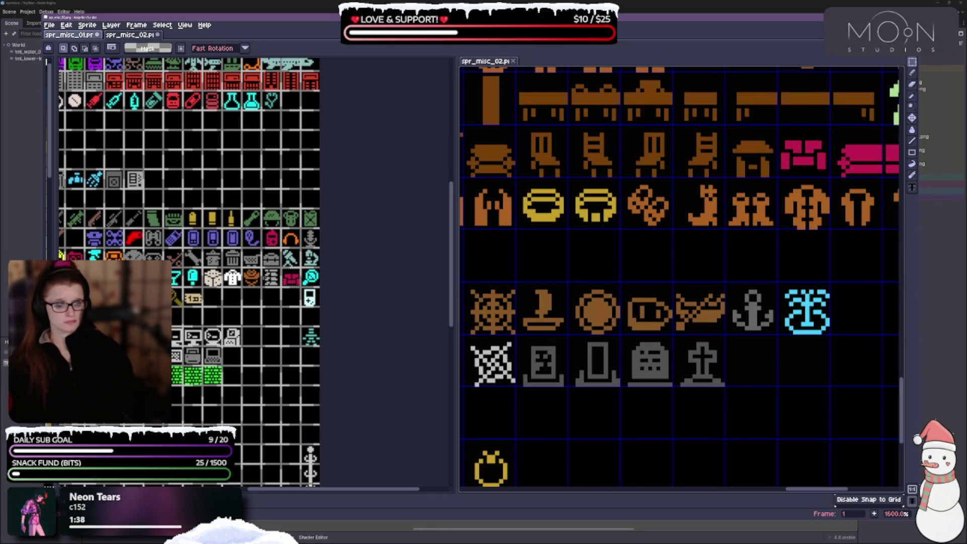
scroll(674, 364, "down", 3)
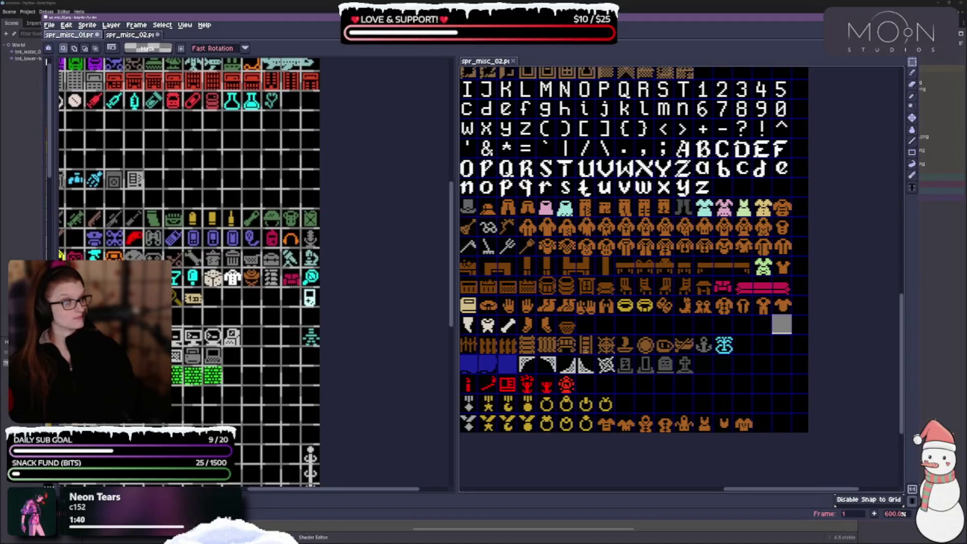
left_click_drag(725, 431, 797, 397)
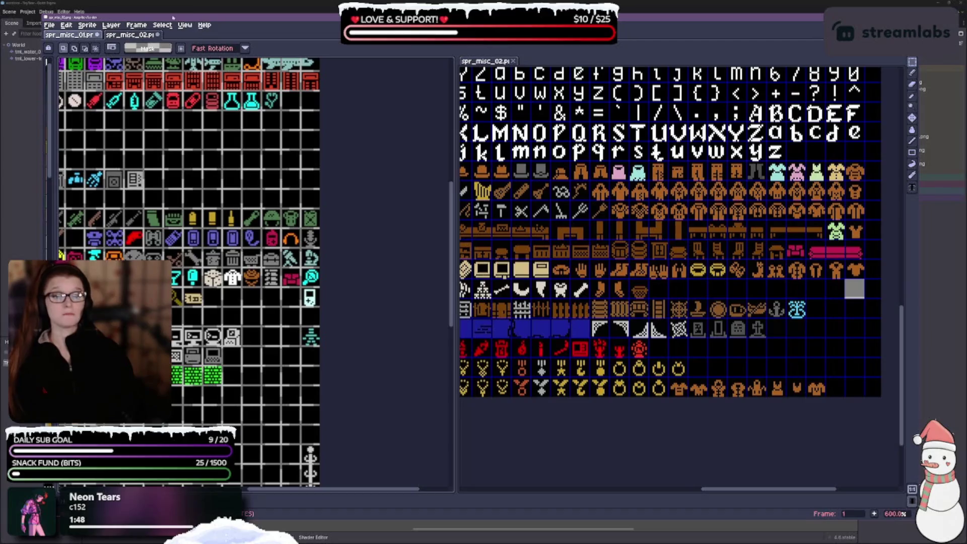
Step: Set the grid cell width to 13 pixels in View > Grid > Grid Settings
left_click(162, 25)
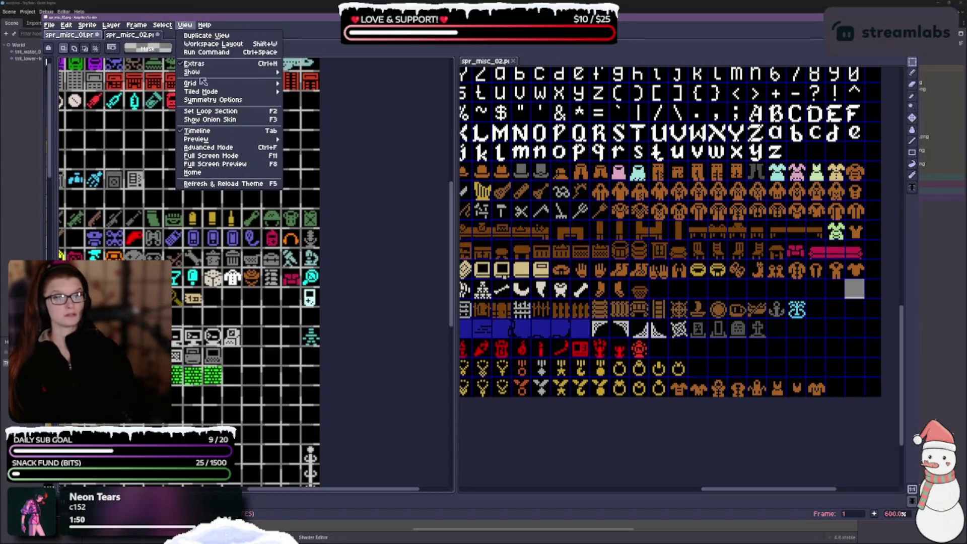
left_click(296, 91)
left_click(186, 25)
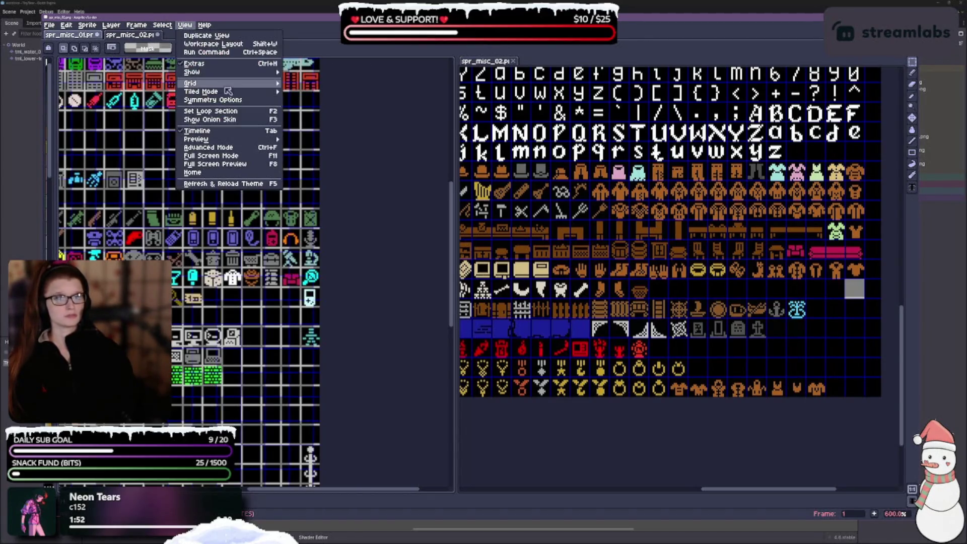
mouse_move(229, 83)
left_click(353, 100)
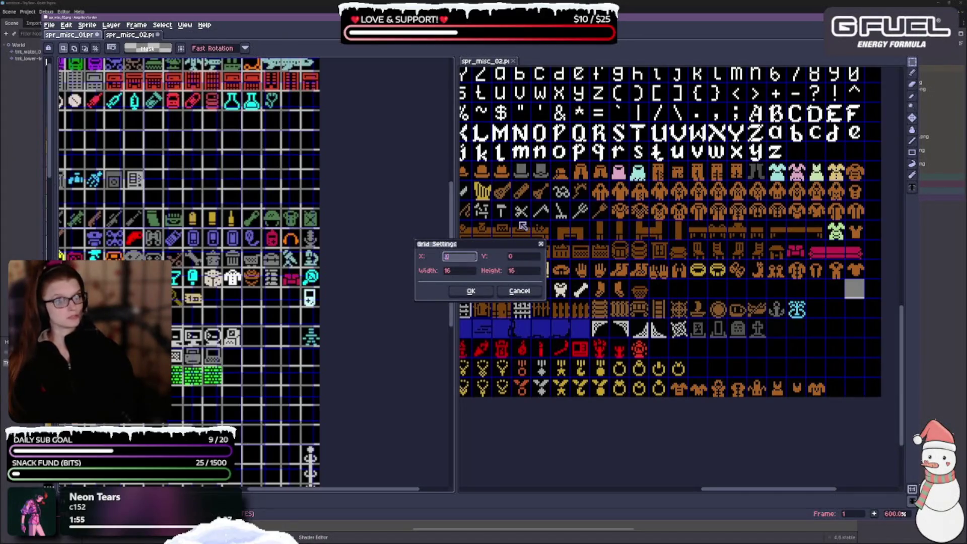
key("Tab")
key("Tab")
type("13")
key("Tab")
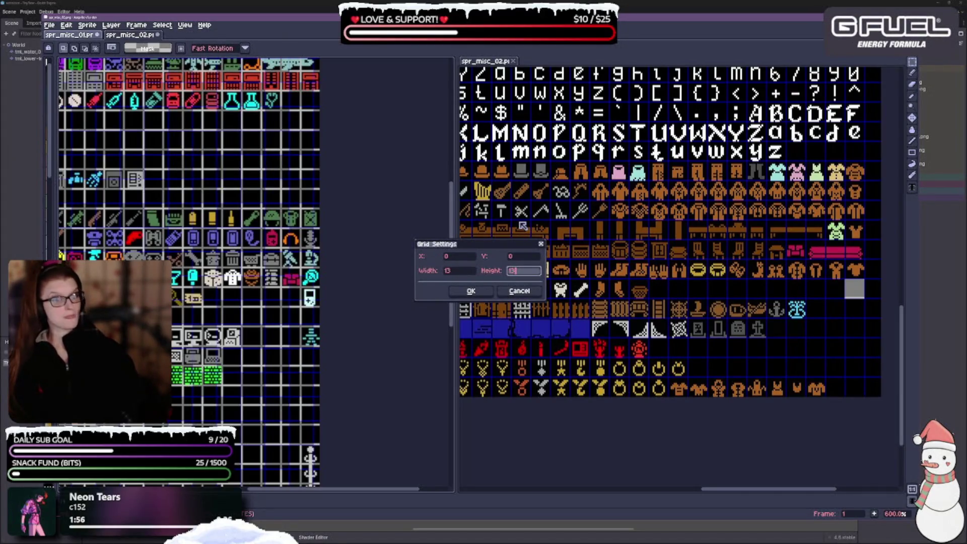
left_click(454, 291)
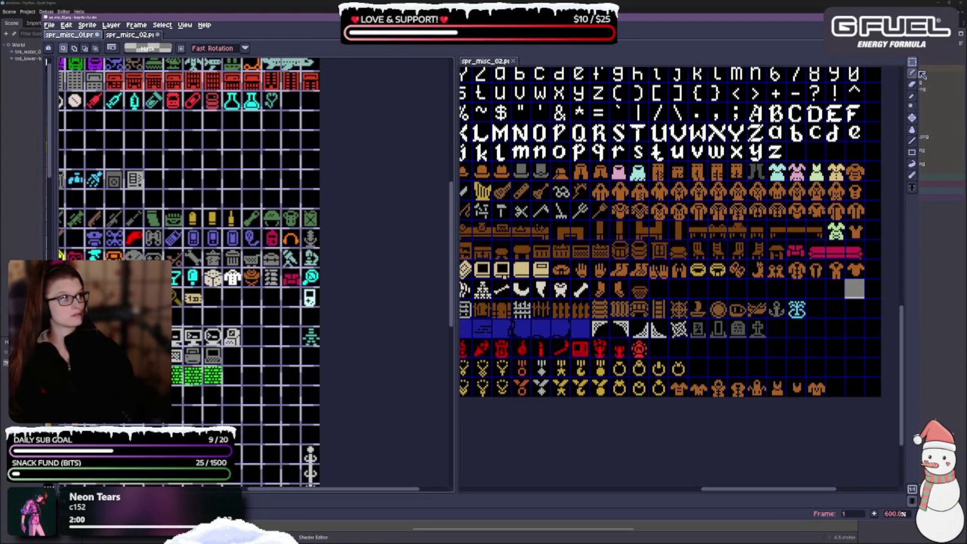
Step: Test two empty black cells on spr_misc_01 with the Magic Wand, then deselect
left_click_drag(912, 62, 903, 62)
scroll(363, 323, "up", 2)
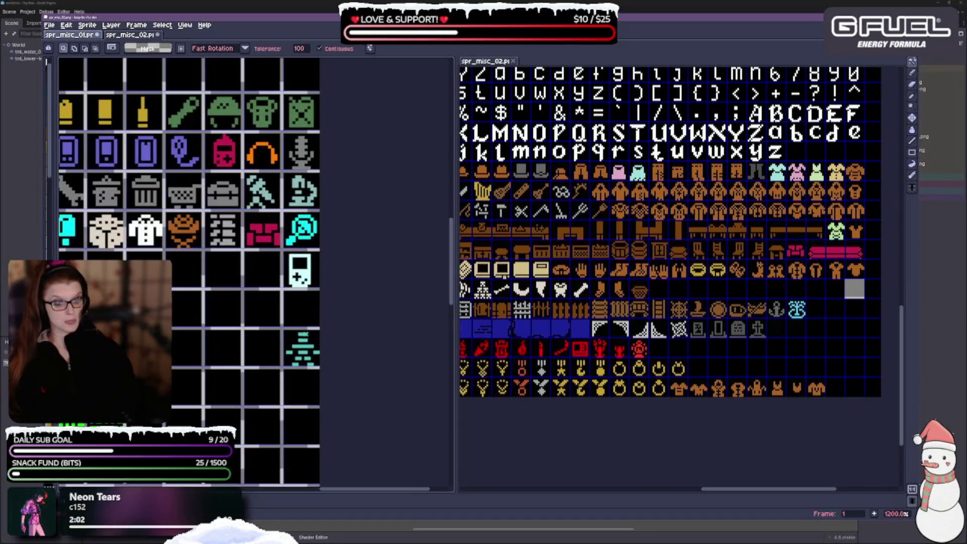
left_click(280, 306)
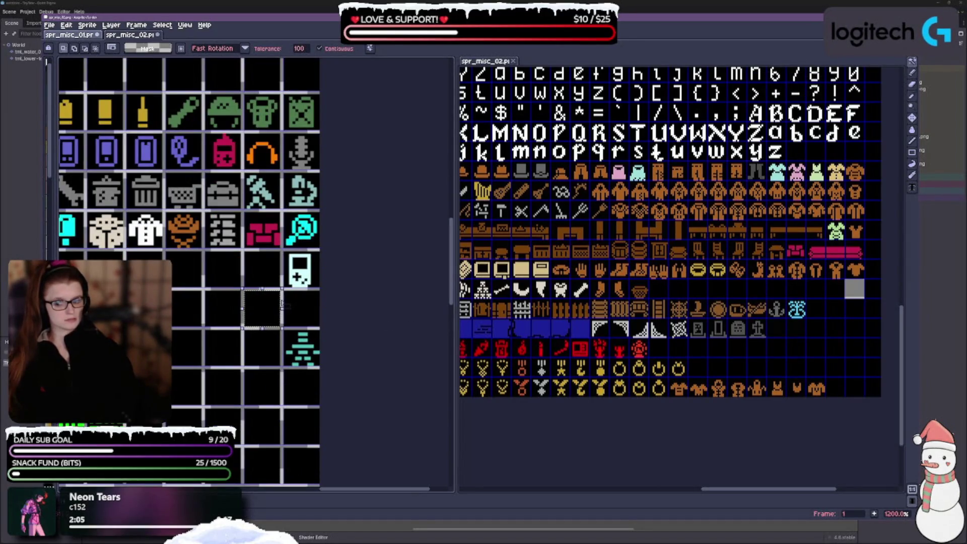
key("ctrl+d")
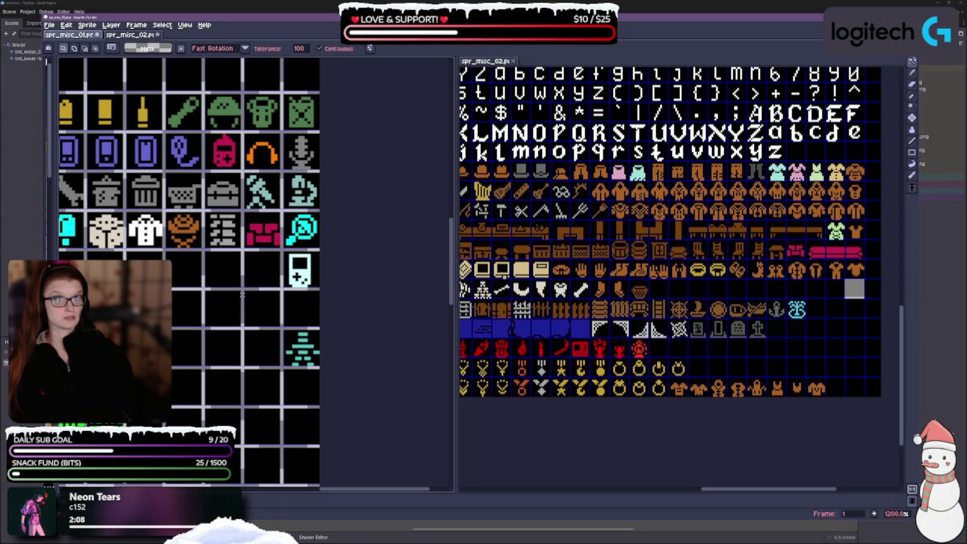
left_click_drag(326, 362, 379, 341)
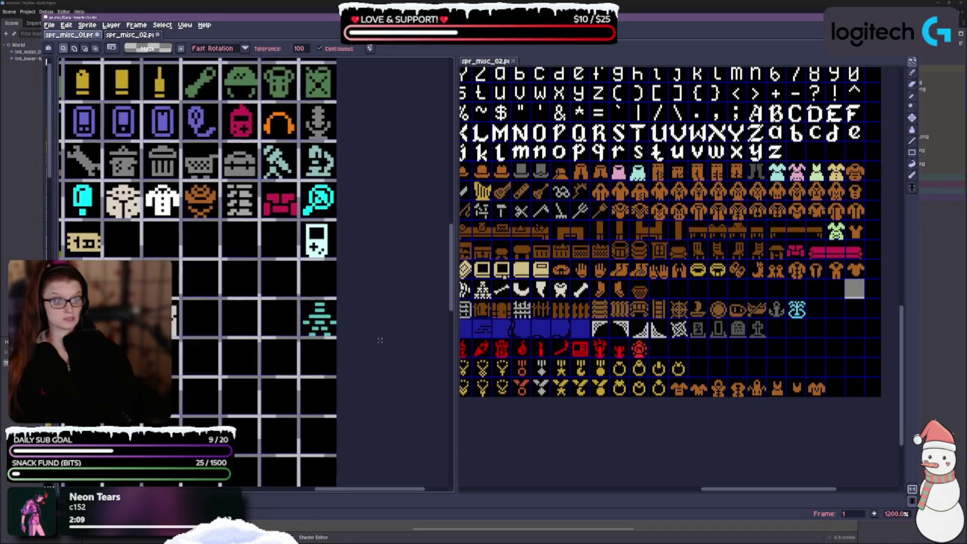
left_click(255, 339)
key("ctrl+d")
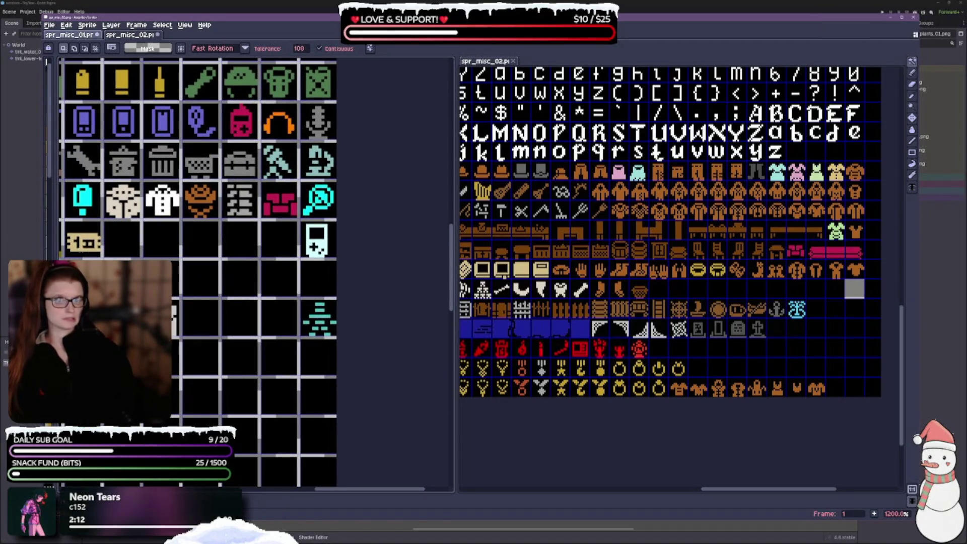
Step: Paint Bucket the grey divider lines with the dark background colour
left_click(912, 130)
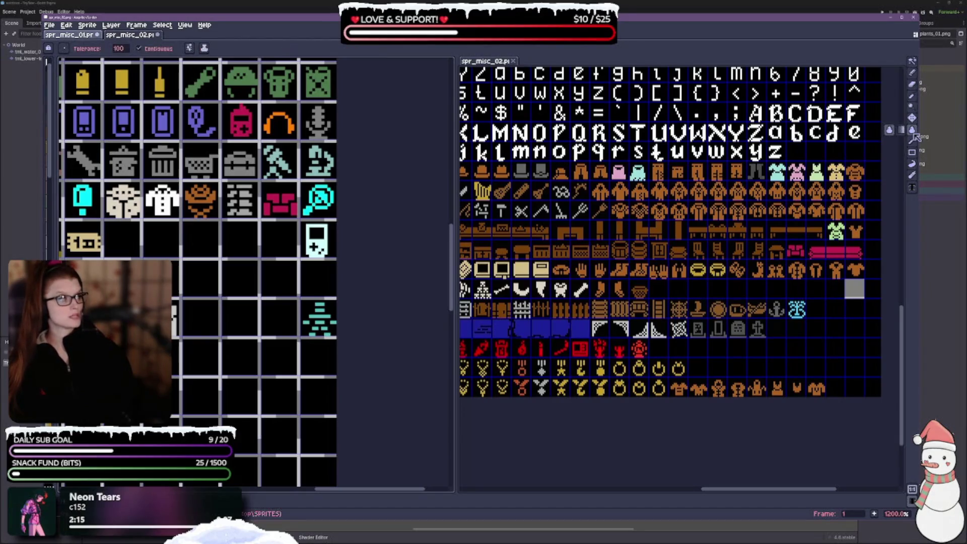
left_click(259, 340)
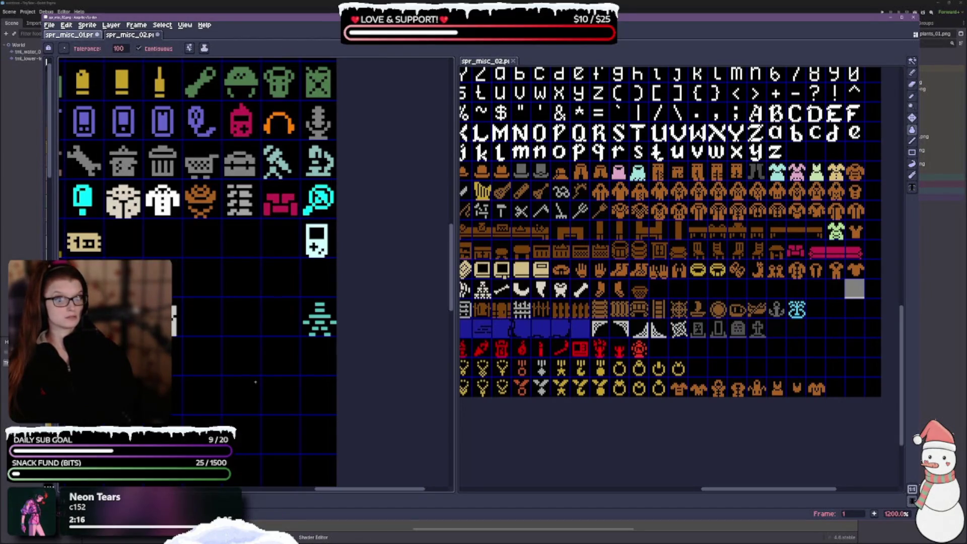
scroll(297, 322, "down", 1)
scroll(296, 322, "left", 2)
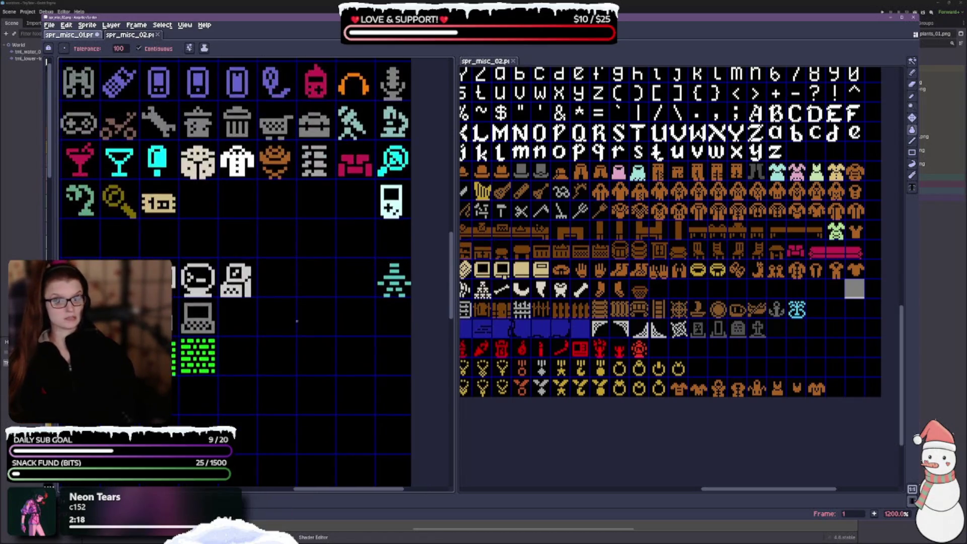
Step: Select the orange rose item with the Magic Wand
key("w")
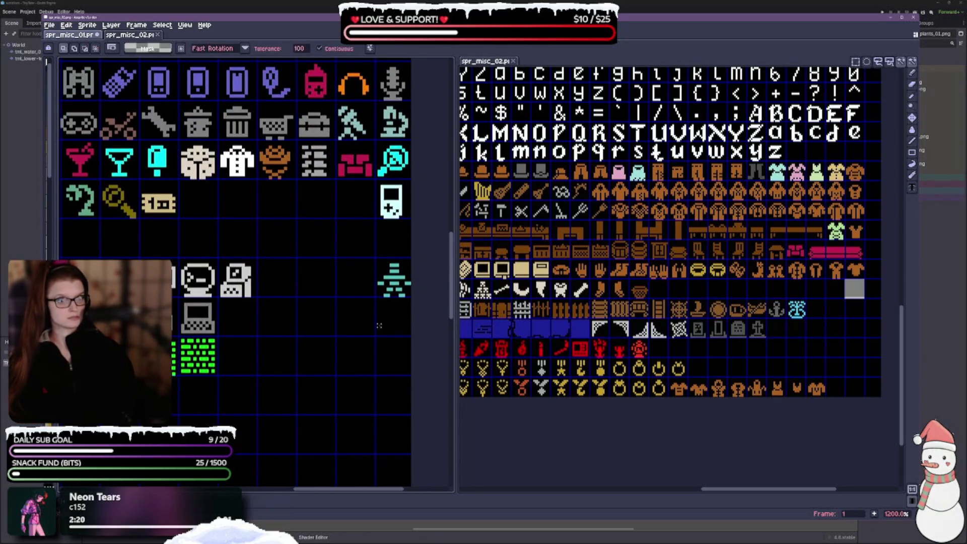
scroll(328, 312, "up", 2)
scroll(327, 312, "right", 1)
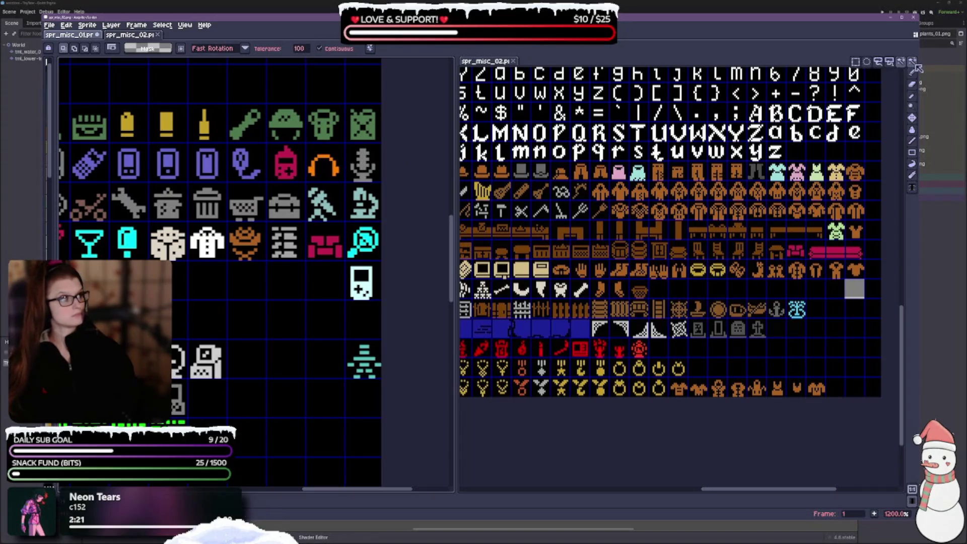
left_click_drag(285, 410, 278, 368)
left_click(239, 208)
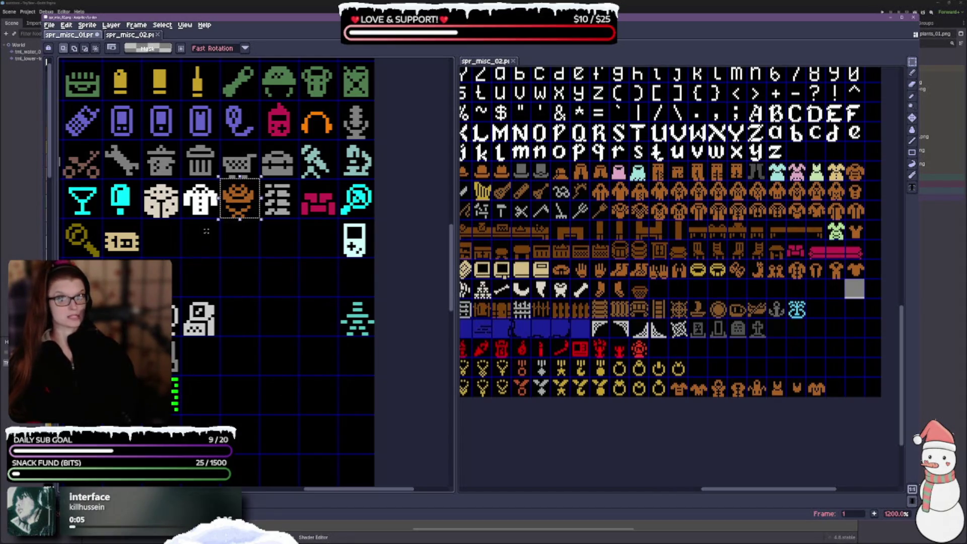
scroll(206, 231, "down", 2)
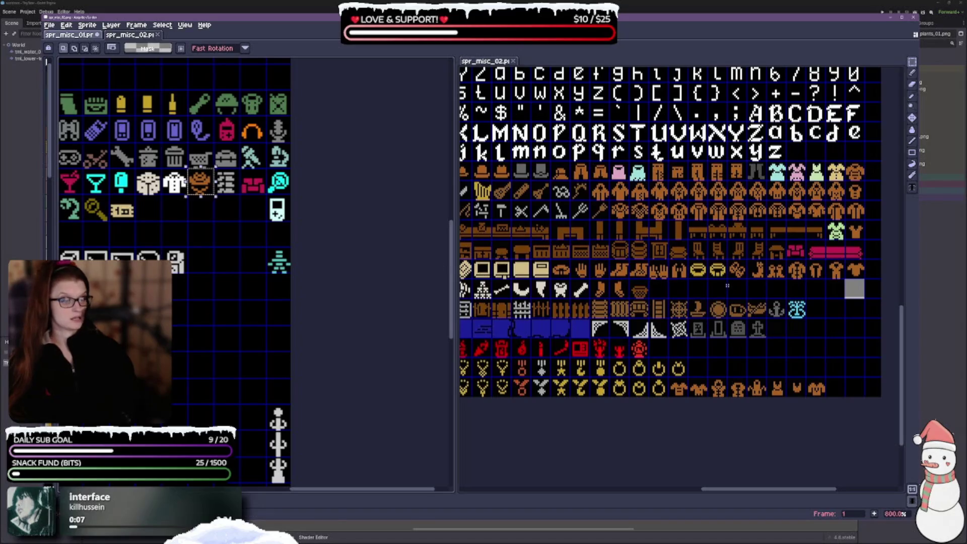
Step: Paste the orange rose into spr_misc_02 and set it down right after the pink apple
scroll(720, 327, "down", 2)
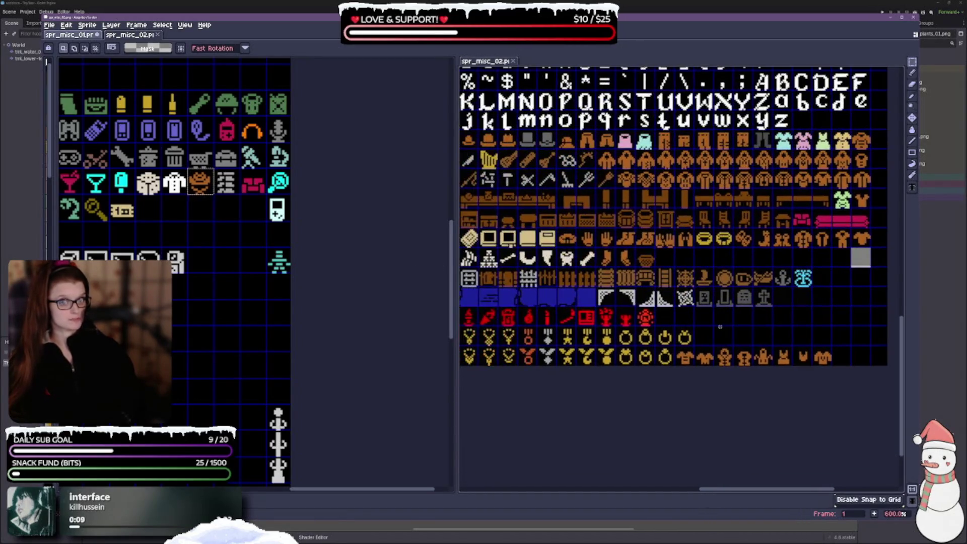
scroll(721, 327, "down", 3)
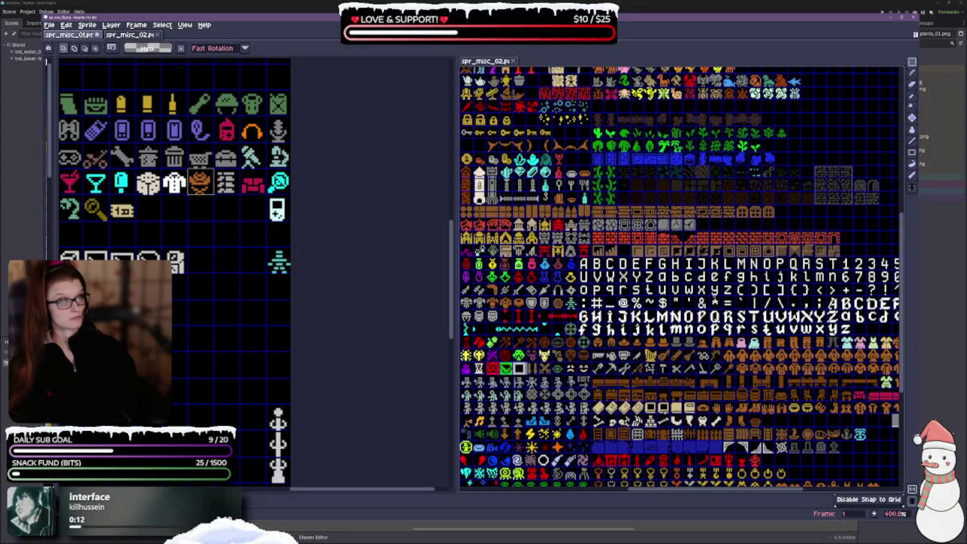
scroll(720, 327, "up", 5)
scroll(680, 236, "right", 3)
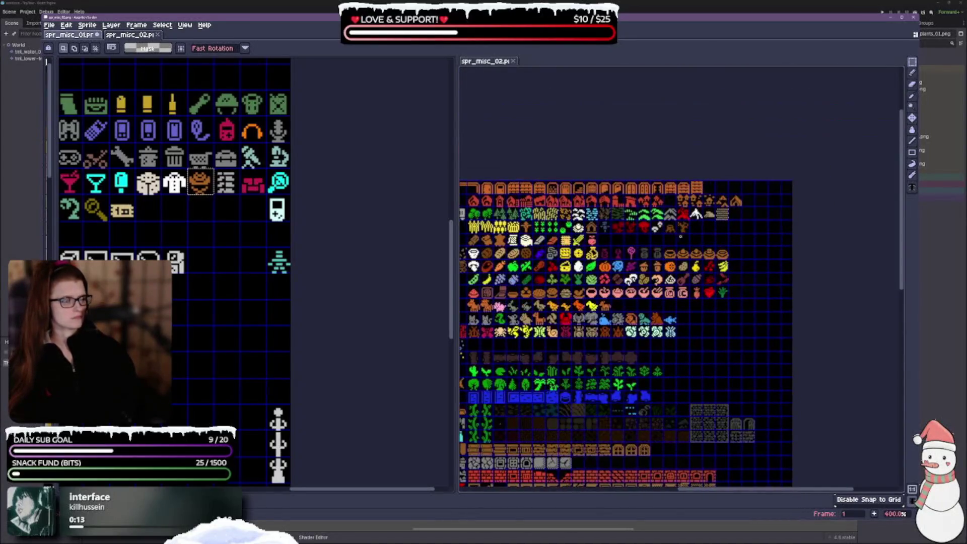
scroll(616, 235, "up", 1)
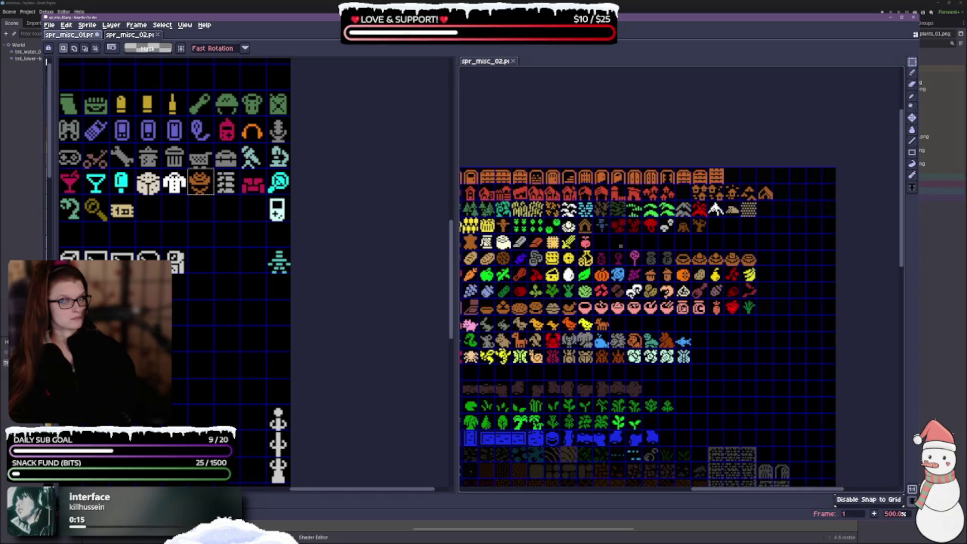
key("ctrl+v")
left_click_drag(680, 471, 604, 245)
scroll(604, 245, "up", 3)
left_click(639, 245)
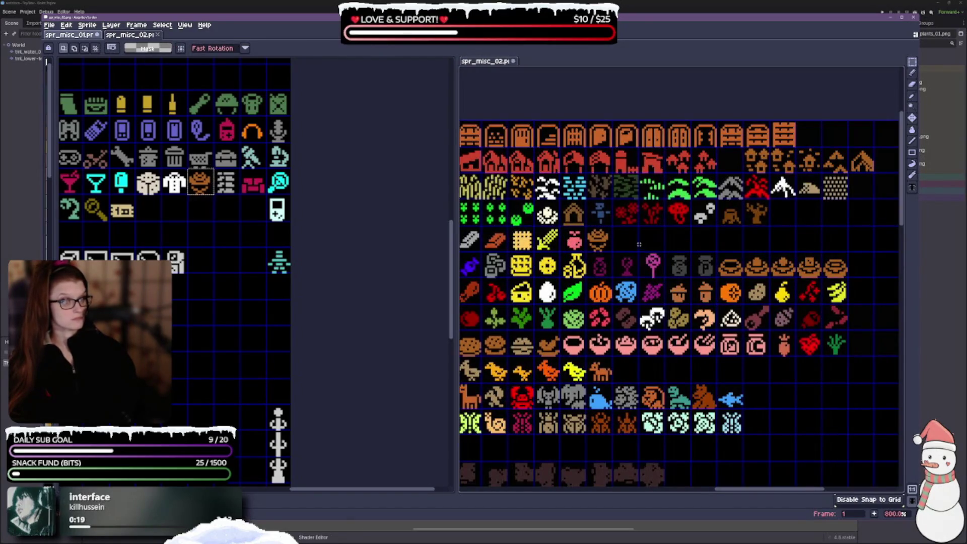
left_click_drag(223, 264, 275, 303)
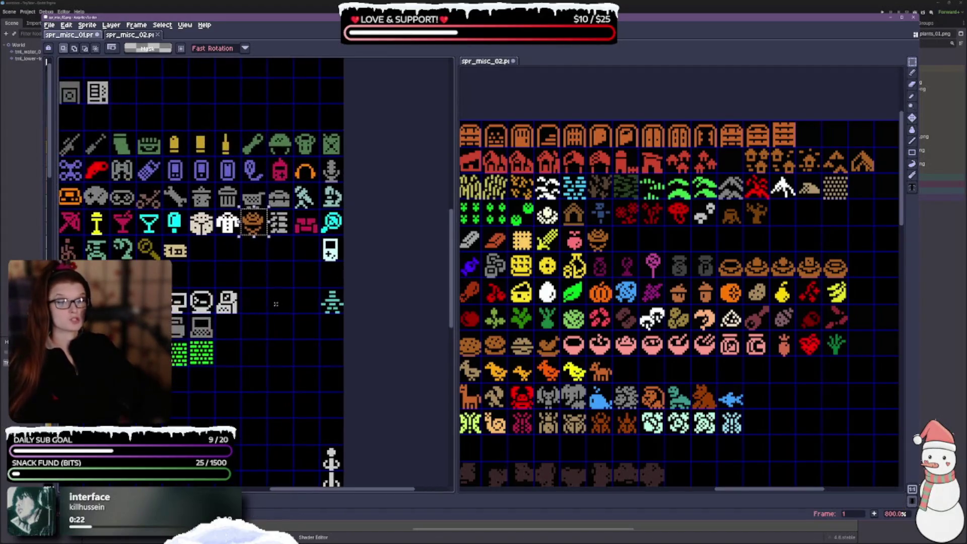
scroll(235, 278, "down", 2)
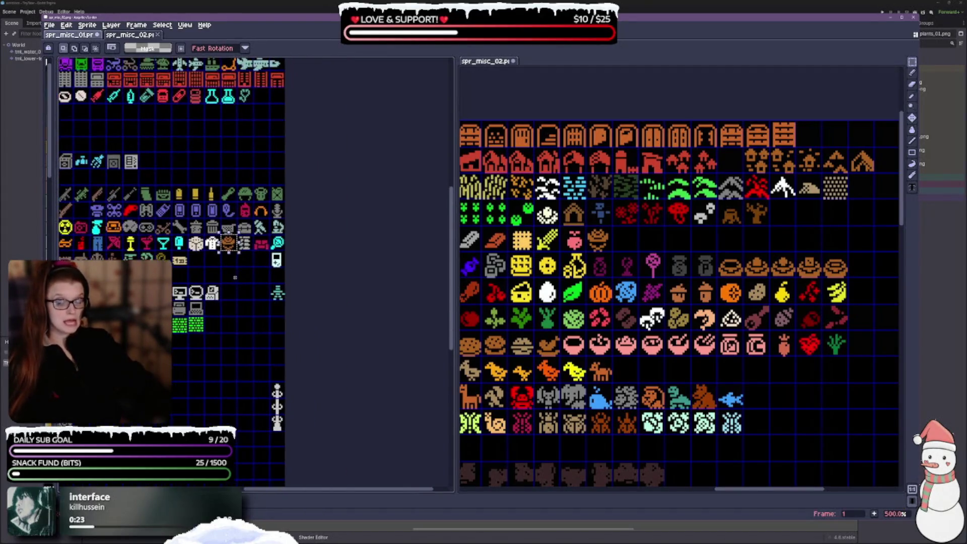
scroll(235, 278, "up", 1)
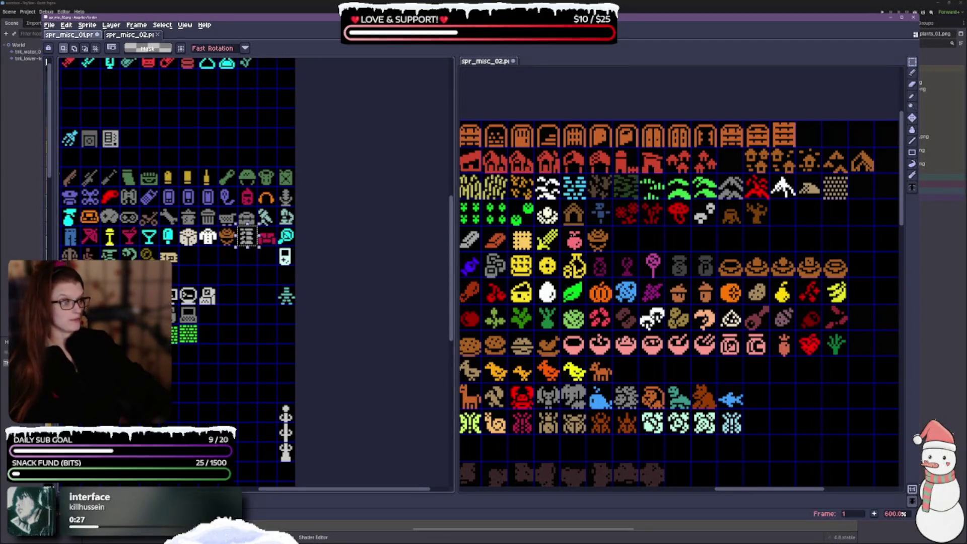
Step: Paste the grey striped item into spr_misc_02 right after the rose
key("ctrl+v")
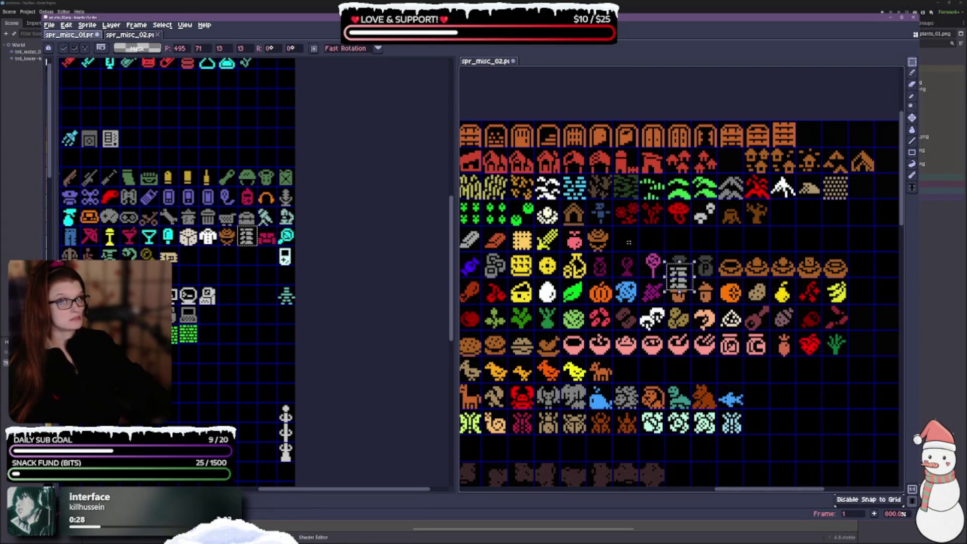
mouse_move(677, 282)
left_mouse_down()
mouse_move(650, 252)
mouse_move(657, 244)
left_mouse_up()
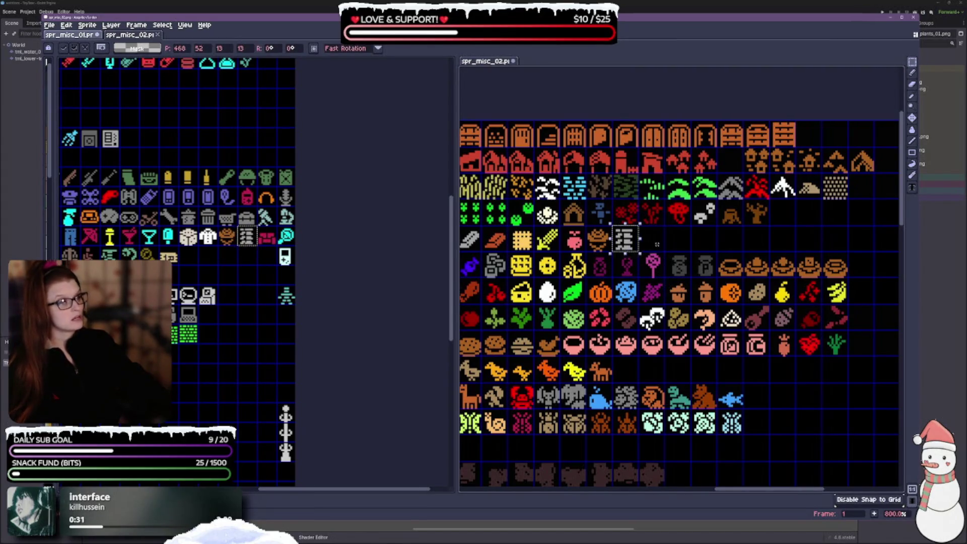
left_click(657, 244)
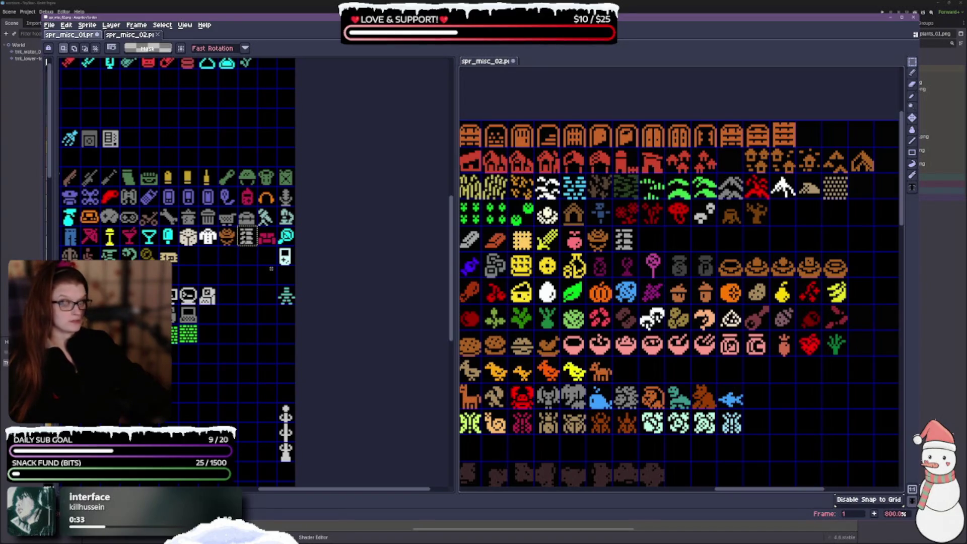
Step: Pan around spr_misc_01 to reveal more of its rows and columns
left_click_drag(253, 272, 273, 298)
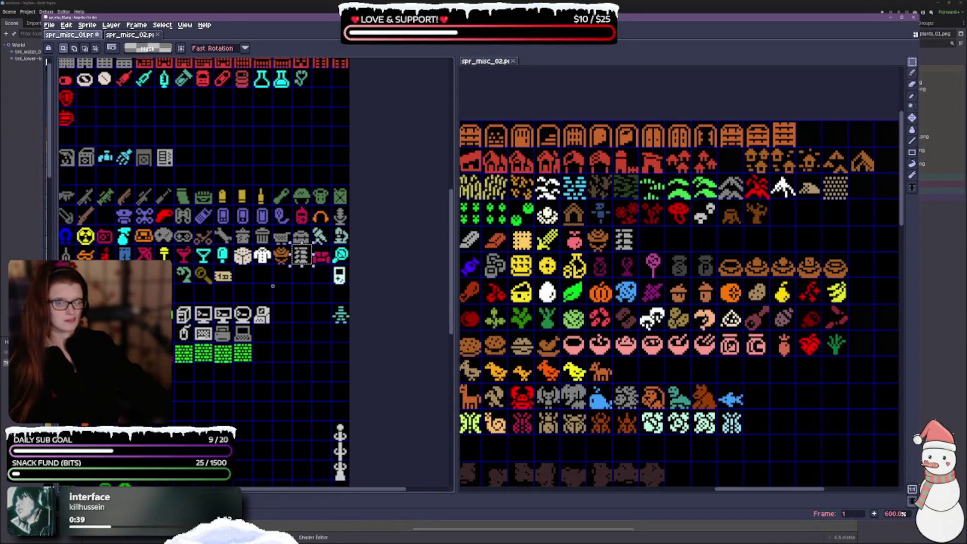
left_click_drag(217, 291, 316, 287)
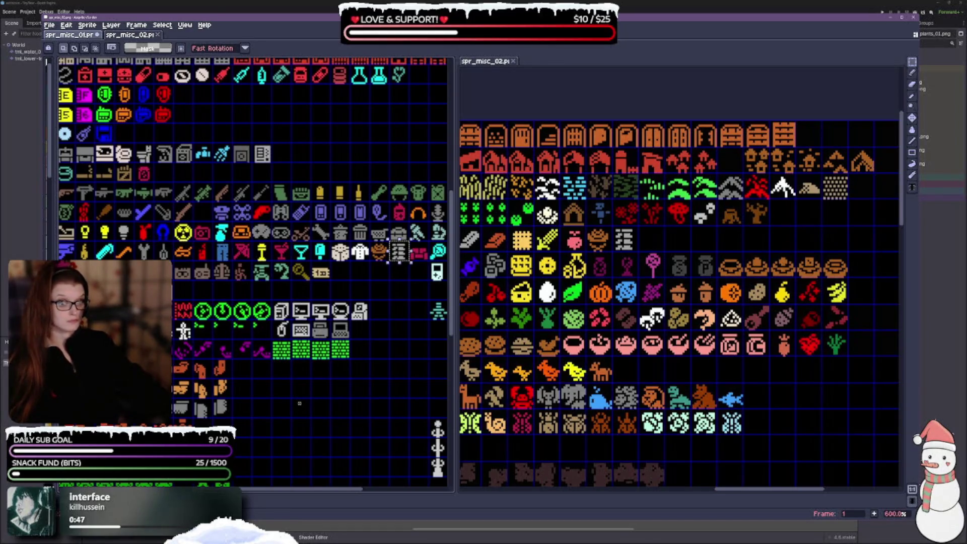
left_click_drag(268, 401, 354, 391)
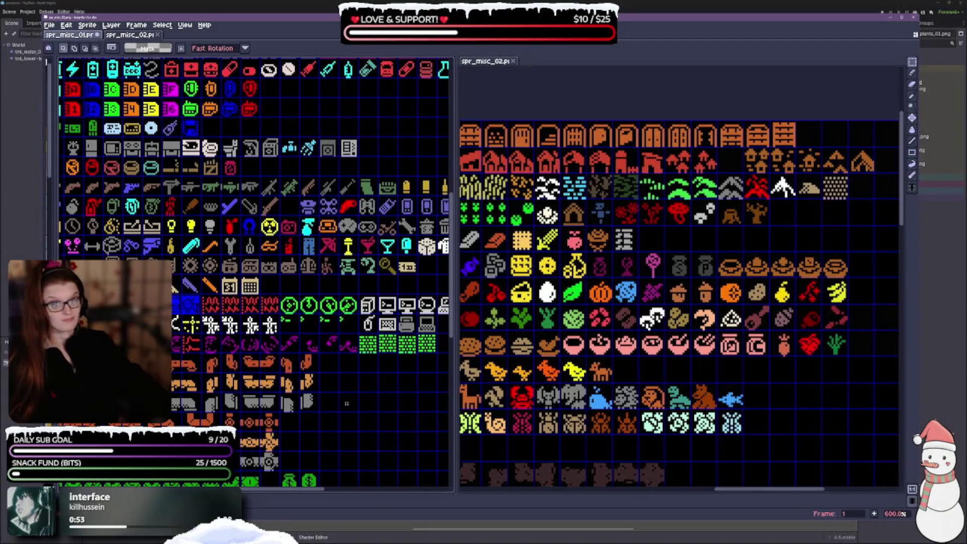
scroll(682, 290, "down", 5)
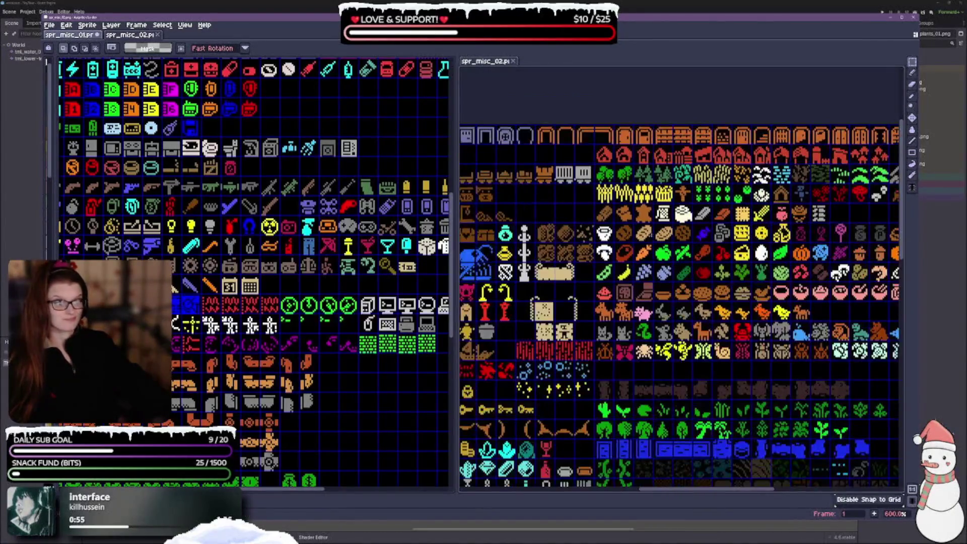
scroll(682, 278, "down", 3)
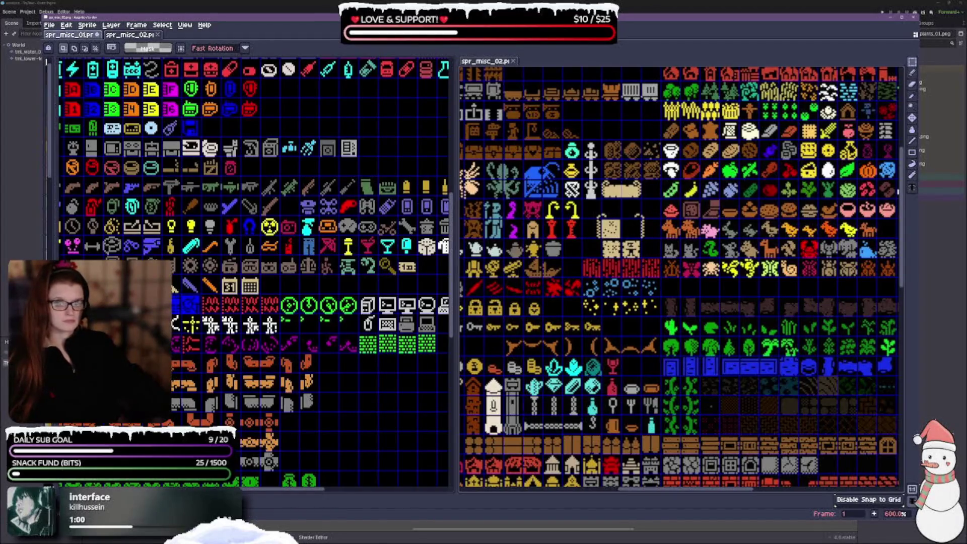
scroll(255, 274, "left", 2)
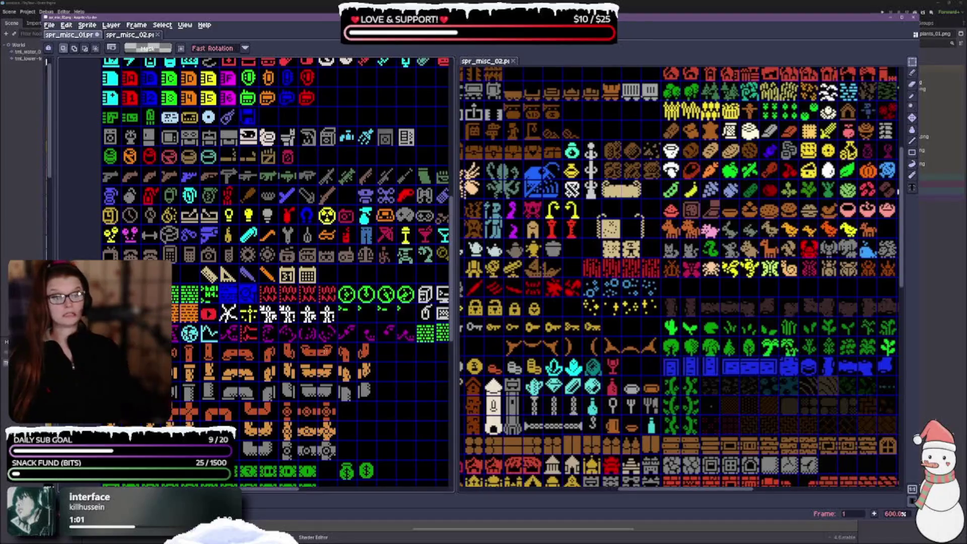
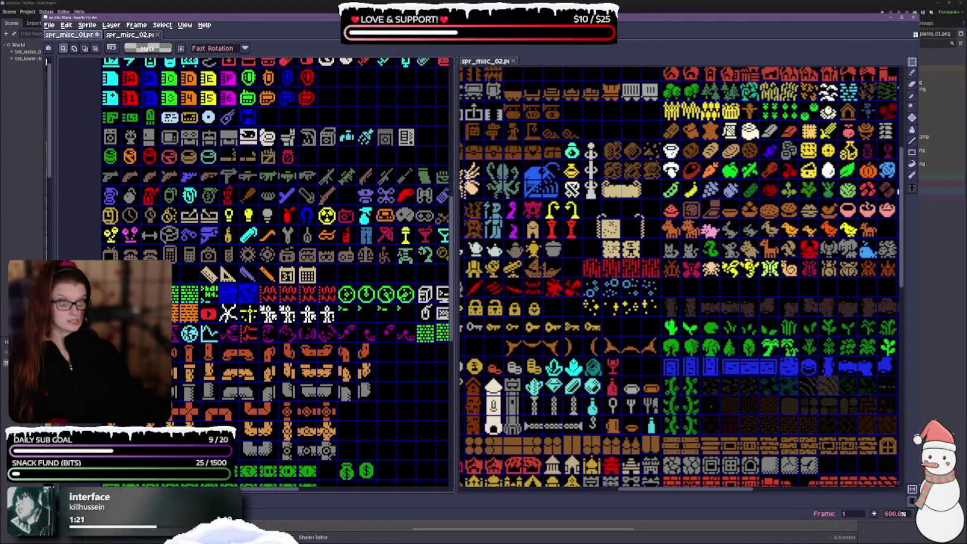
Step: Drag a rectangle selection around the lightning-bolt tile on the spr_misc_01 sheet
scroll(283, 175, "up", 3)
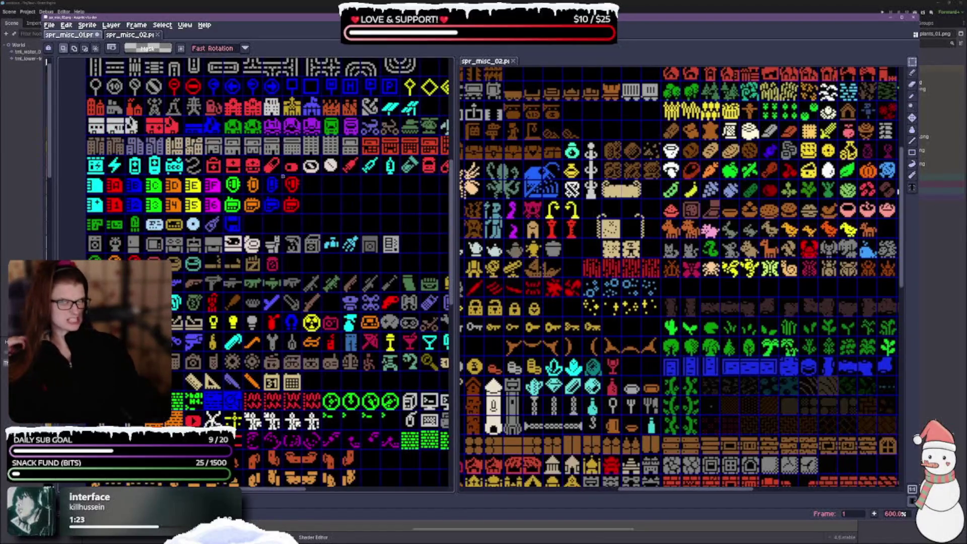
scroll(680, 277, "left", 5)
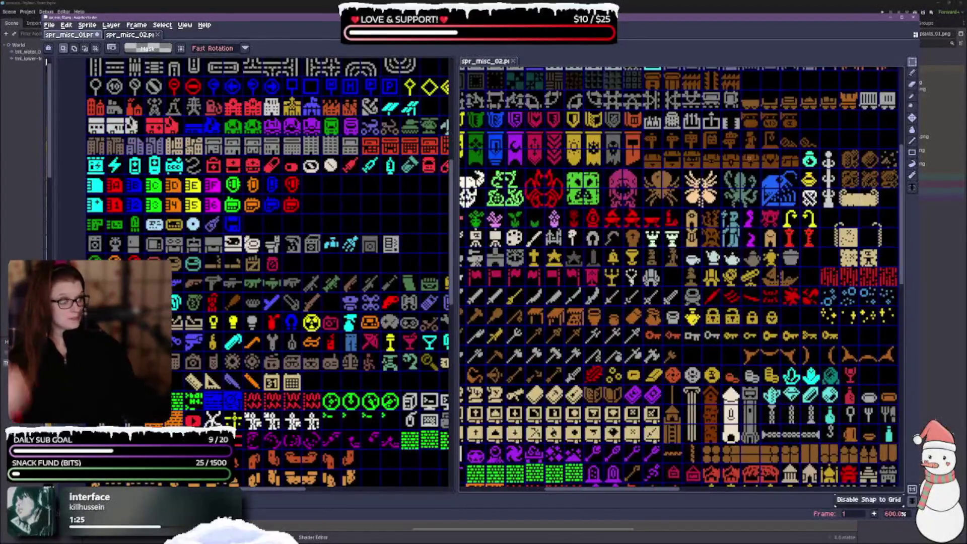
scroll(740, 164, "down", 2)
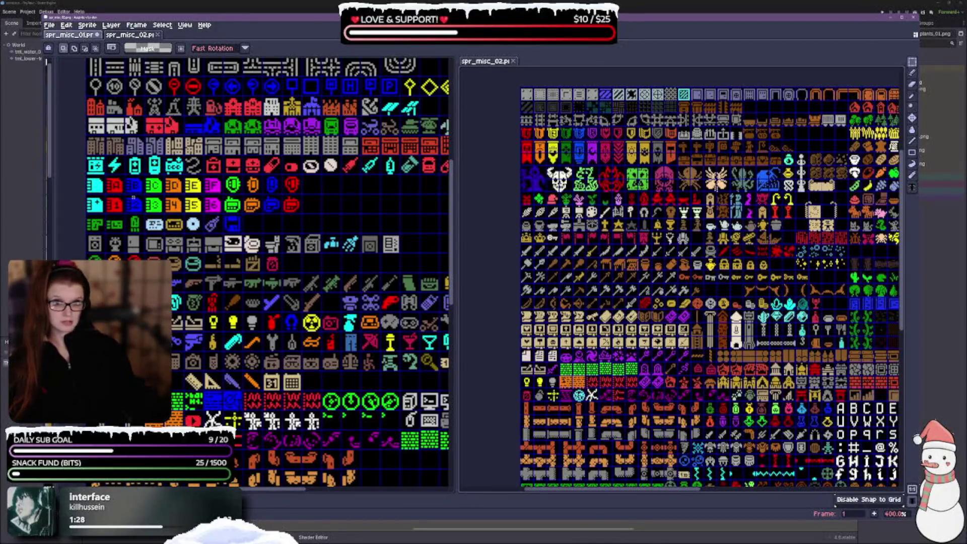
scroll(740, 164, "up", 2)
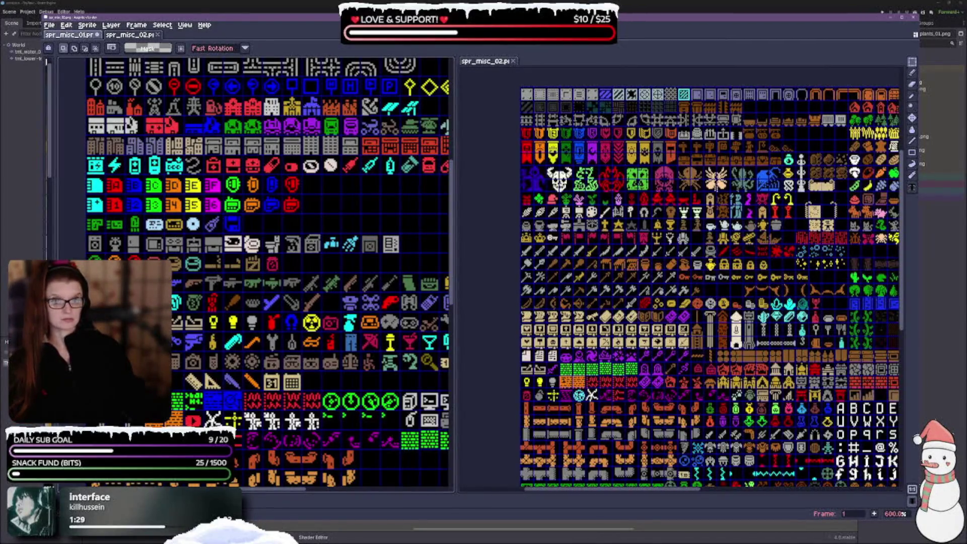
left_click_drag(104, 155, 126, 176)
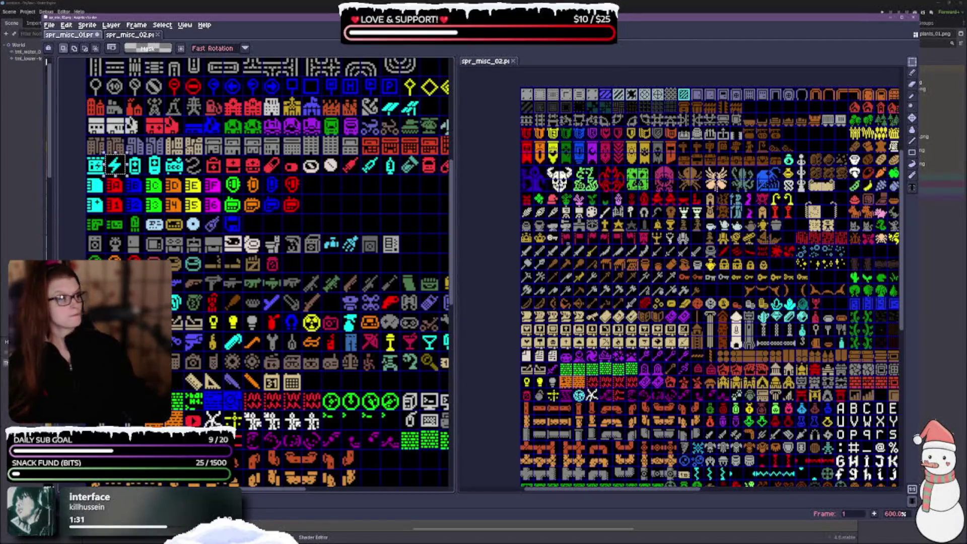
scroll(741, 164, "down", 2)
scroll(682, 277, "down", 5)
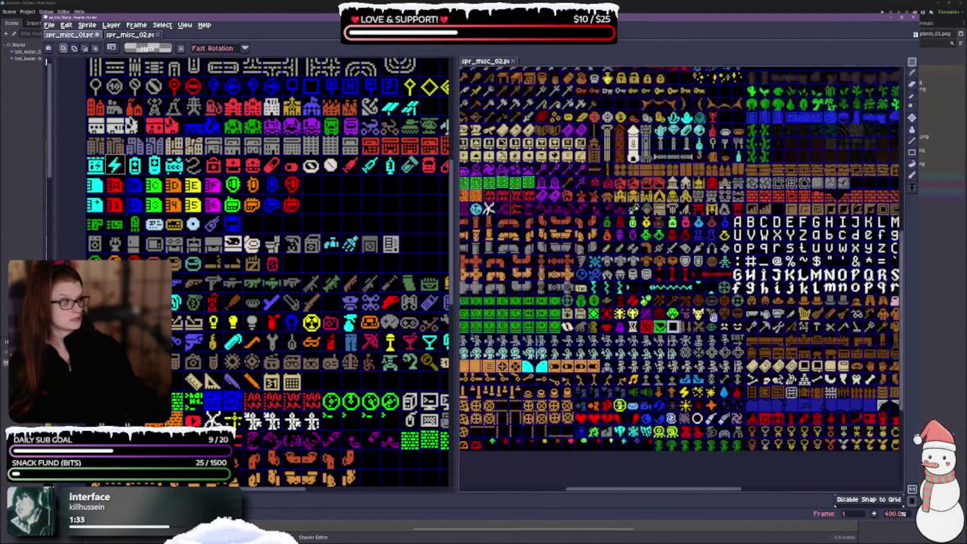
scroll(682, 277, "down", 3)
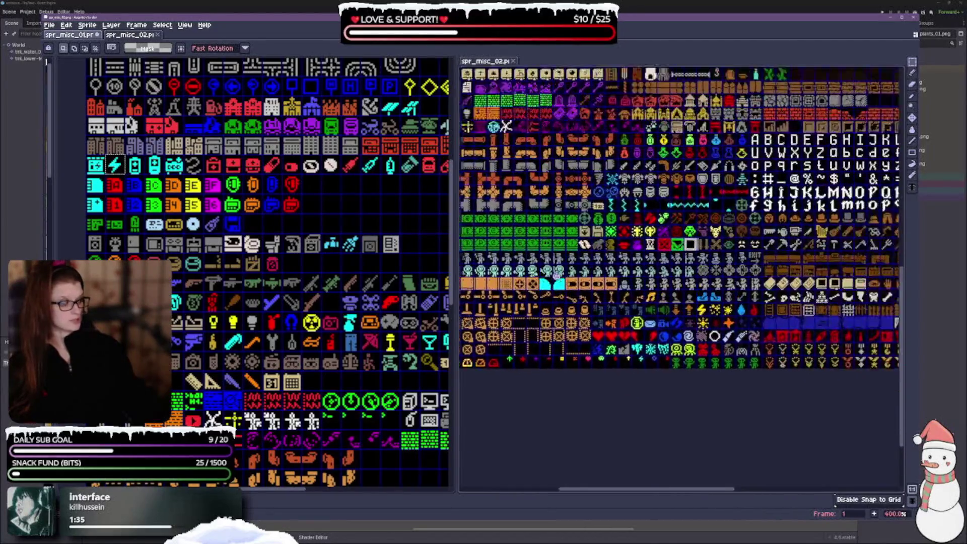
scroll(682, 277, "up", 5)
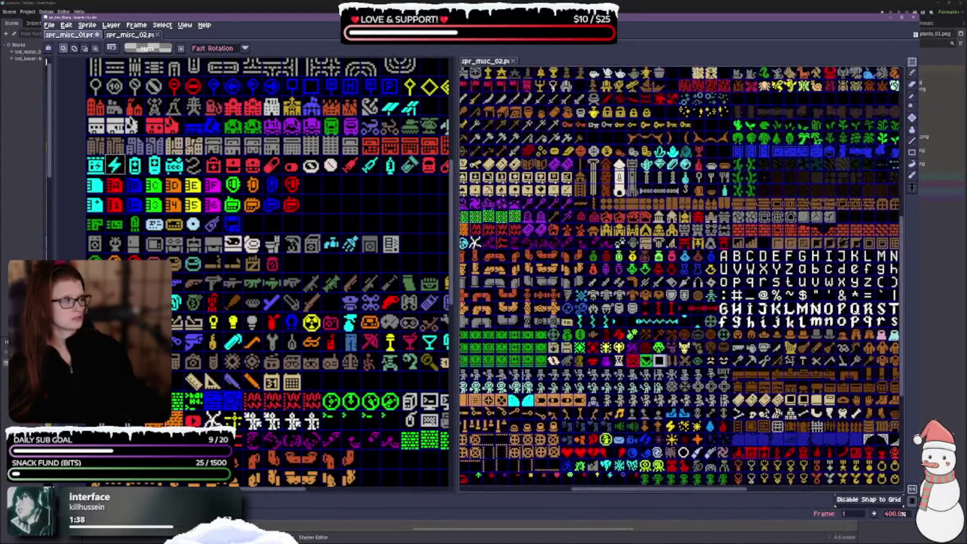
mouse_move(729, 285)
left_mouse_down()
mouse_move(460, 190)
mouse_move(707, 357)
mouse_move(750, 402)
left_mouse_up()
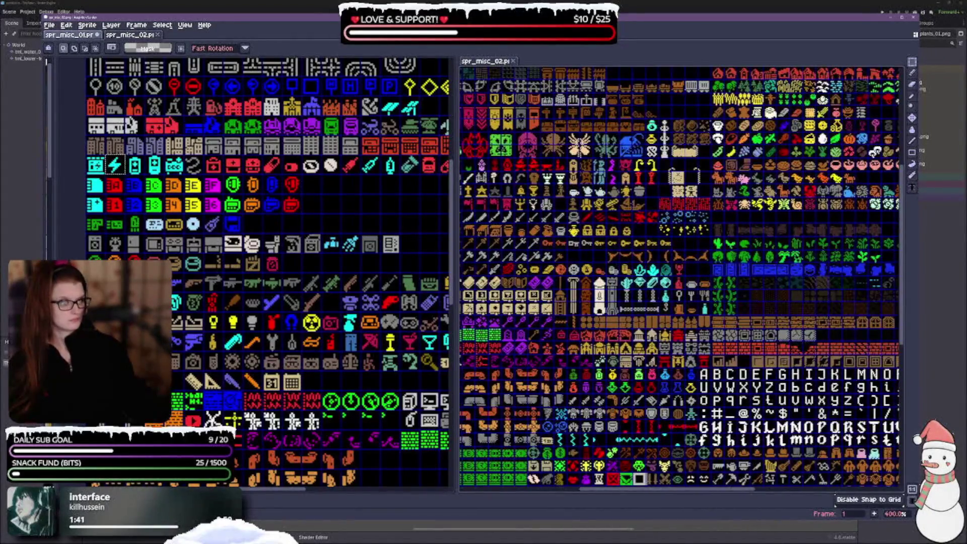
scroll(745, 302, "up", 3)
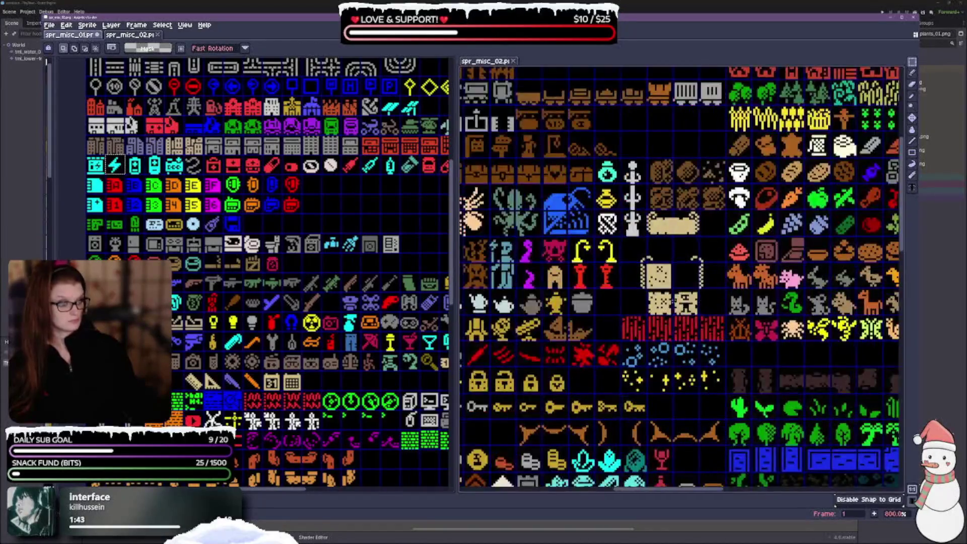
scroll(674, 300, "down", 2)
scroll(623, 293, "up", 2)
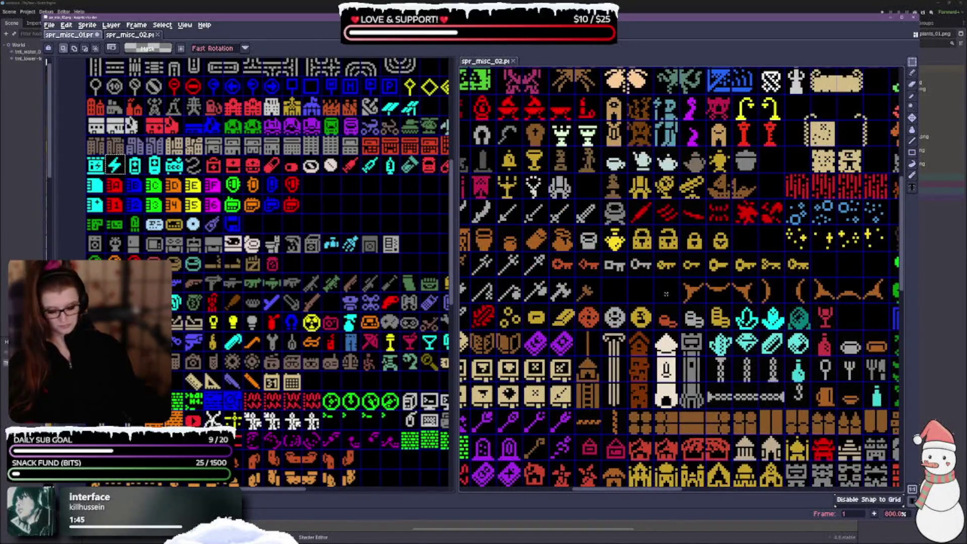
Step: Paste the lightning-bolt tile into an empty cell beside the bow icons on spr_misc_02
key("ctrl+v")
mouse_move(680, 135)
left_mouse_down()
mouse_move(693, 217)
mouse_move(666, 293)
left_mouse_up()
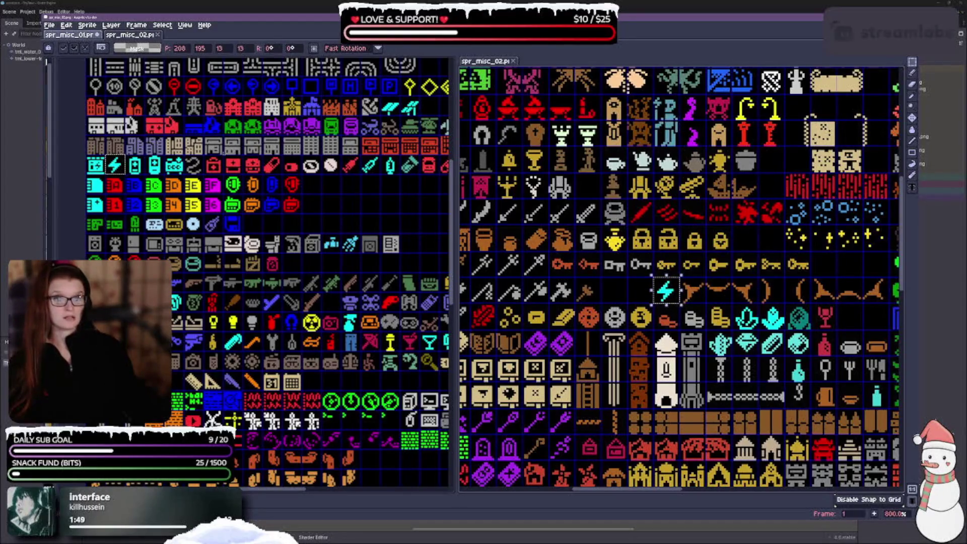
left_click(193, 164)
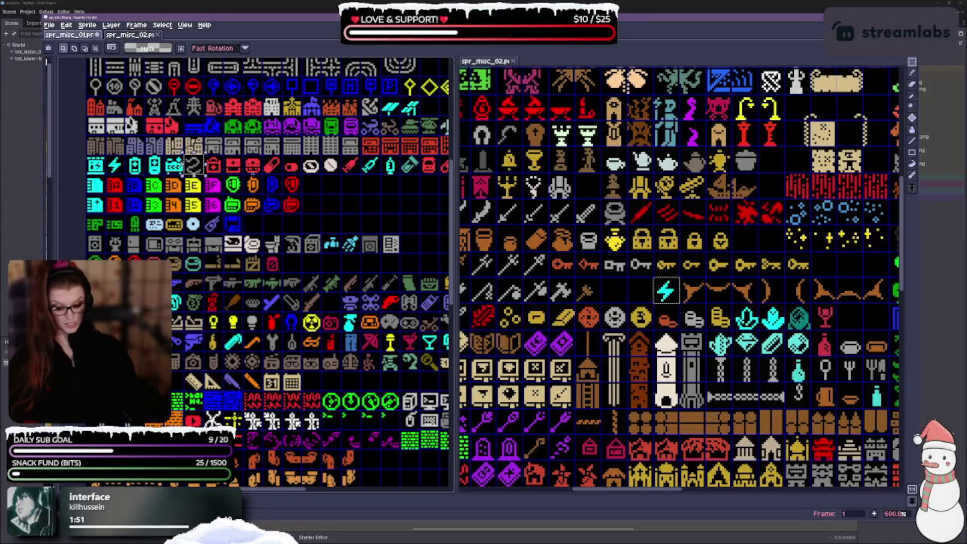
key("ctrl+v")
left_click_drag(624, 290, 683, 313)
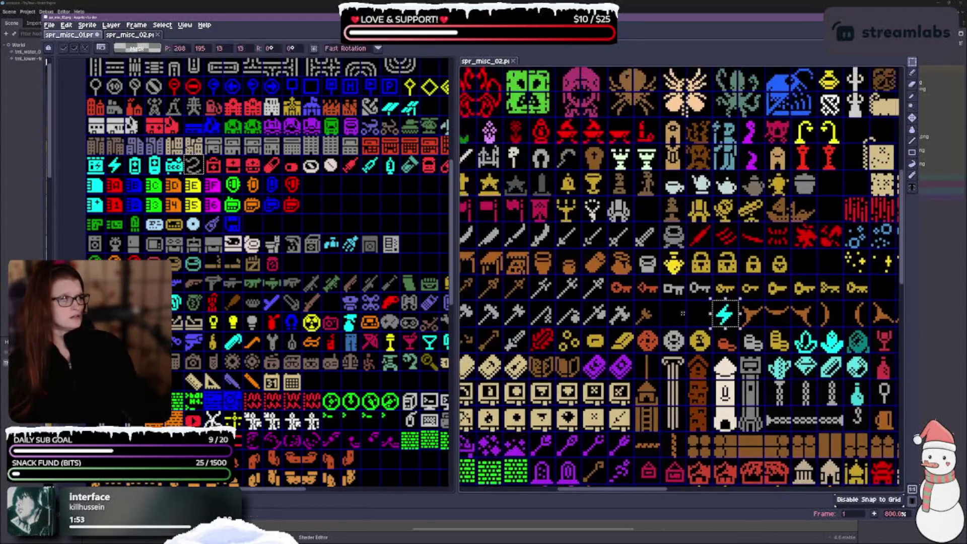
left_click(649, 208)
Step: Paste the S-shaped icon into another empty cell of spr_misc_02
key("ctrl+v")
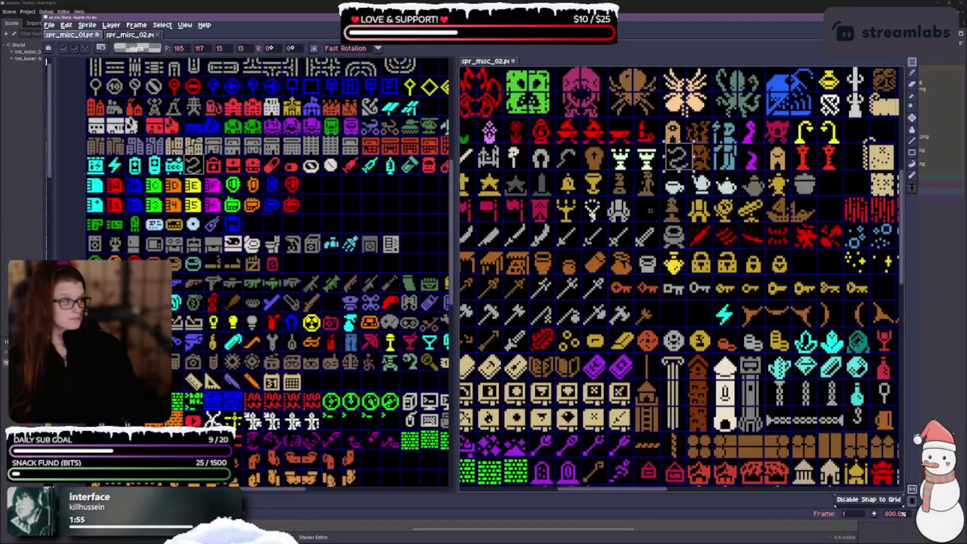
mouse_move(684, 170)
left_mouse_down()
mouse_move(679, 219)
mouse_move(654, 220)
left_mouse_up()
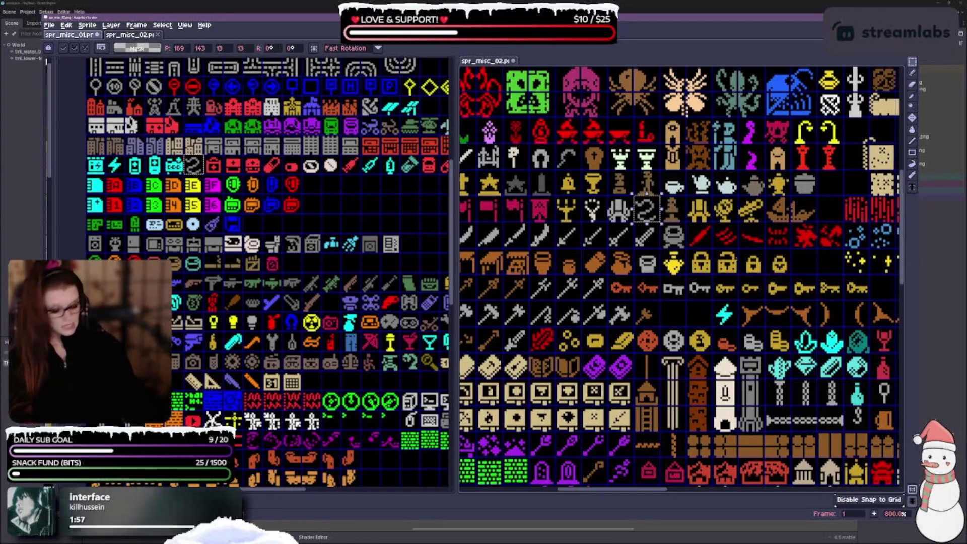
key("Return")
scroll(607, 265, "down", 2)
left_click_drag(617, 274, 650, 241)
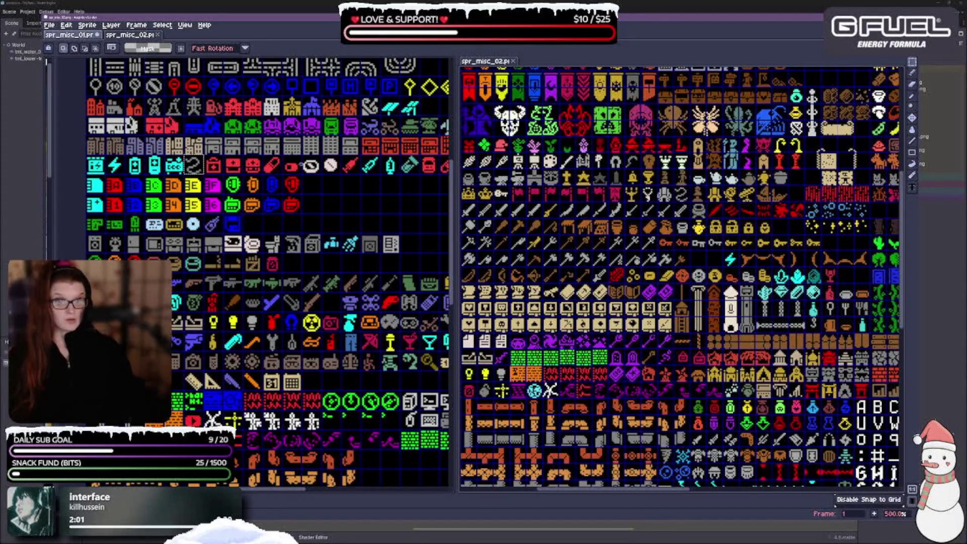
Step: Pan and scroll through both sheets to review their tiles
scroll(293, 197, "down", 1)
left_click_drag(320, 228, 325, 277)
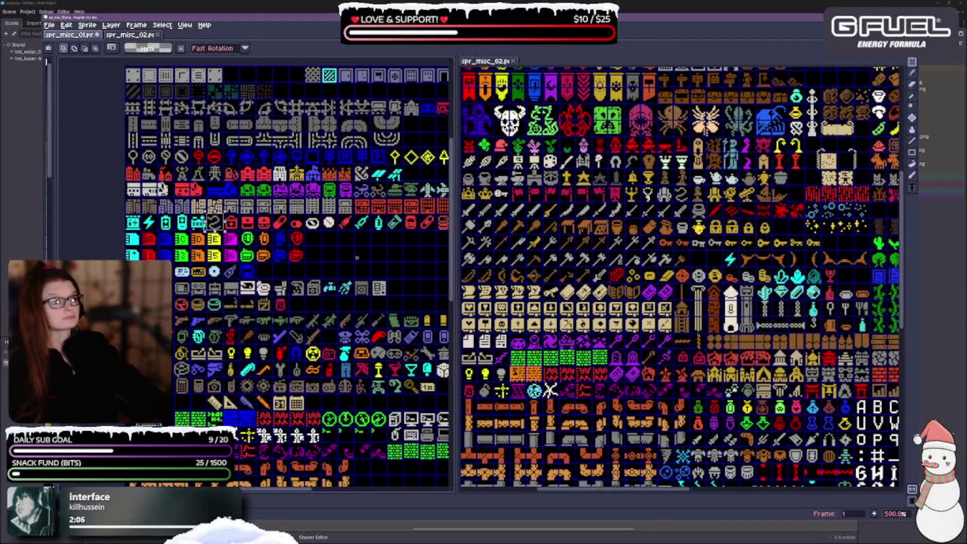
left_click_drag(358, 261, 314, 302)
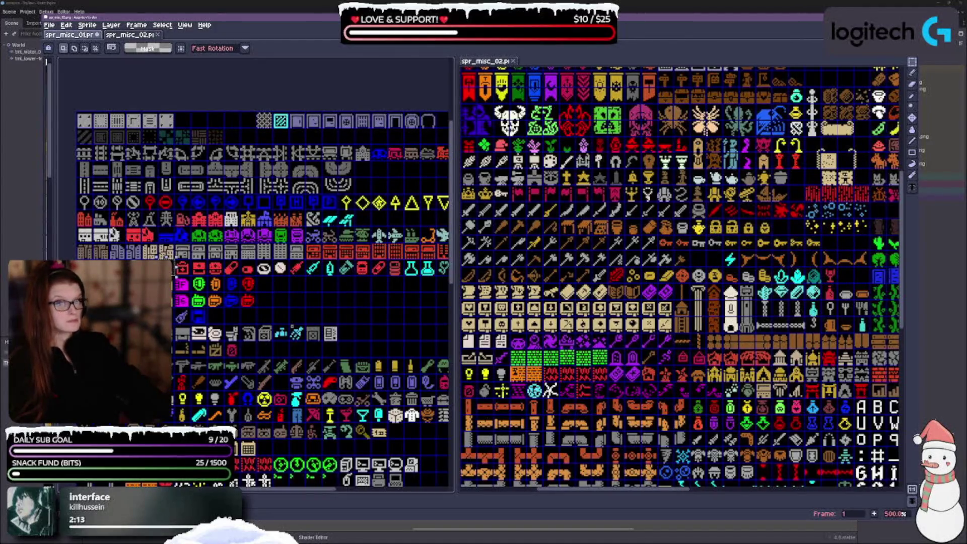
scroll(304, 316, "right", 5)
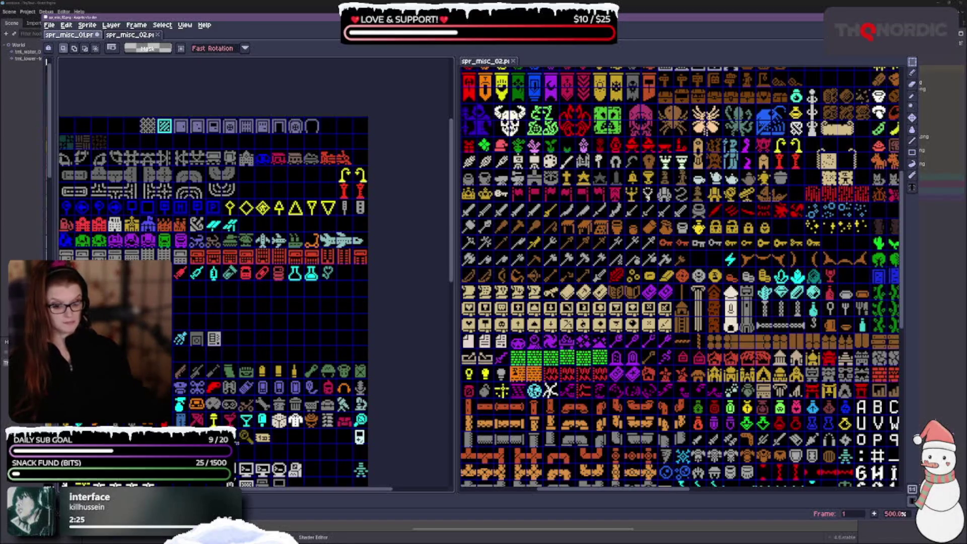
scroll(232, 272, "down", 5)
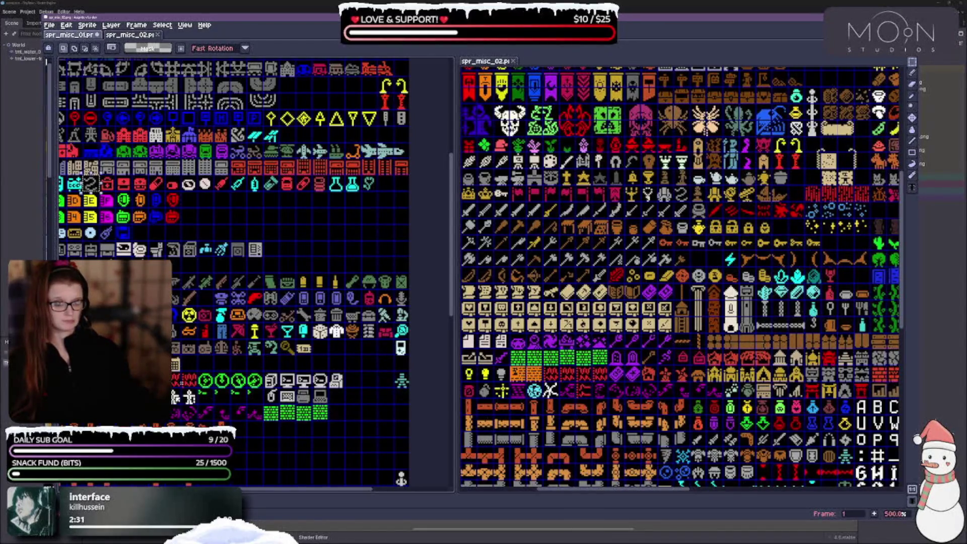
scroll(252, 272, "down", 1)
scroll(251, 272, "left", 3)
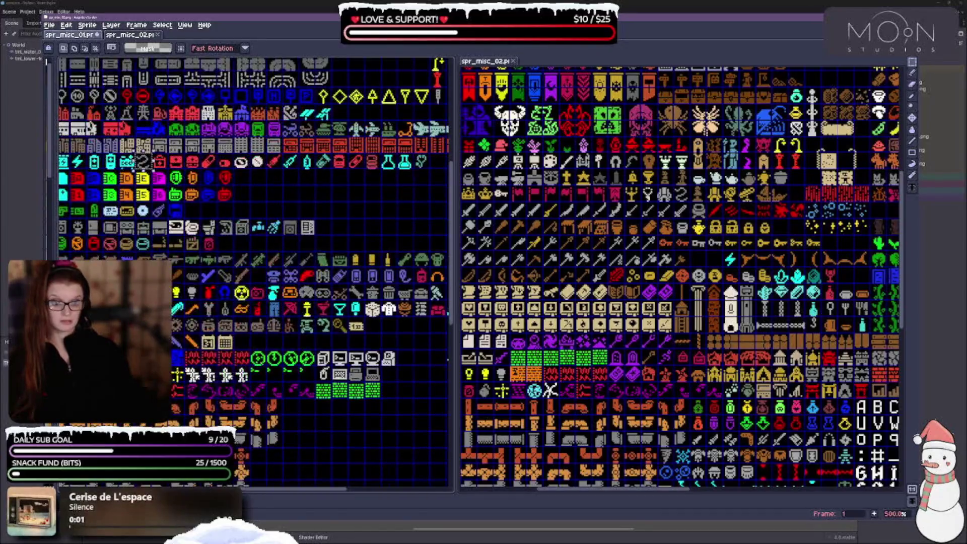
scroll(252, 272, "down", 2)
scroll(252, 272, "left", 2)
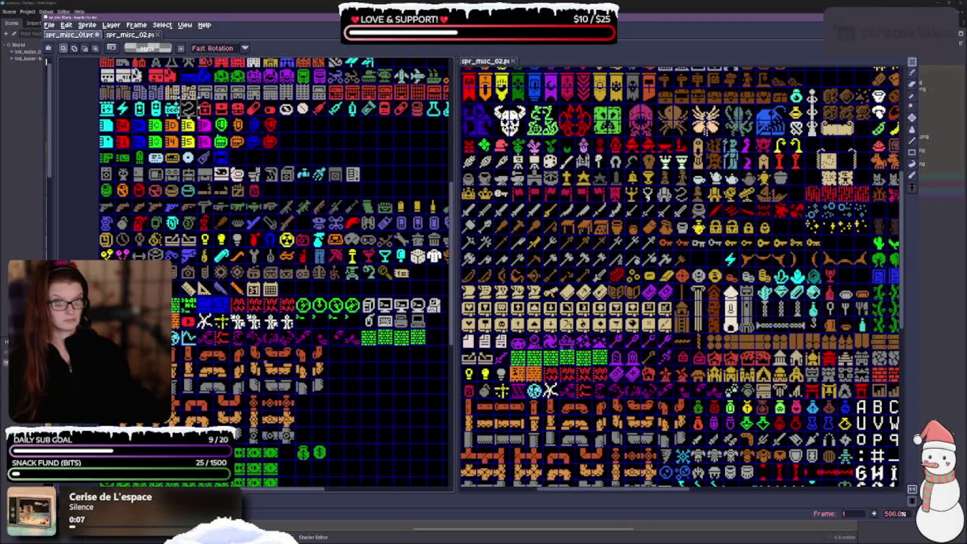
scroll(275, 325, "down", 2)
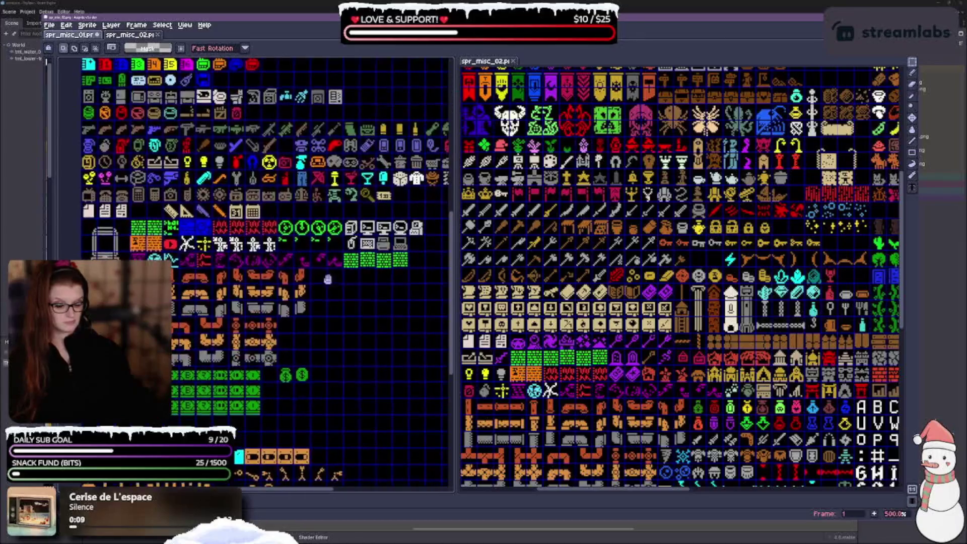
scroll(274, 325, "down", 2)
scroll(275, 325, "right", 1)
left_click_drag(274, 325, 355, 251)
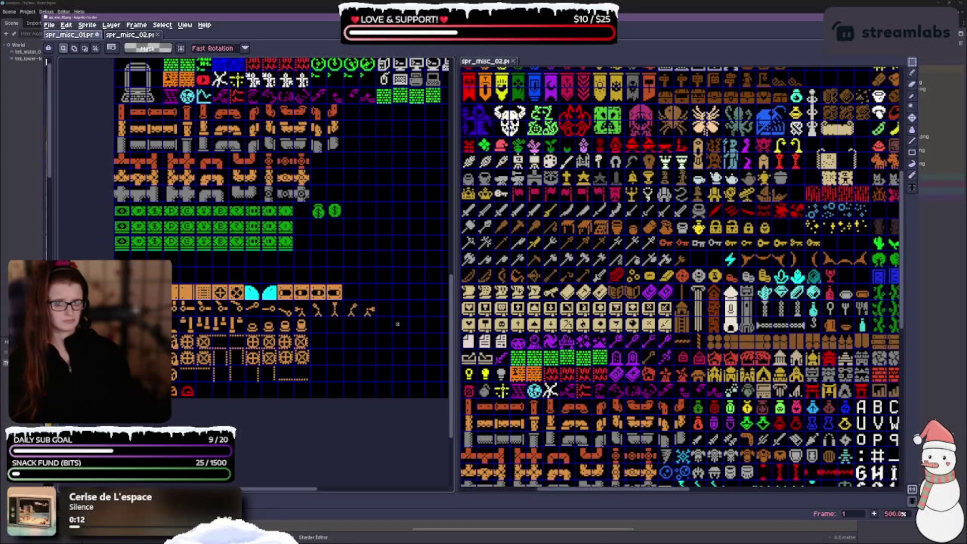
scroll(731, 236, "down", 5)
scroll(731, 235, "left", 1)
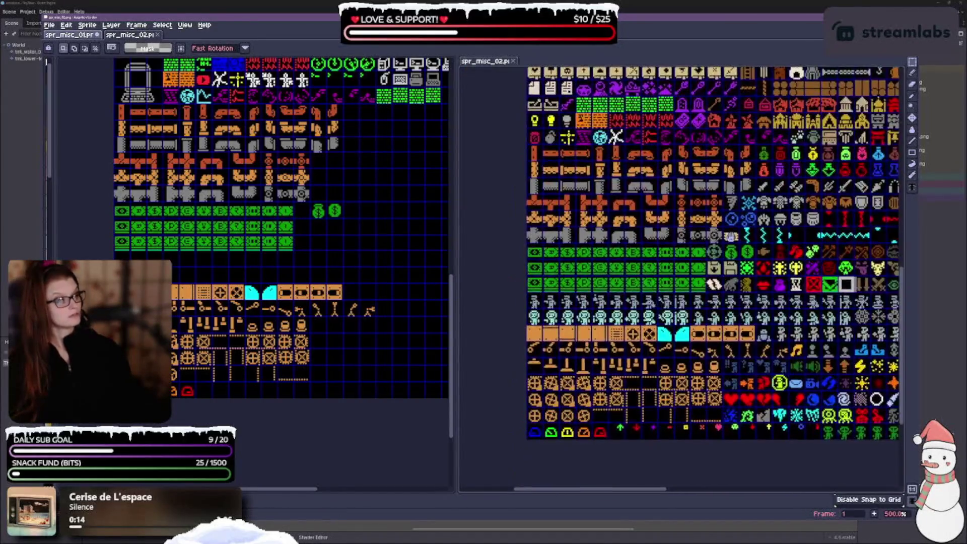
scroll(730, 235, "down", 4)
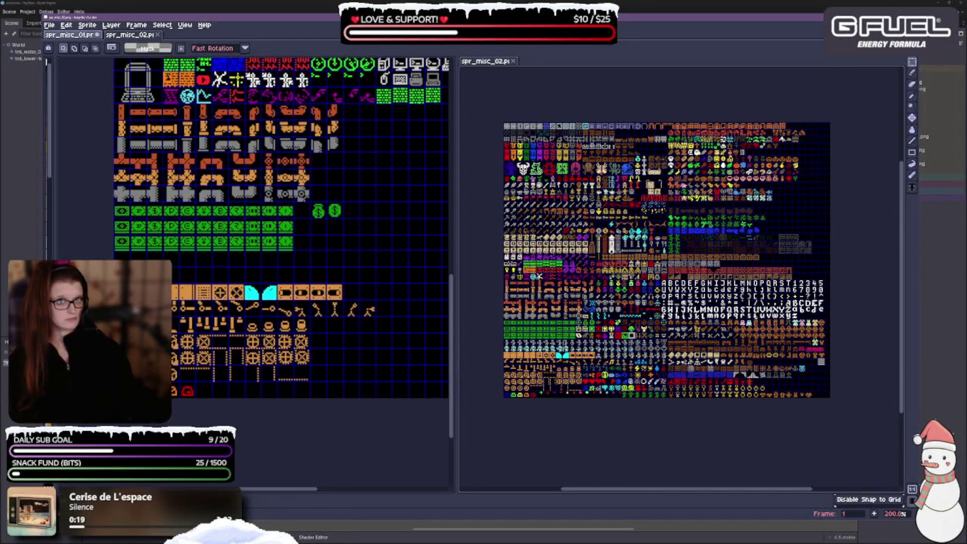
scroll(251, 273, "up", 4)
scroll(321, 387, "up", 2)
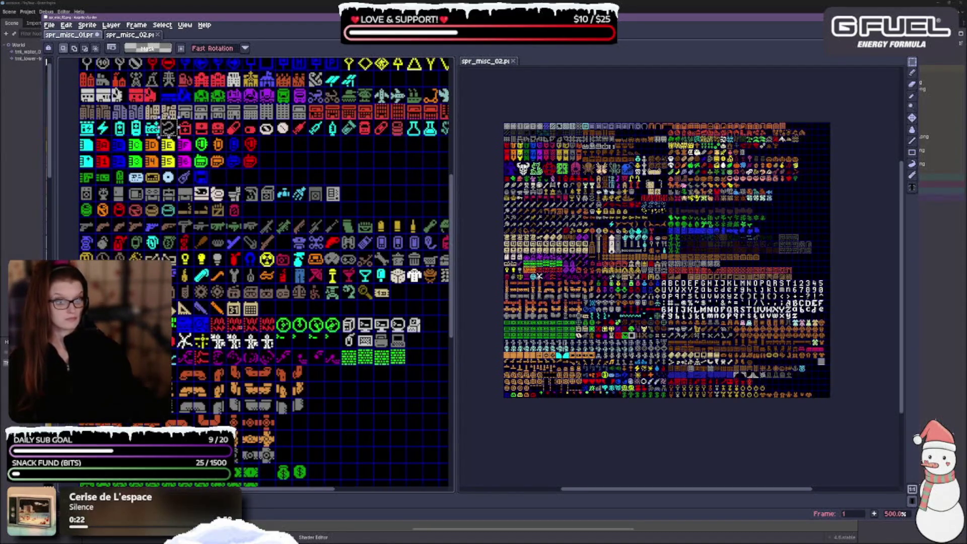
Step: Close the extra spr_misc_02 copy and spr_misc_01 in the left editor
left_click(157, 35)
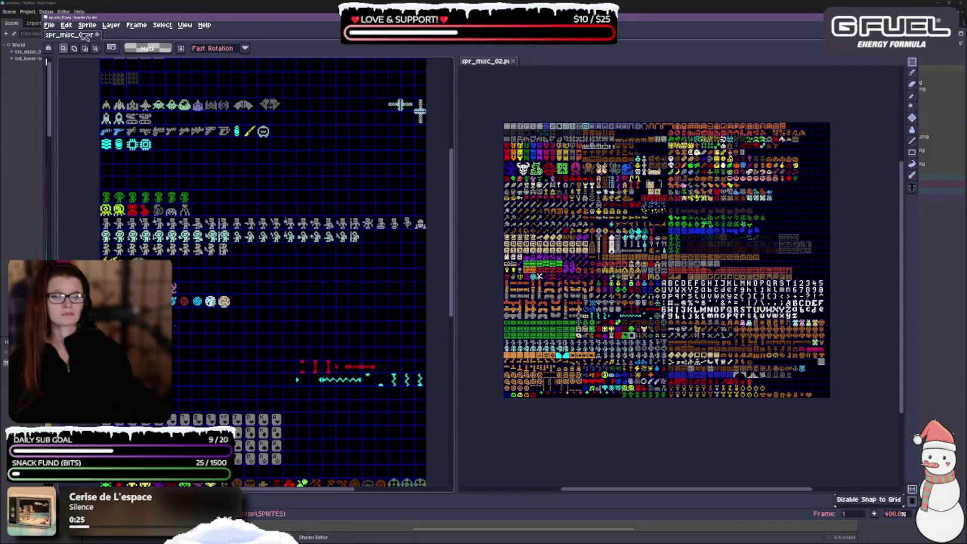
scroll(337, 238, "down", 2)
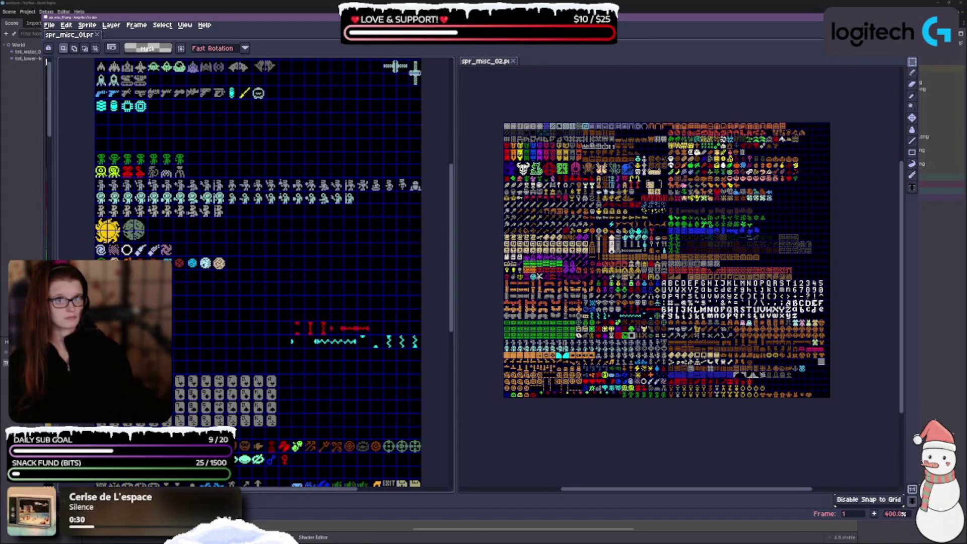
left_click(97, 34)
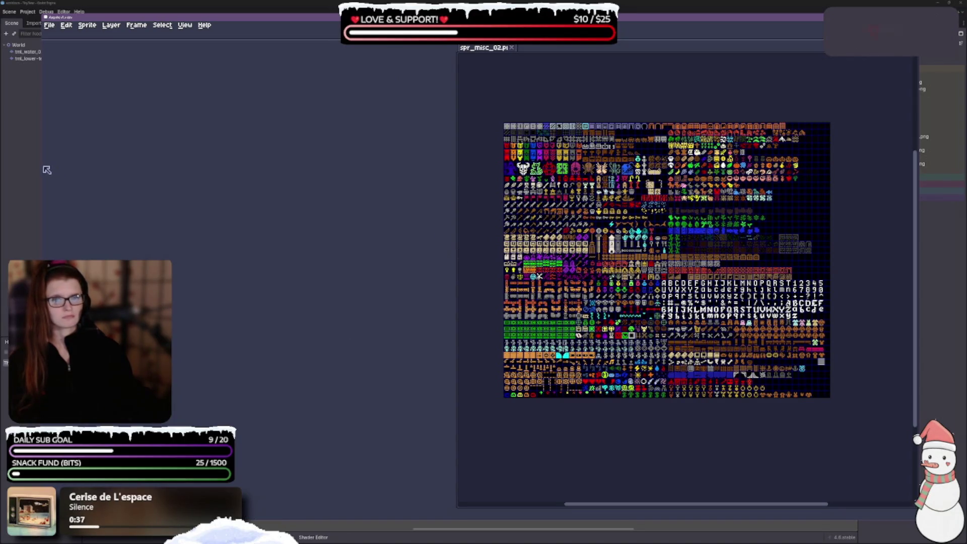
Step: Narrow the editor slightly and toggle Advanced Mode with Ctrl+F, acknowledging its warnings
left_click_drag(44, 164, 65, 174)
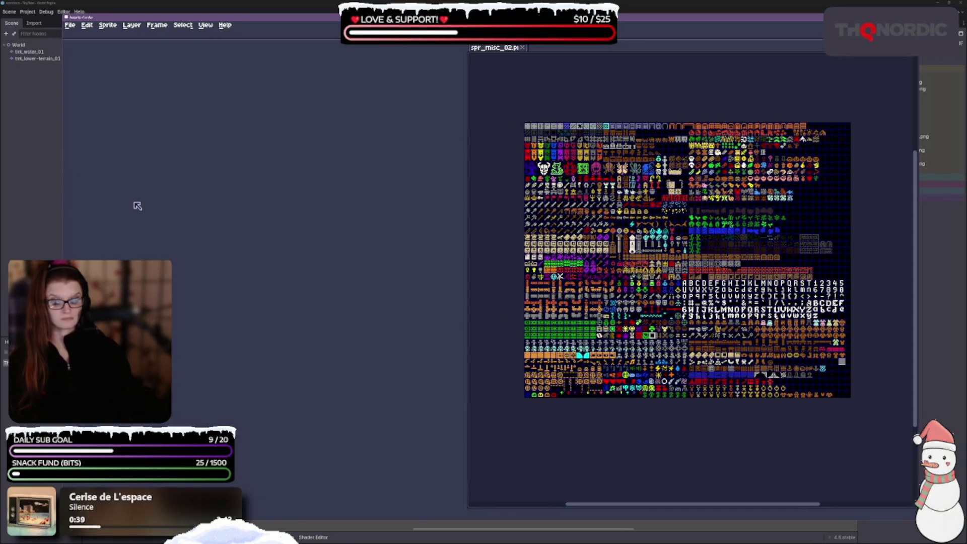
key("ctrl+f")
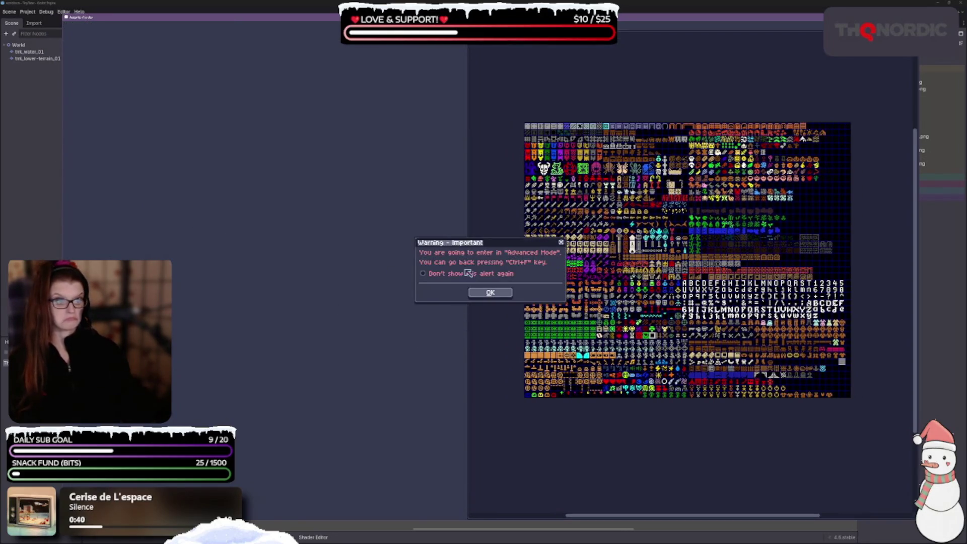
left_click(479, 292)
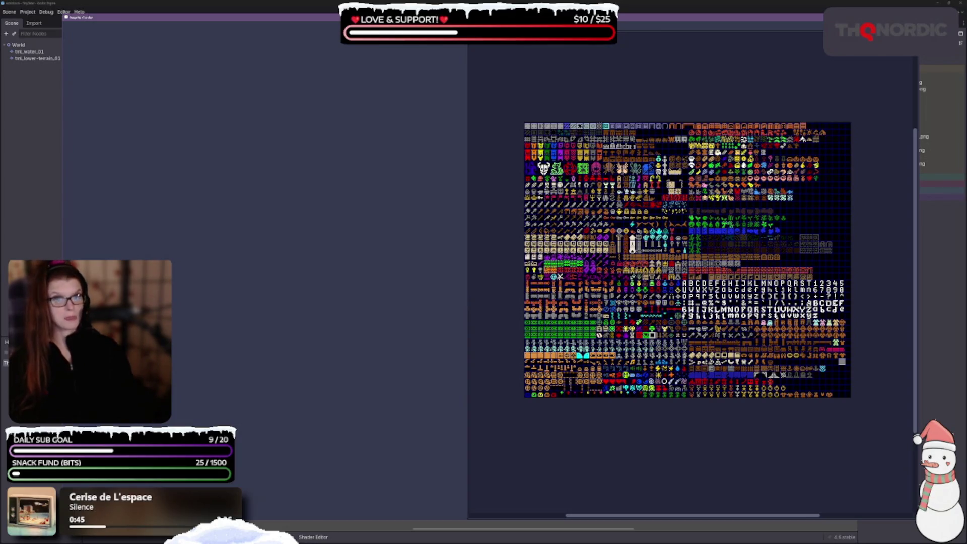
key("ctrl+f")
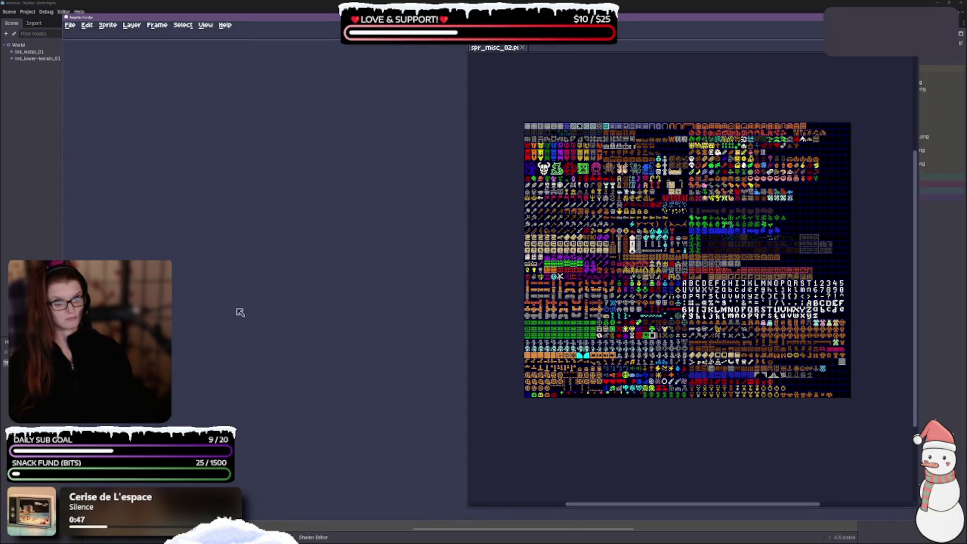
key("ctrl+f")
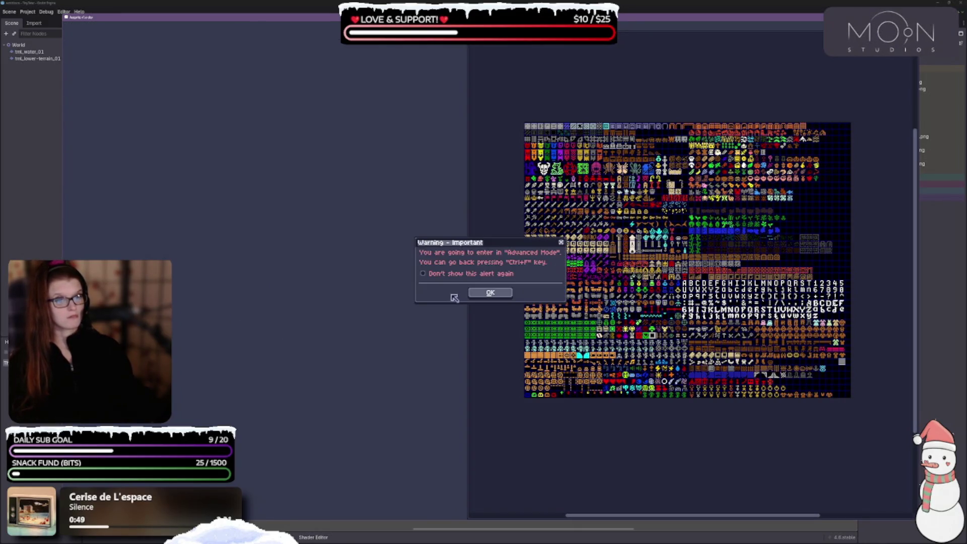
left_click(505, 295)
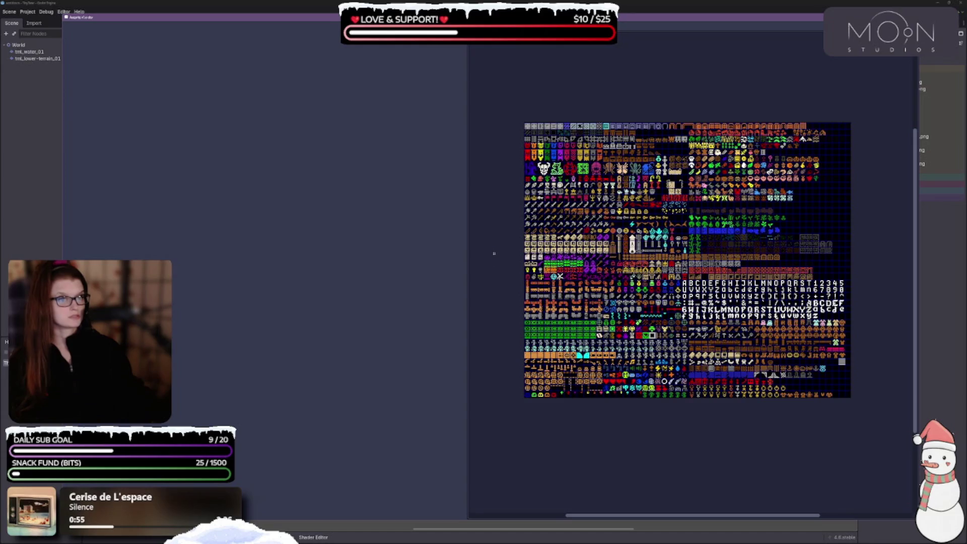
mouse_move(479, 318)
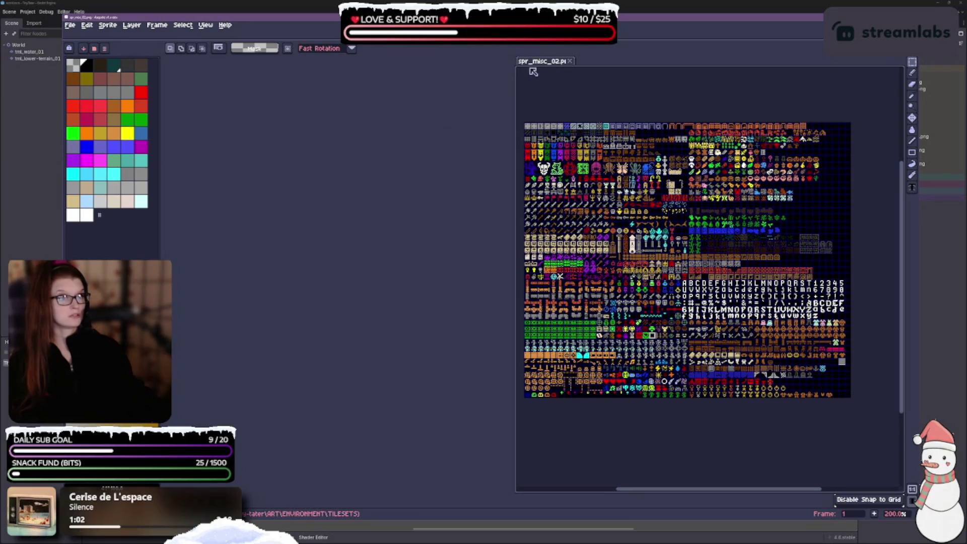
Step: Dock the sprite sheet on the left and resize panels to show the game map beside it
mouse_move(533, 62)
left_mouse_down()
mouse_move(216, 87)
mouse_move(196, 63)
left_mouse_up()
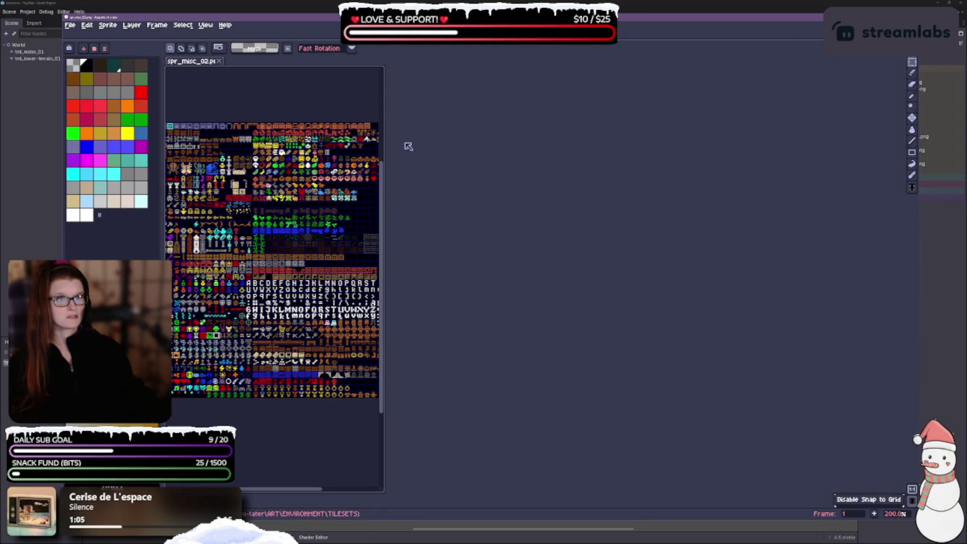
mouse_move(387, 125)
left_mouse_down()
mouse_move(512, 127)
mouse_move(448, 126)
mouse_move(540, 146)
mouse_move(549, 167)
left_mouse_up()
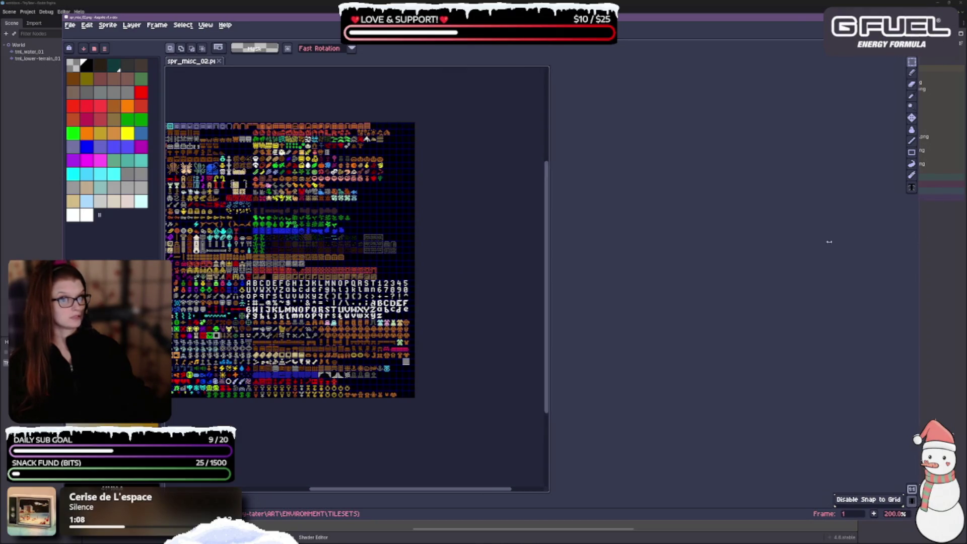
mouse_move(830, 242)
left_mouse_down()
mouse_move(537, 242)
mouse_move(759, 242)
left_mouse_up()
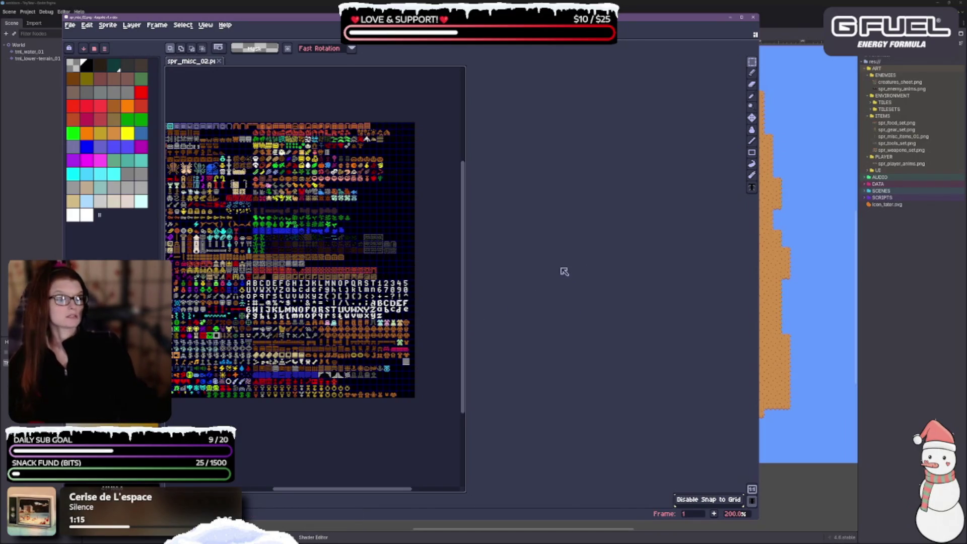
scroll(363, 212, "up", 1)
mouse_move(364, 208)
left_mouse_down()
mouse_move(448, 208)
mouse_move(373, 205)
left_mouse_up()
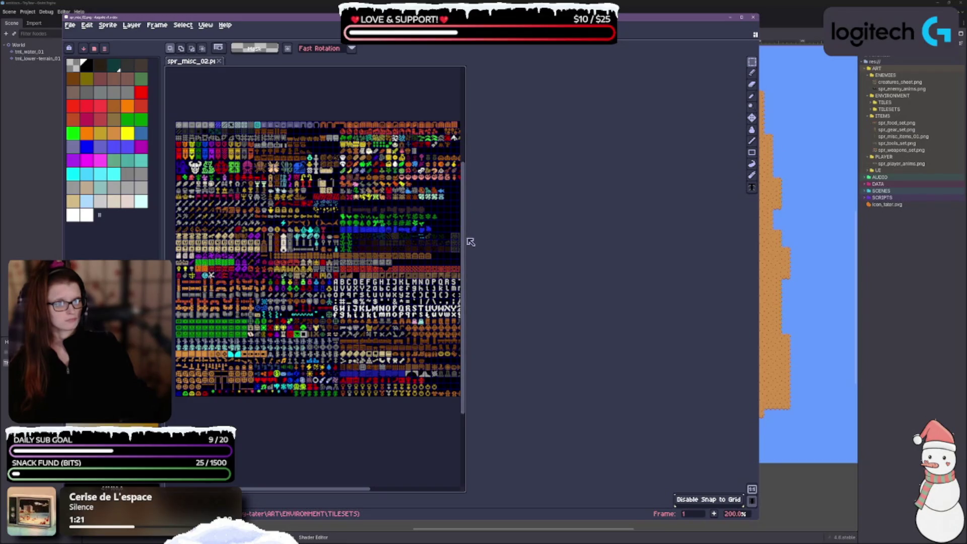
mouse_move(464, 242)
left_mouse_down()
mouse_move(626, 242)
mouse_move(605, 242)
left_mouse_up()
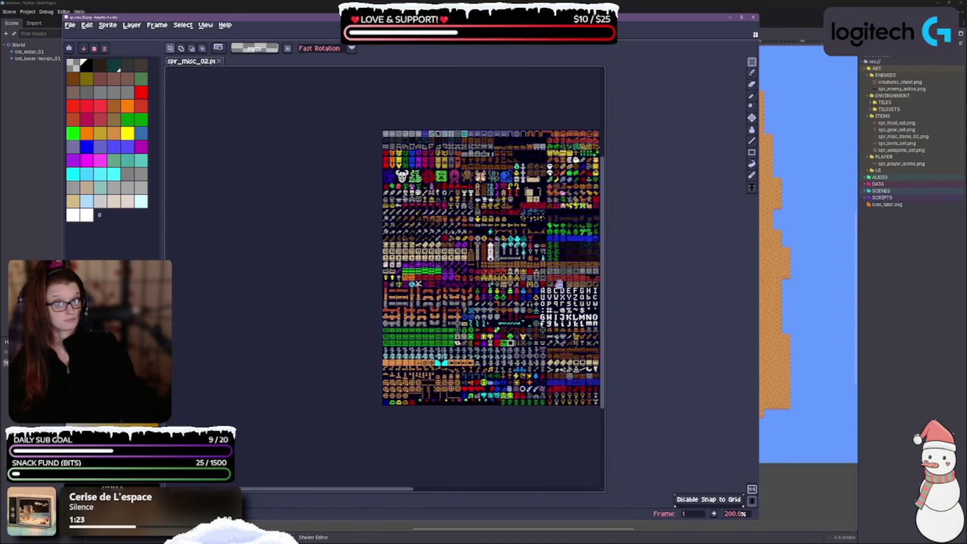
Step: Zoom into the spr_misc_02 canvas and pan across its tiles
scroll(559, 284, "up", 3)
scroll(467, 317, "up", 5)
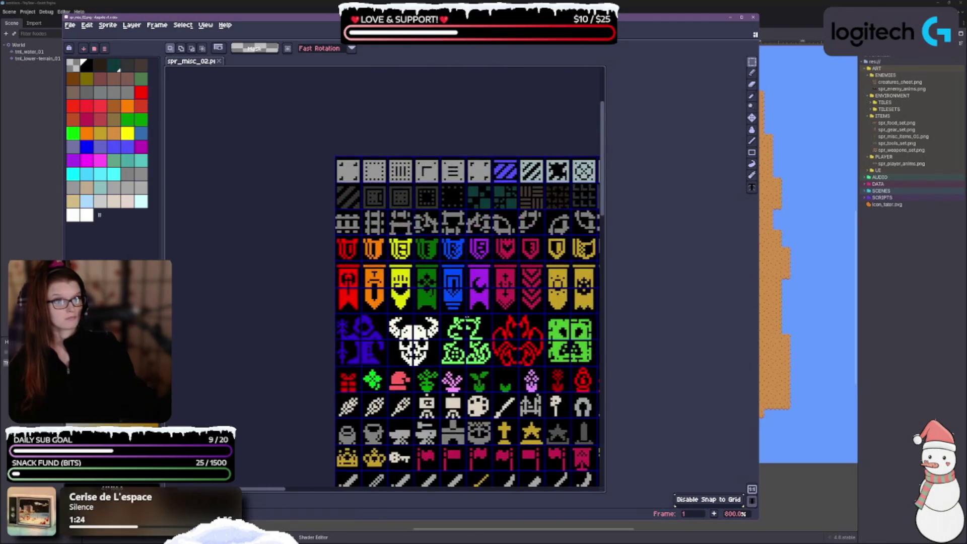
scroll(467, 317, "up", 3)
scroll(467, 317, "down", 2)
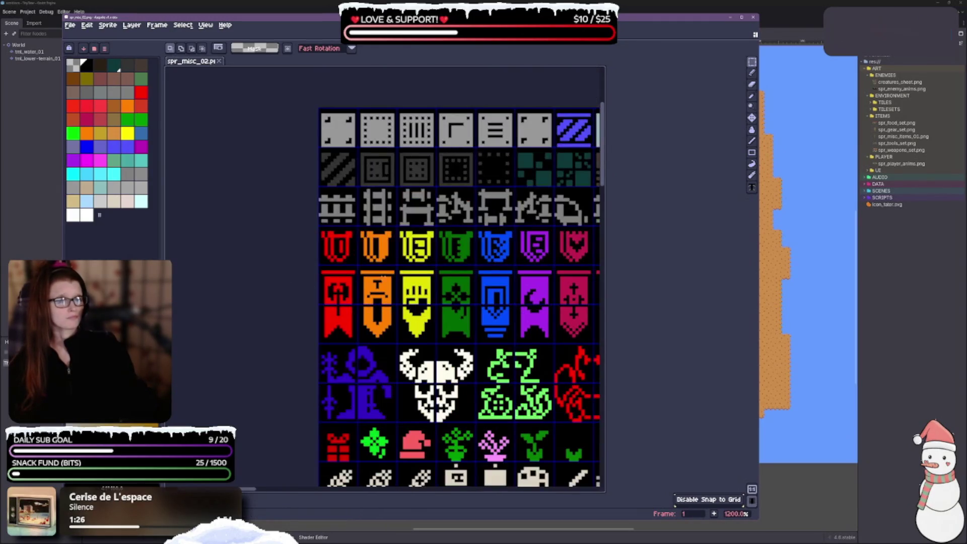
left_click_drag(467, 318, 312, 331)
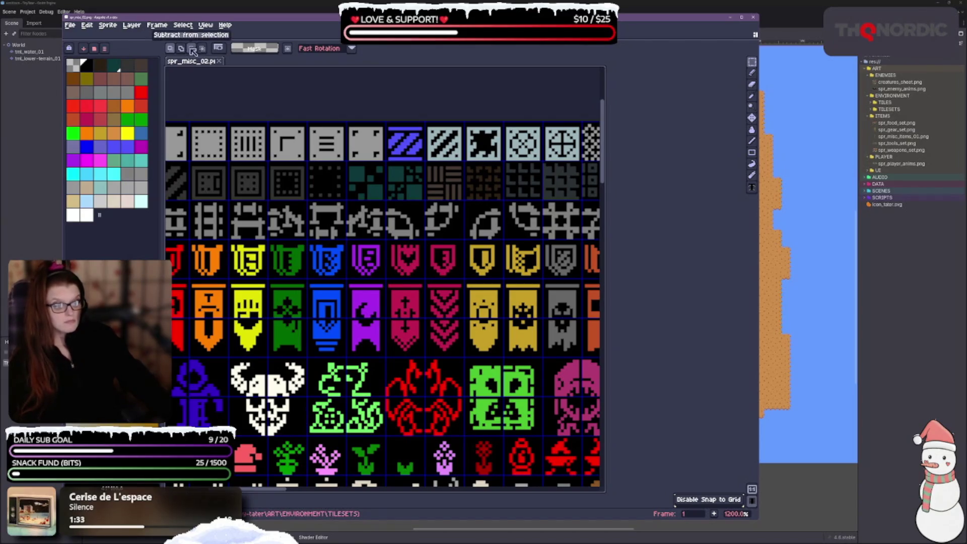
scroll(519, 233, "down", 3)
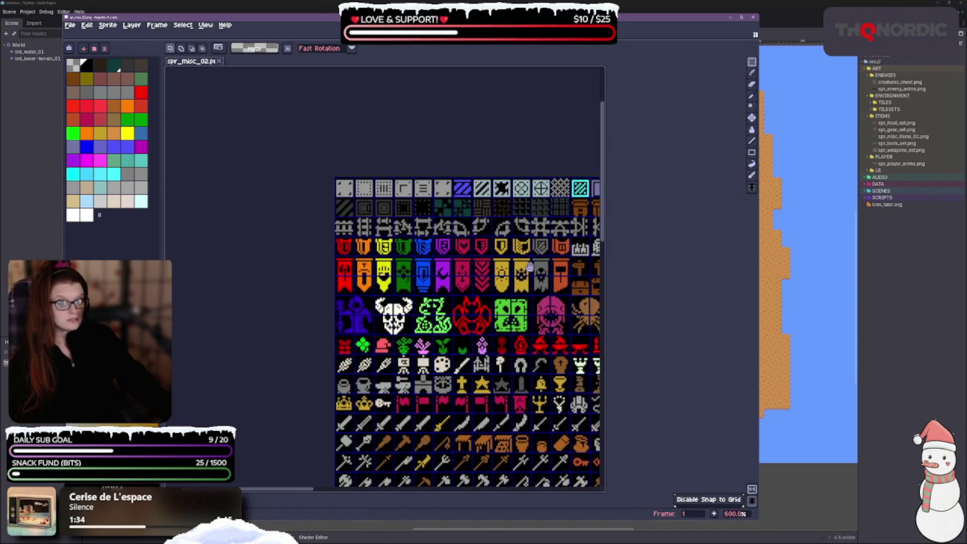
left_click_drag(519, 234, 362, 118)
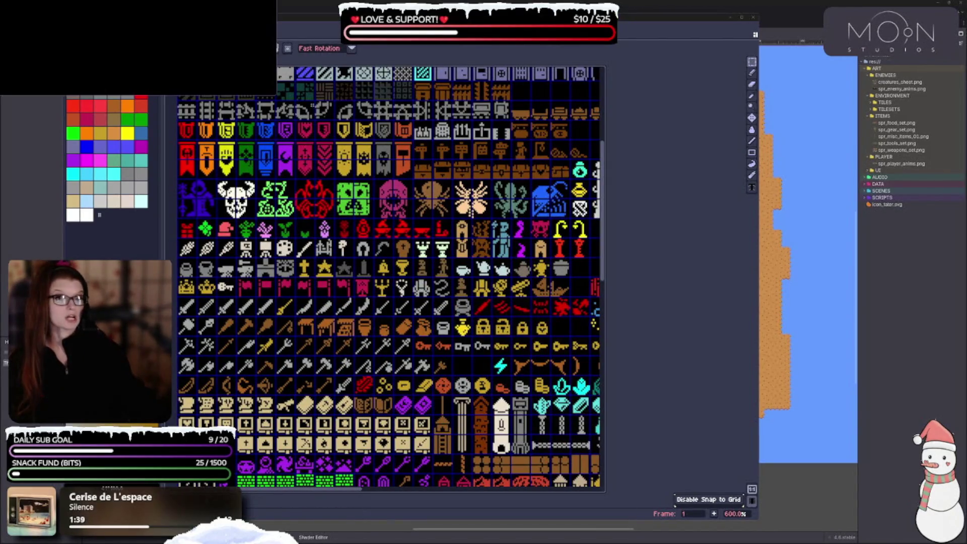
Step: Position the Photos viewer, zoom into the reference image, and advance to the next sheet
left_click_drag(427, 152, 417, 88)
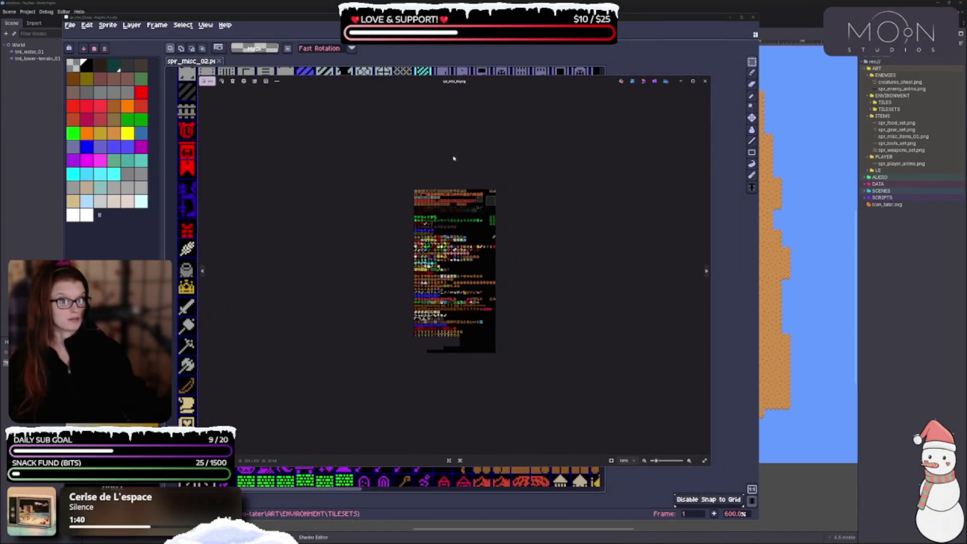
scroll(453, 155, "up", 5)
scroll(436, 375, "up", 1)
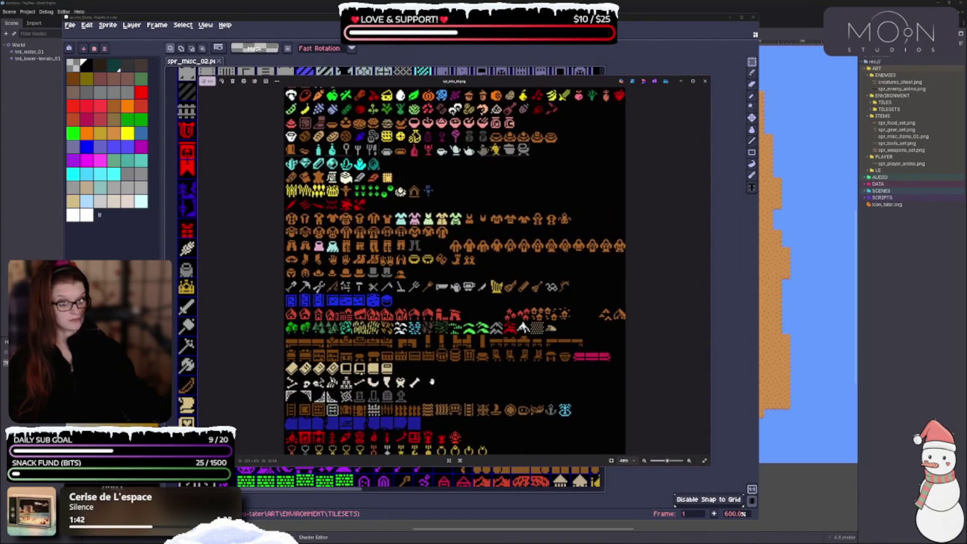
scroll(444, 355, "up", 1)
scroll(443, 356, "up", 5)
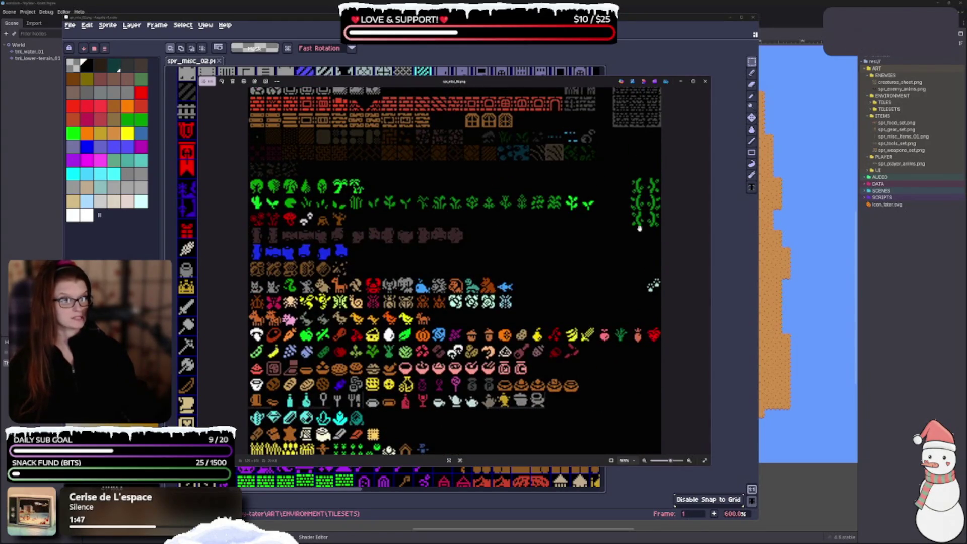
scroll(707, 272, "up", 2)
scroll(556, 306, "down", 3)
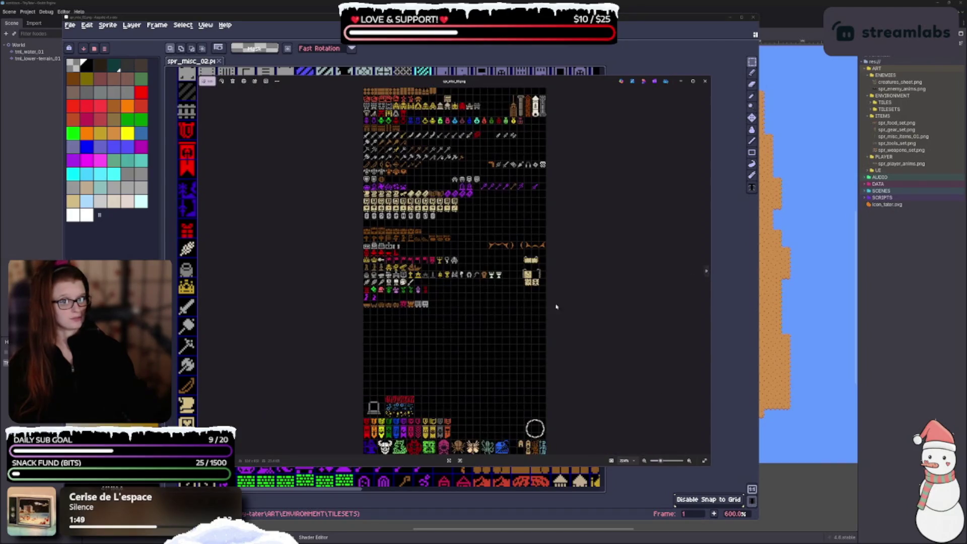
left_click(706, 272)
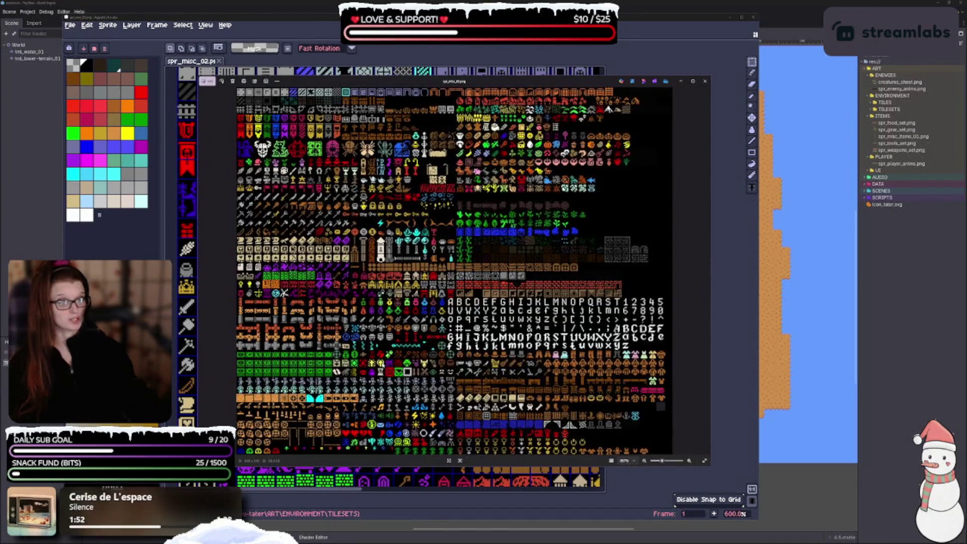
Step: Browse one more reference sprite sheet, then close the Photos viewer
scroll(370, 398, "up", 2)
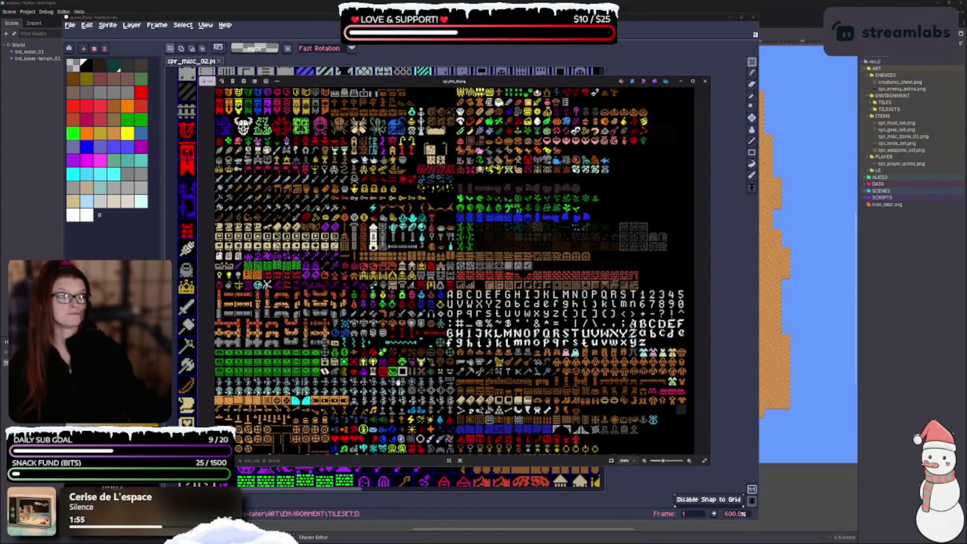
scroll(399, 383, "down", 1)
scroll(410, 362, "up", 2)
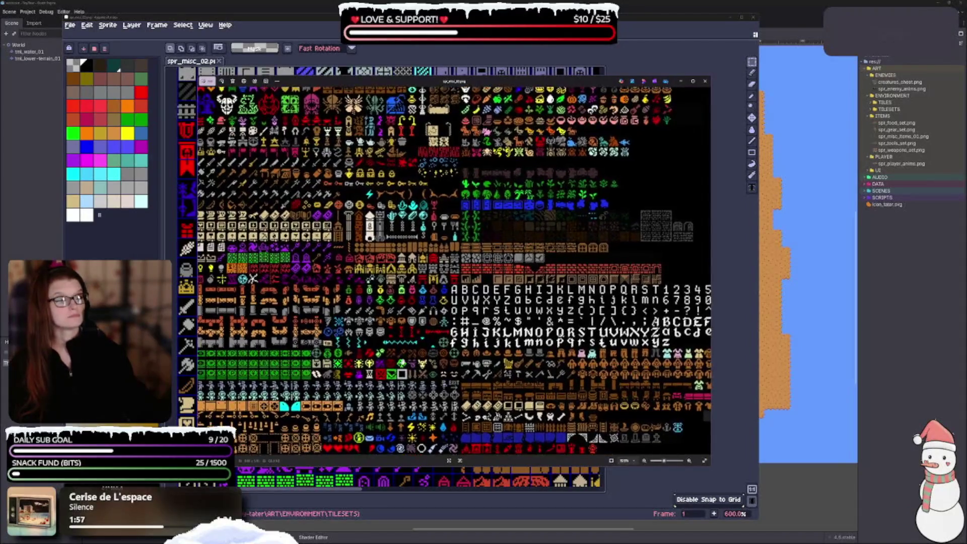
scroll(498, 270, "up", 1)
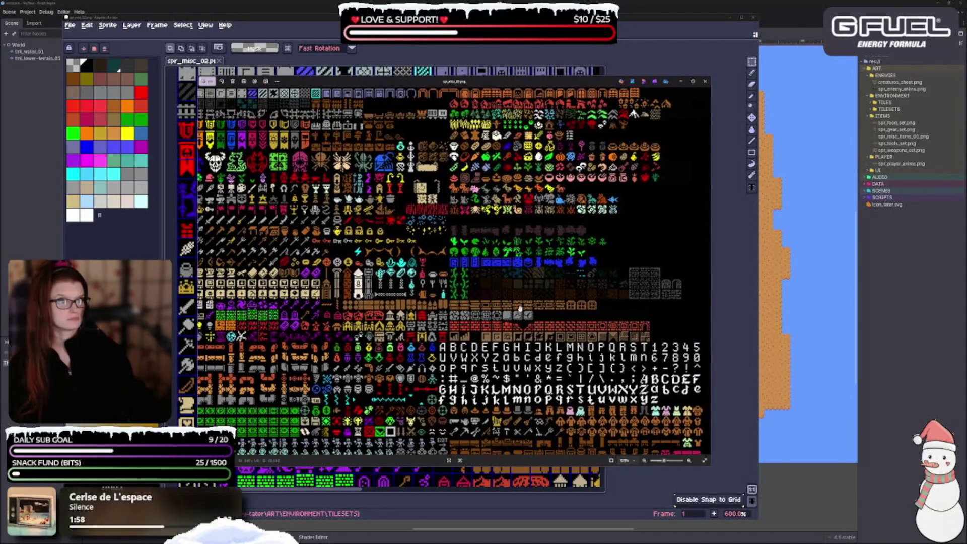
left_click(709, 271)
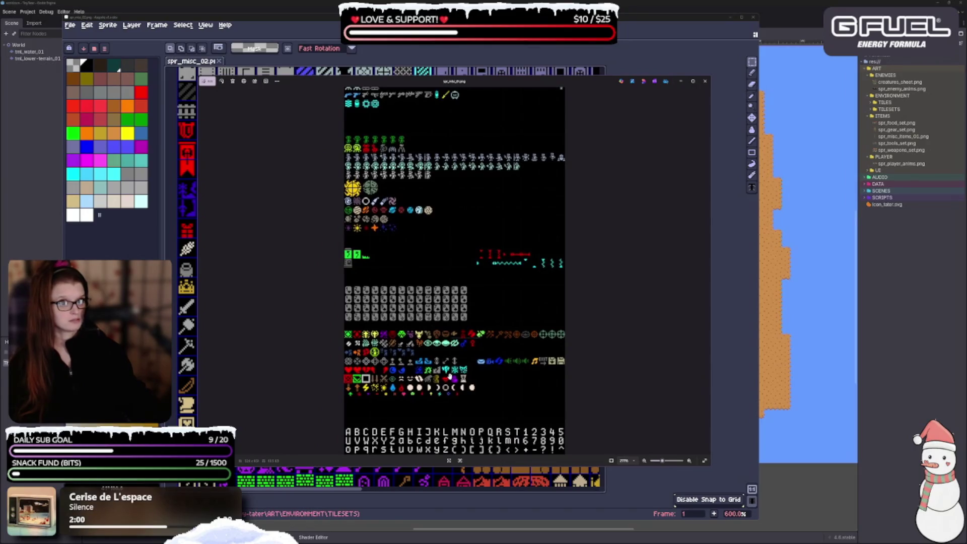
scroll(463, 331, "up", 2)
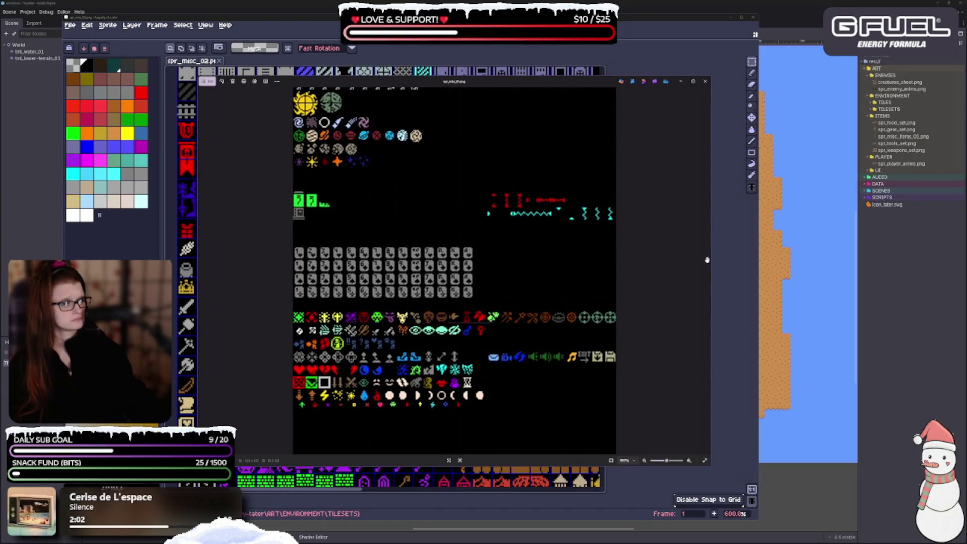
left_click(705, 83)
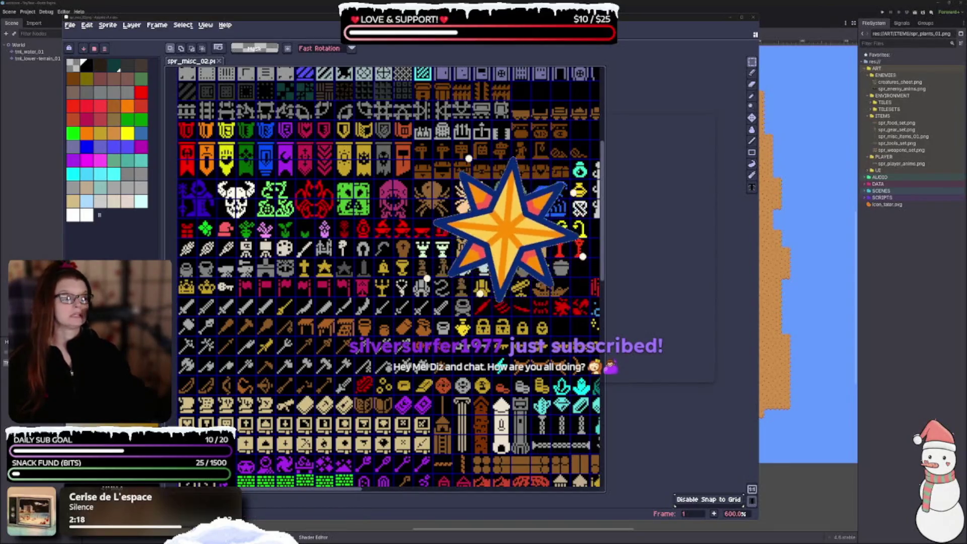
Step: Paste the small green plant sprite into the empty cell beside the brown rocks
left_click_drag(535, 278, 179, 305)
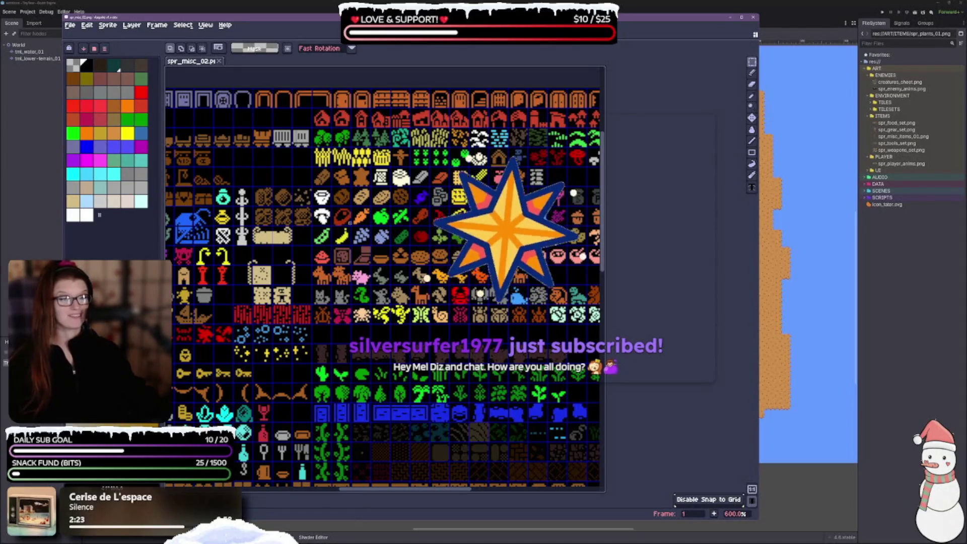
left_click_drag(353, 303, 267, 279)
left_click_drag(252, 344, 35, 246)
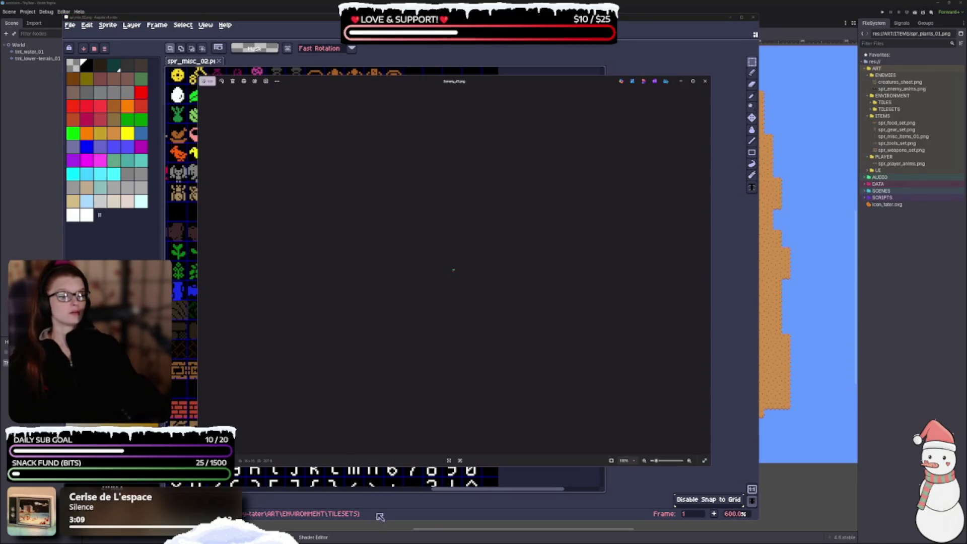
scroll(458, 329, "up", 5)
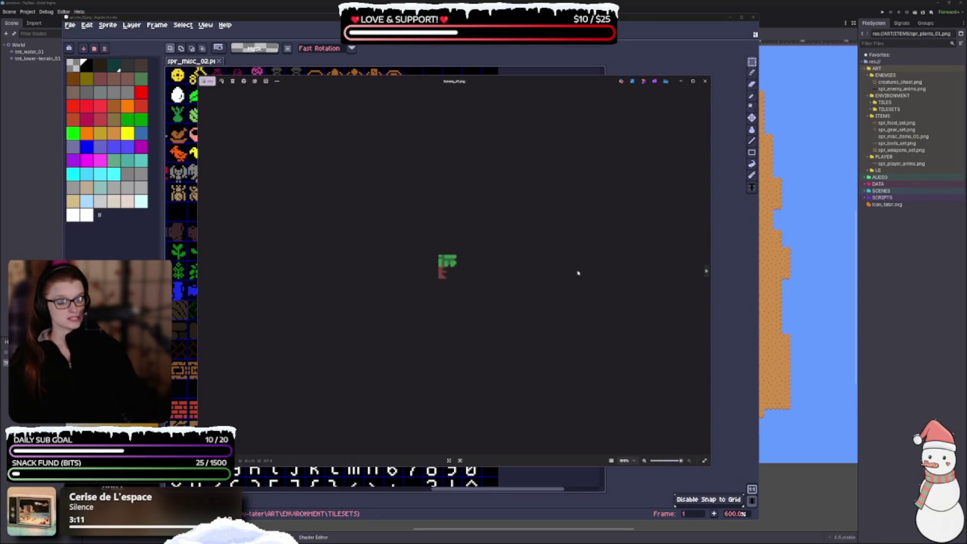
mouse_move(447, 264)
left_mouse_down()
mouse_move(454, 272)
mouse_move(395, 211)
left_mouse_up()
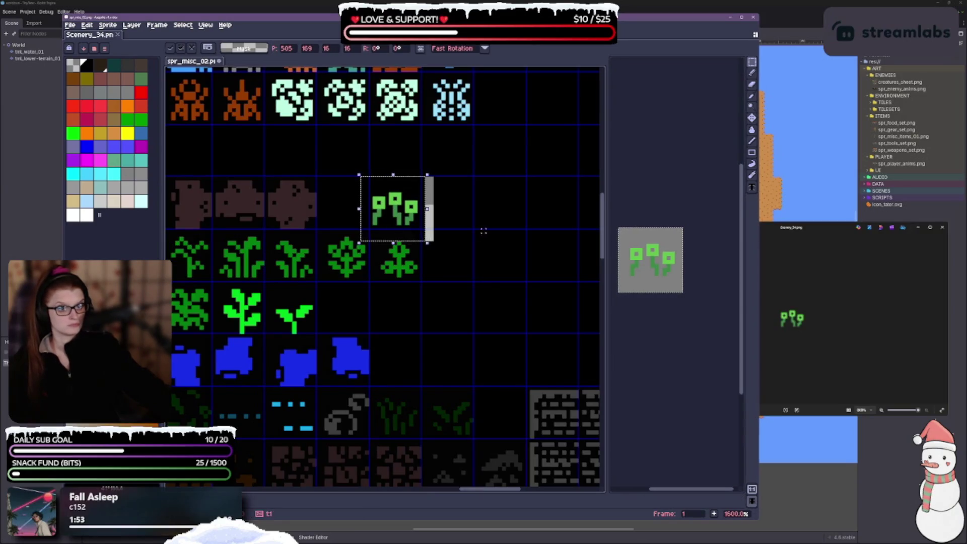
Step: Deselect the pasted plant and pick the darker stem green as the drawing colour
key("ctrl+d")
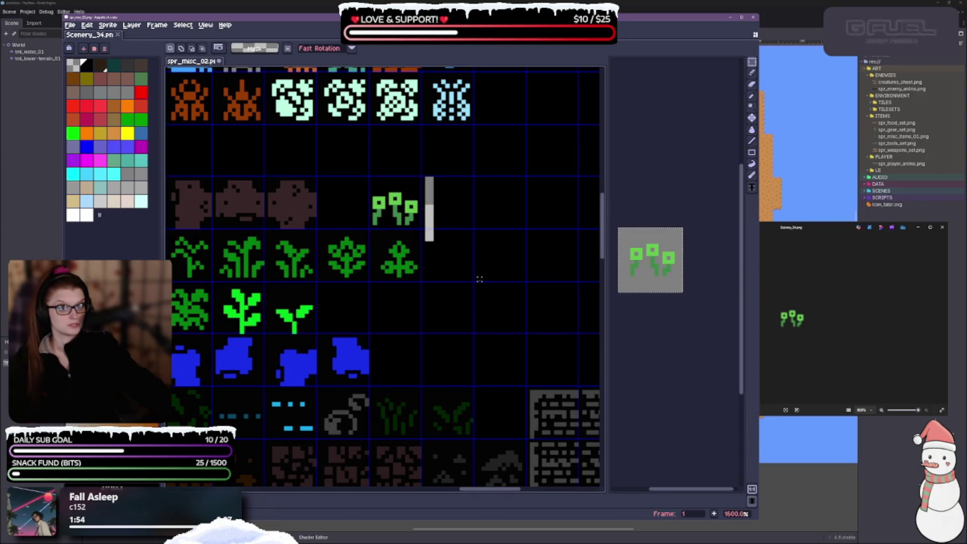
scroll(489, 272, "up", 2)
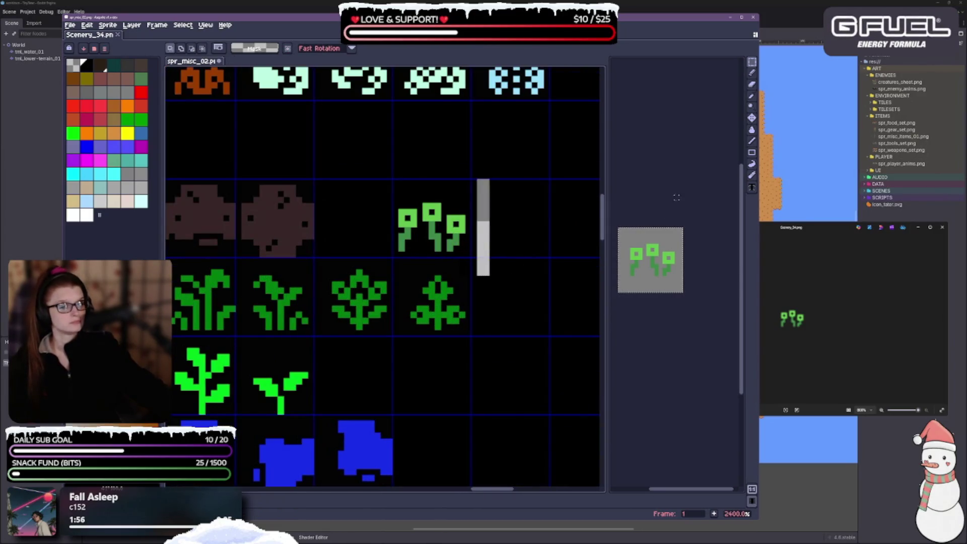
left_click(752, 130)
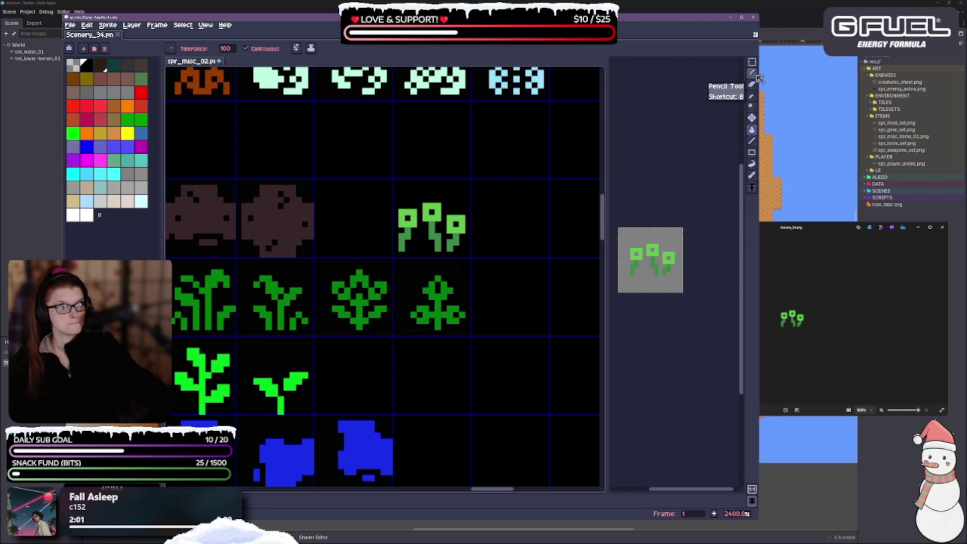
left_click(755, 74)
left_click_drag(421, 270, 449, 245)
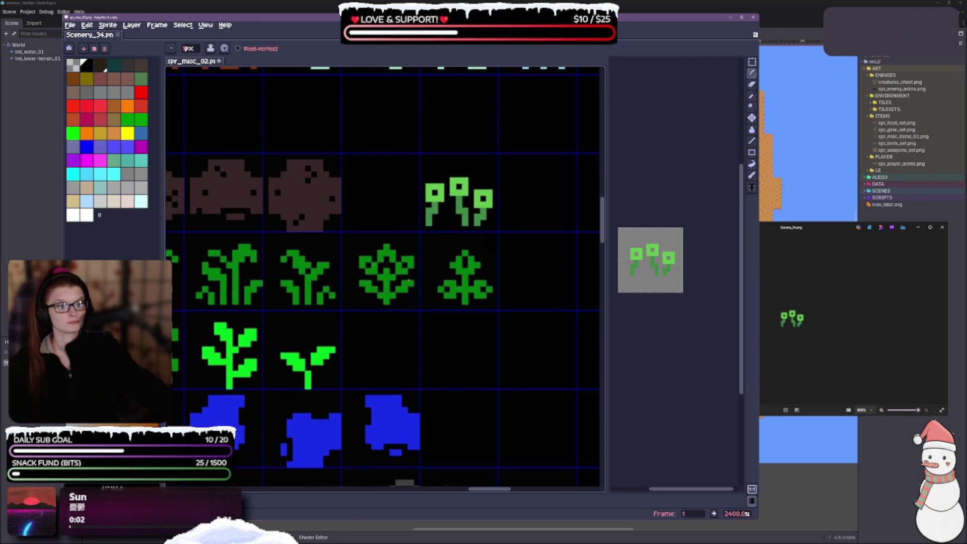
left_click(142, 120)
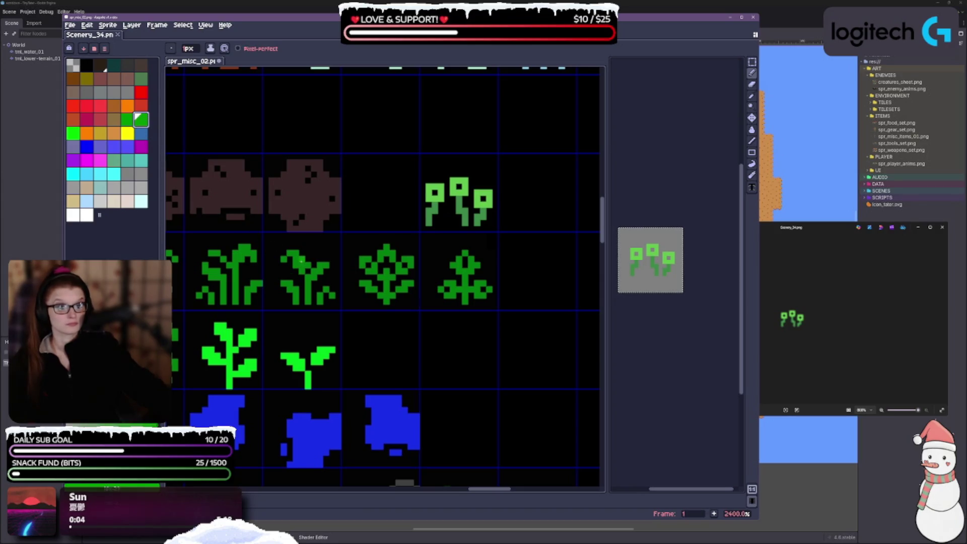
left_click(128, 121)
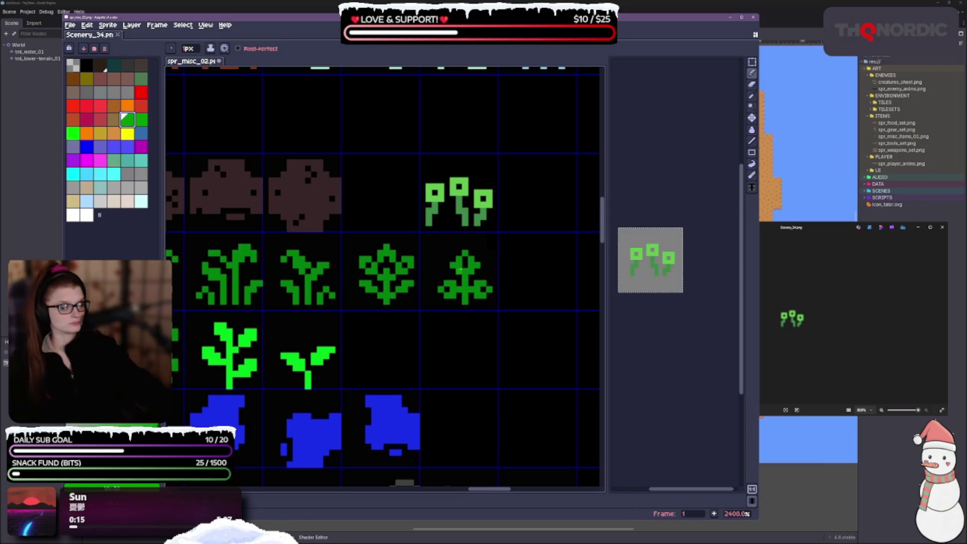
Step: Bucket-fill the left, middle and right flower heads with dark green
left_click_drag(457, 270, 406, 310)
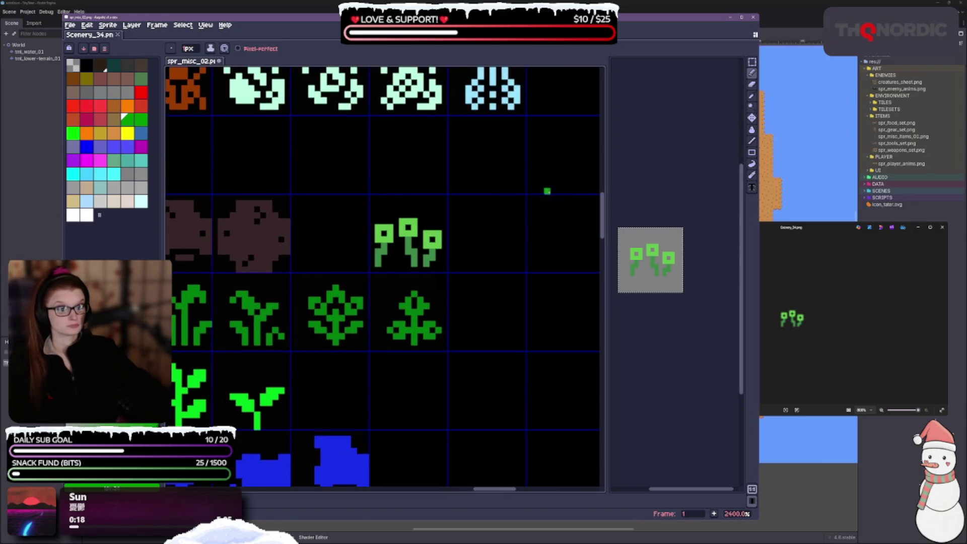
left_click(751, 130)
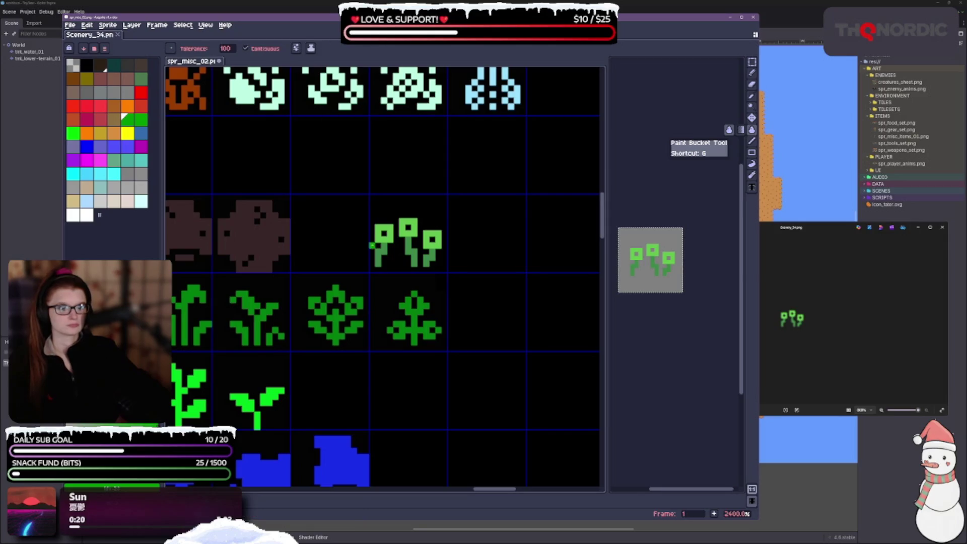
left_click(382, 241)
left_click(408, 234)
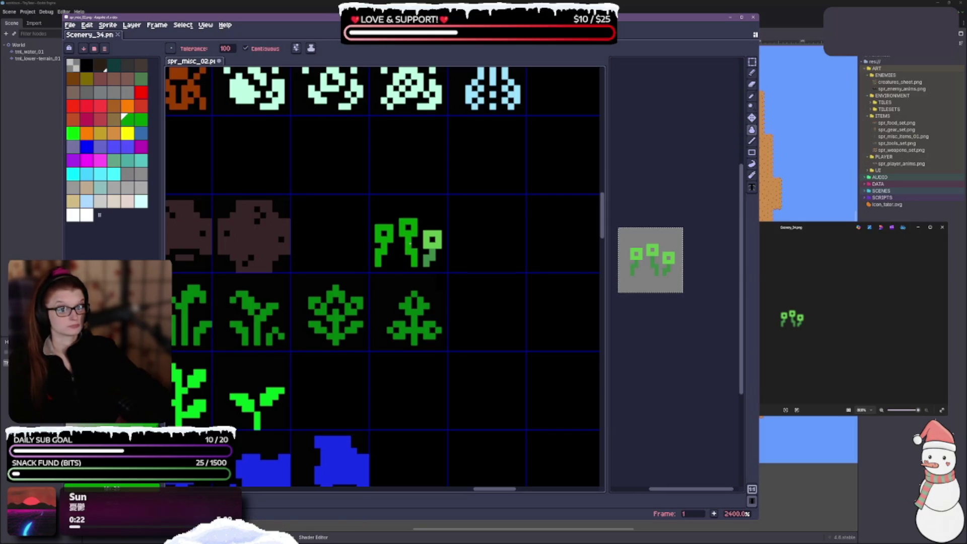
left_click(433, 239)
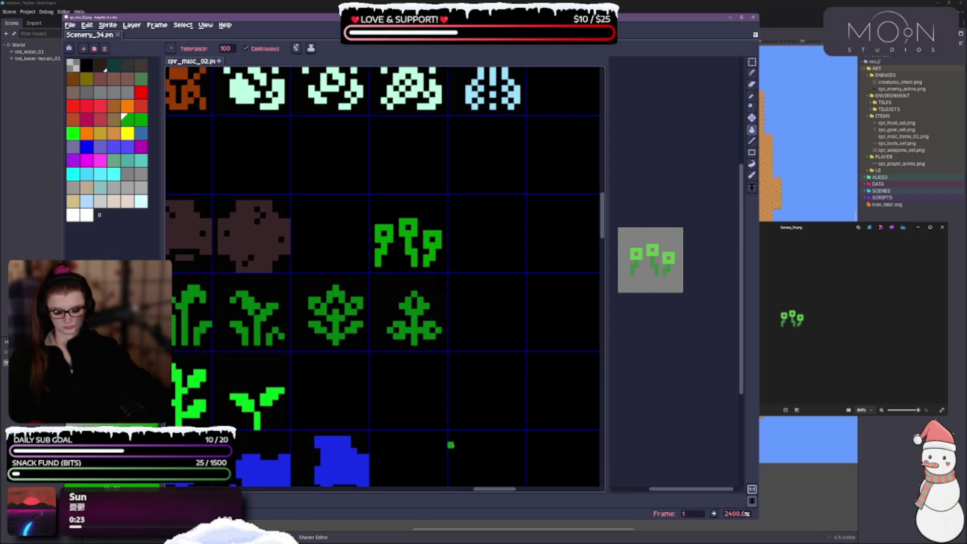
left_click_drag(451, 445, 632, 417)
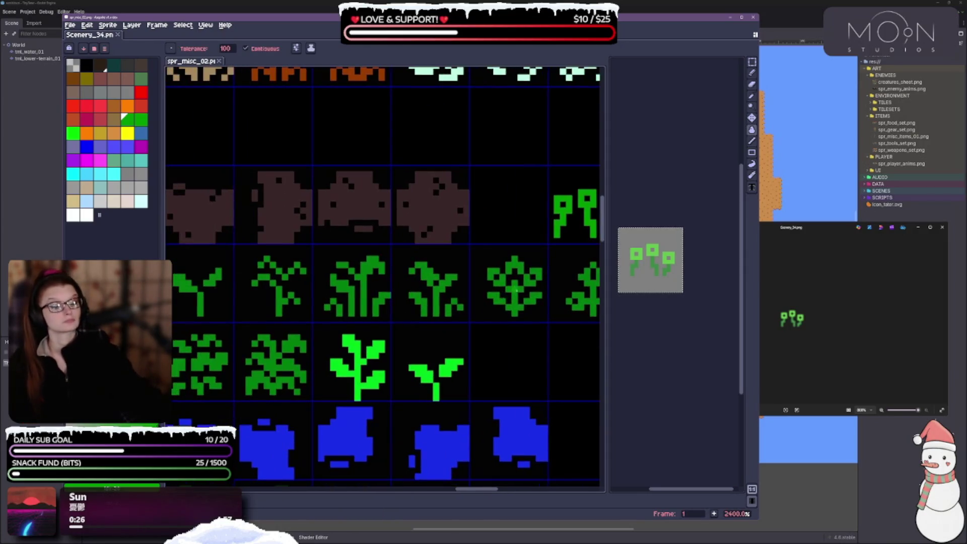
left_click_drag(455, 288, 355, 284)
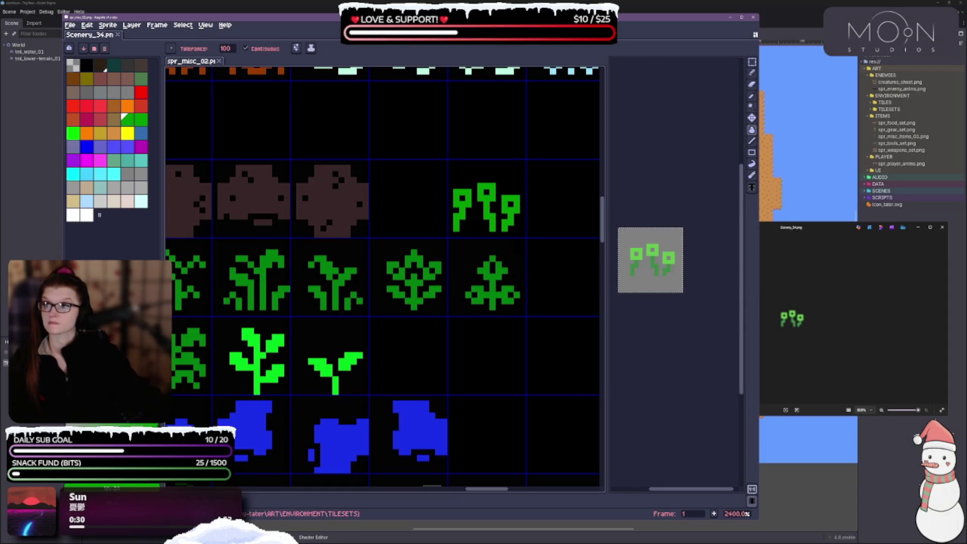
left_click(944, 321)
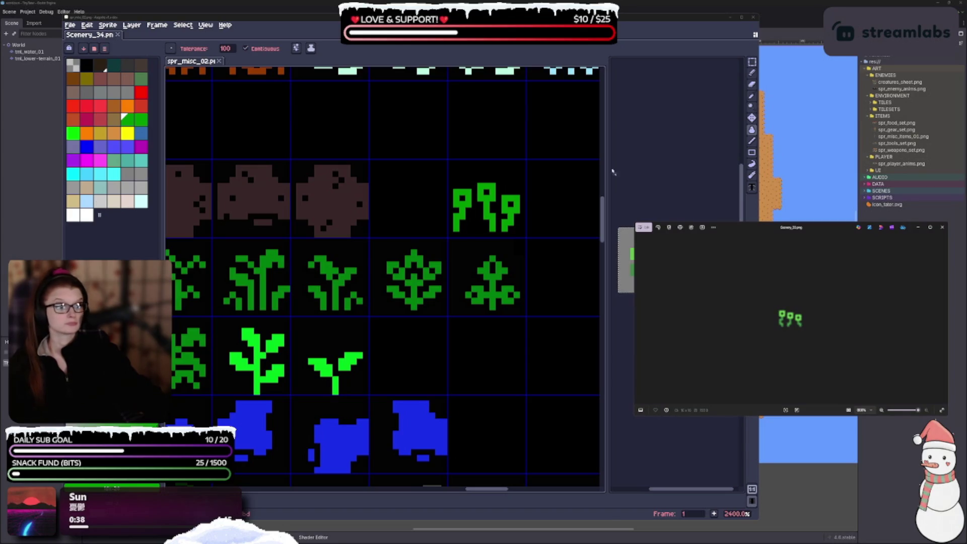
Step: Open Scenery_33.png as a single image and select its three-flower sprite
left_click(434, 327)
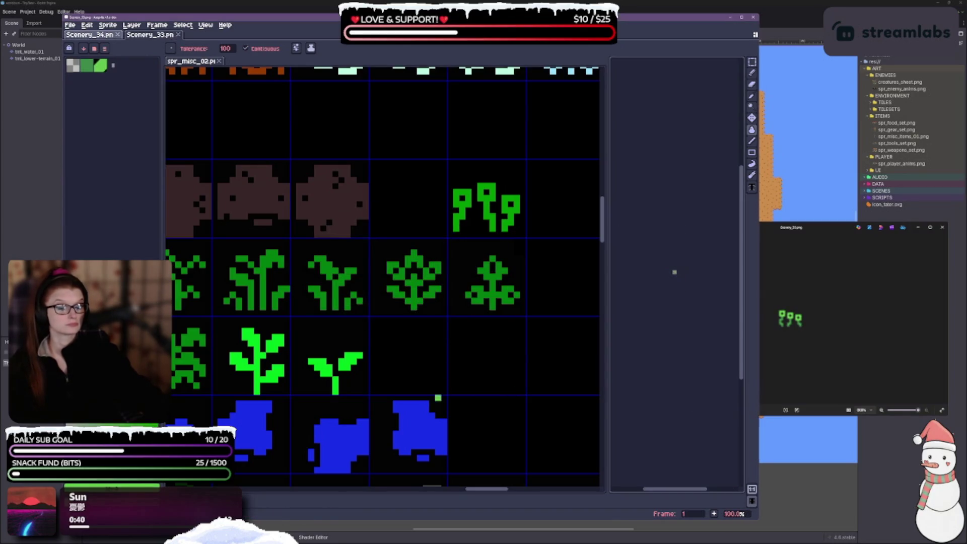
scroll(679, 272, "up", 6)
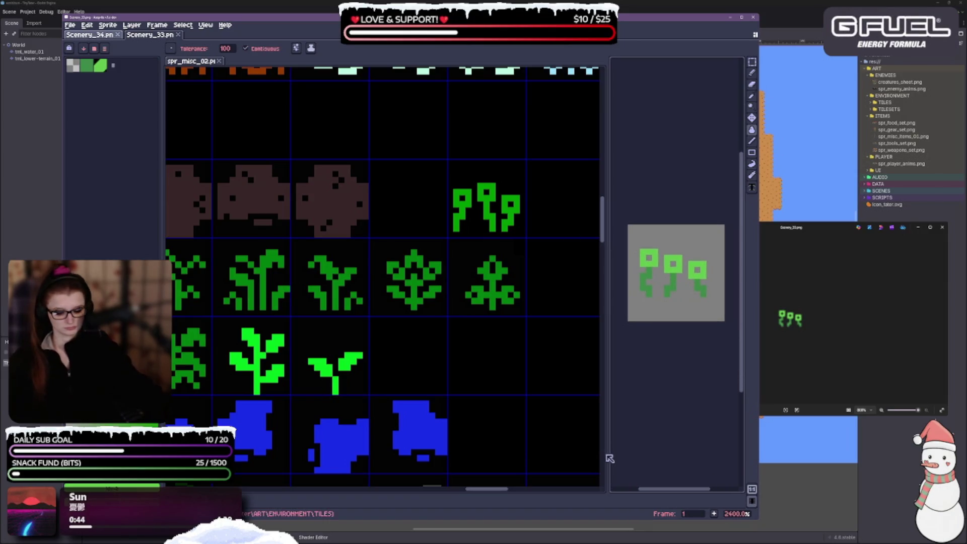
left_click(754, 61)
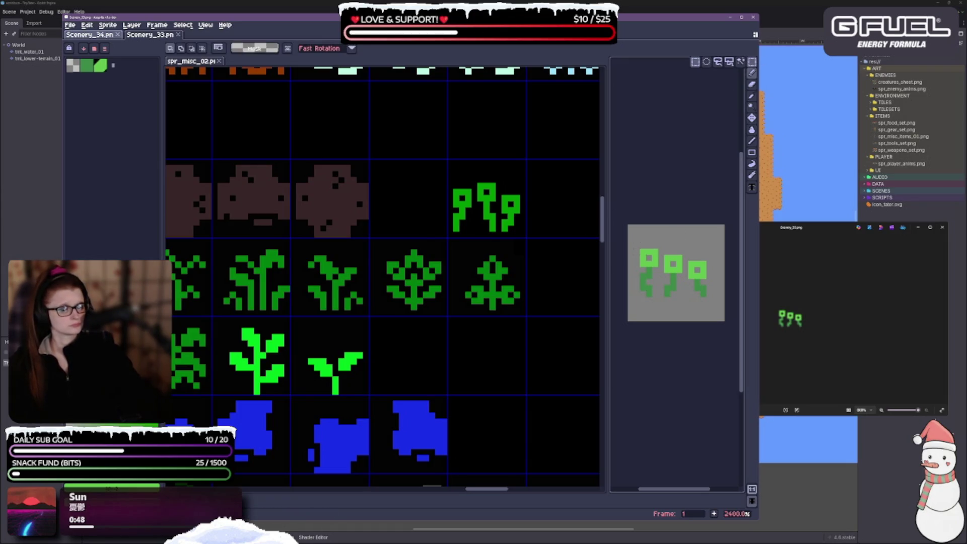
mouse_move(633, 241)
left_mouse_down()
mouse_move(682, 291)
mouse_move(714, 299)
left_mouse_up()
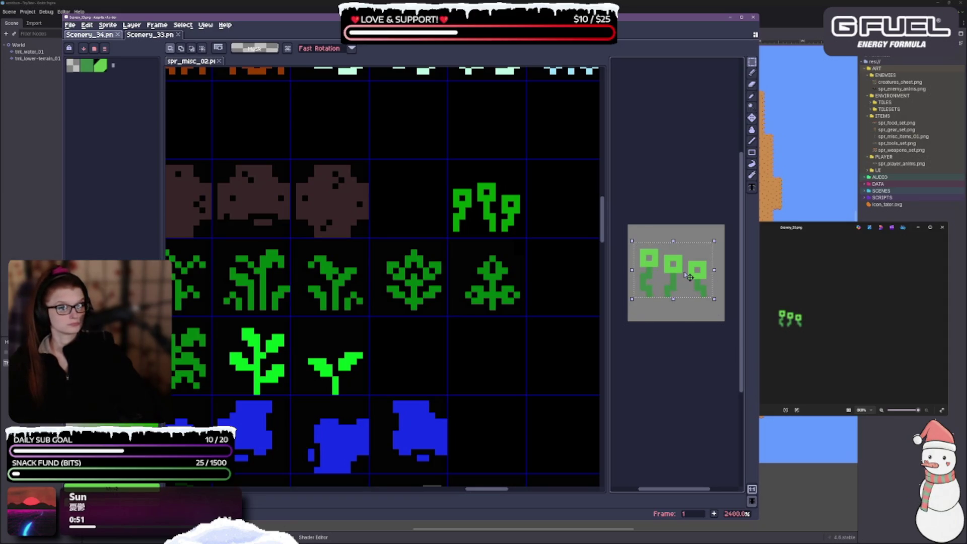
Step: Paste the plant beside the small sprout on spr_misc_02, trying then undoing a dark green fill
left_click(378, 328)
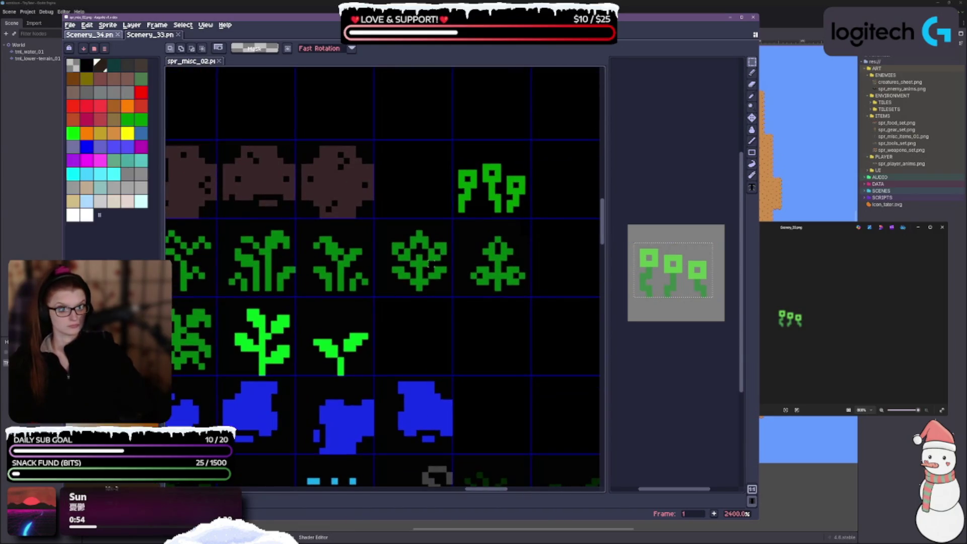
key("ctrl+v")
mouse_move(414, 288)
left_mouse_down()
mouse_move(424, 300)
mouse_move(429, 354)
left_mouse_up()
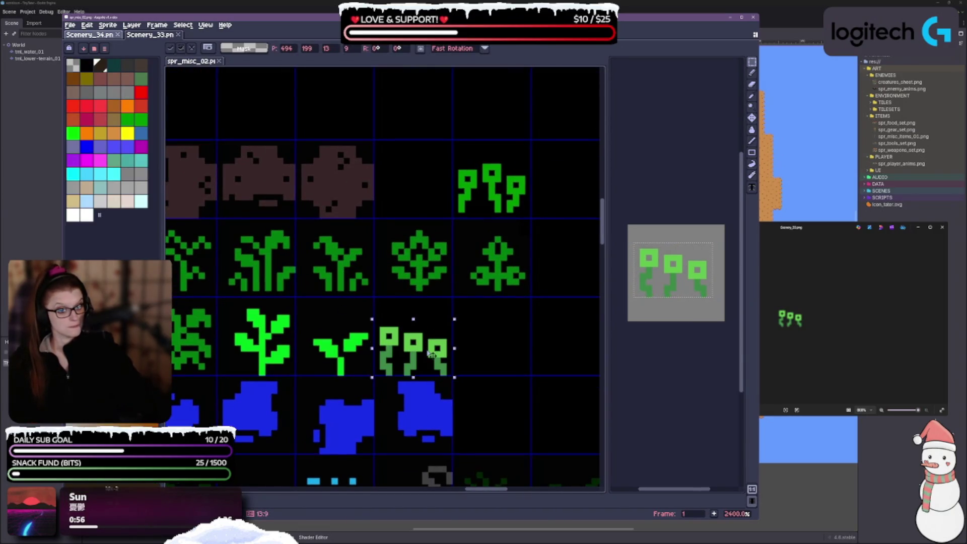
left_click(752, 130)
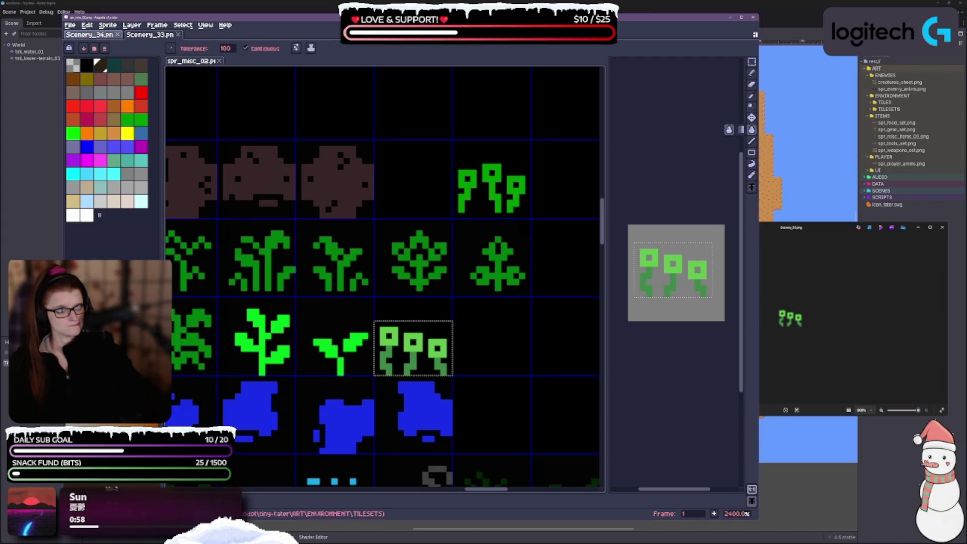
left_click(127, 119)
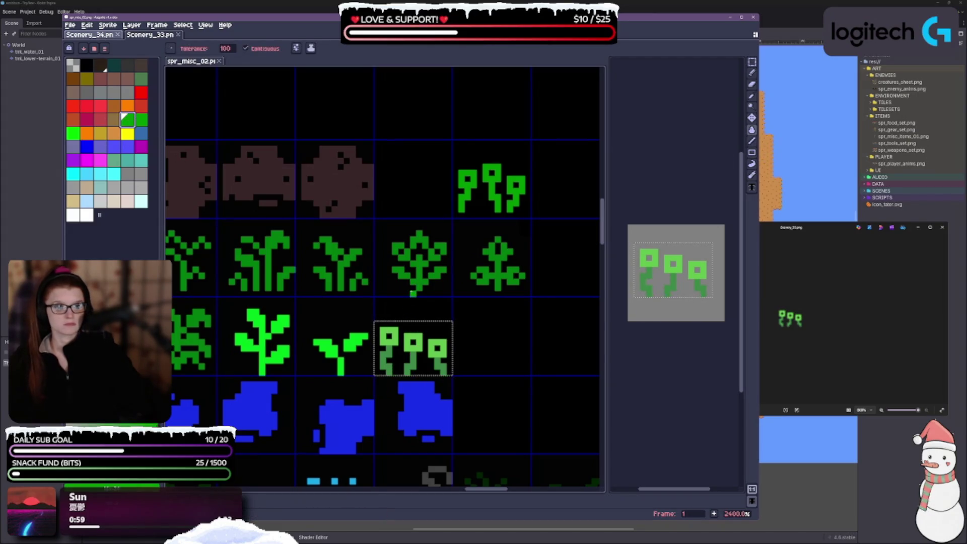
left_click(412, 361)
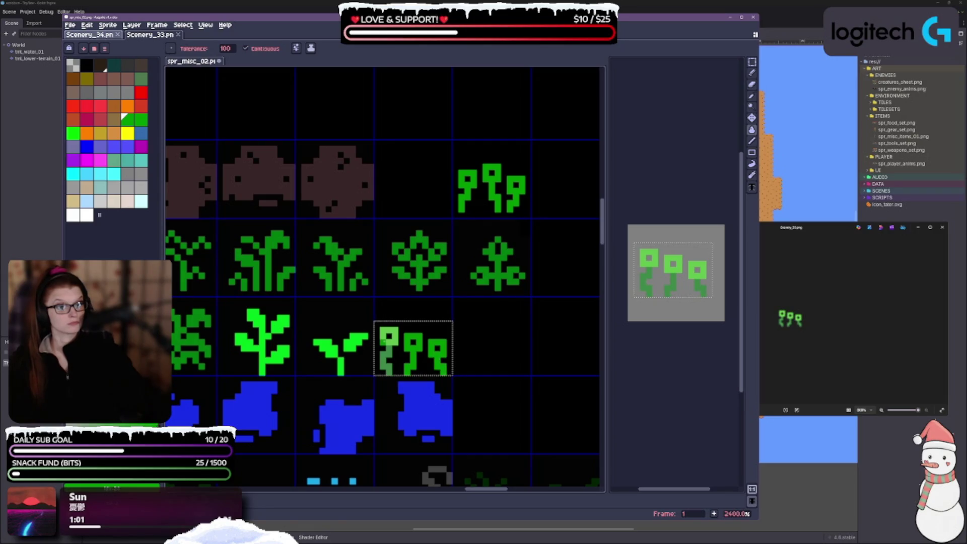
key("ctrl+z")
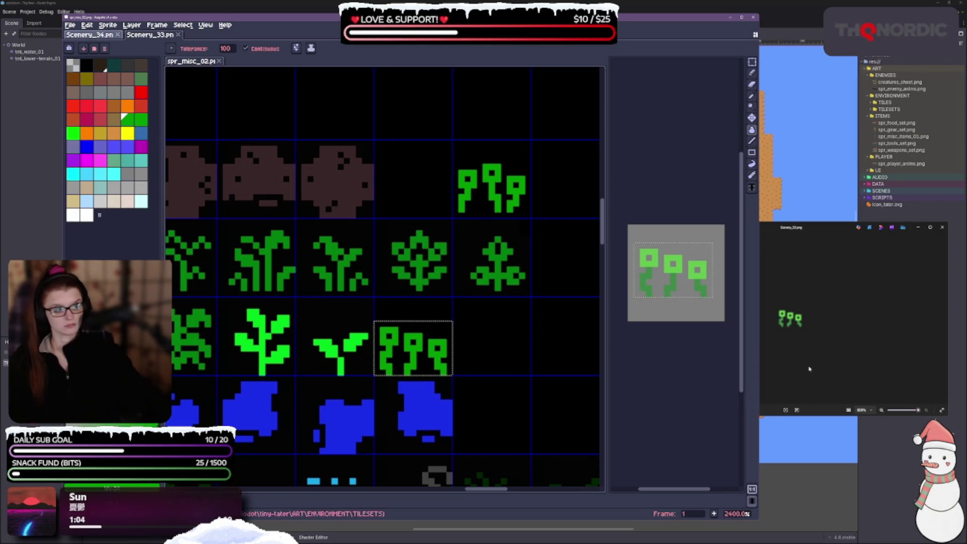
left_click(941, 320)
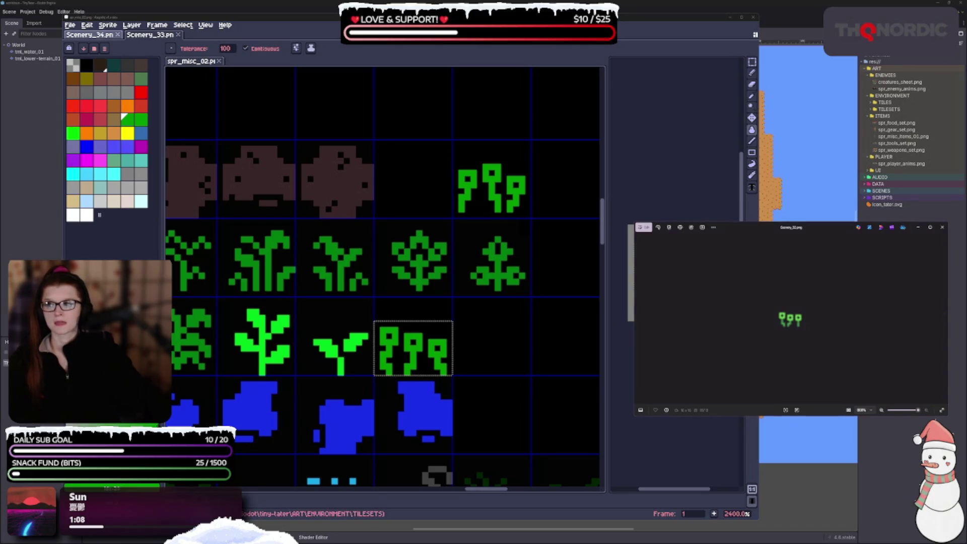
Step: Open Scenery_32.png as a single image and select its three-flower sprite
left_click_drag(656, 184, 655, 185)
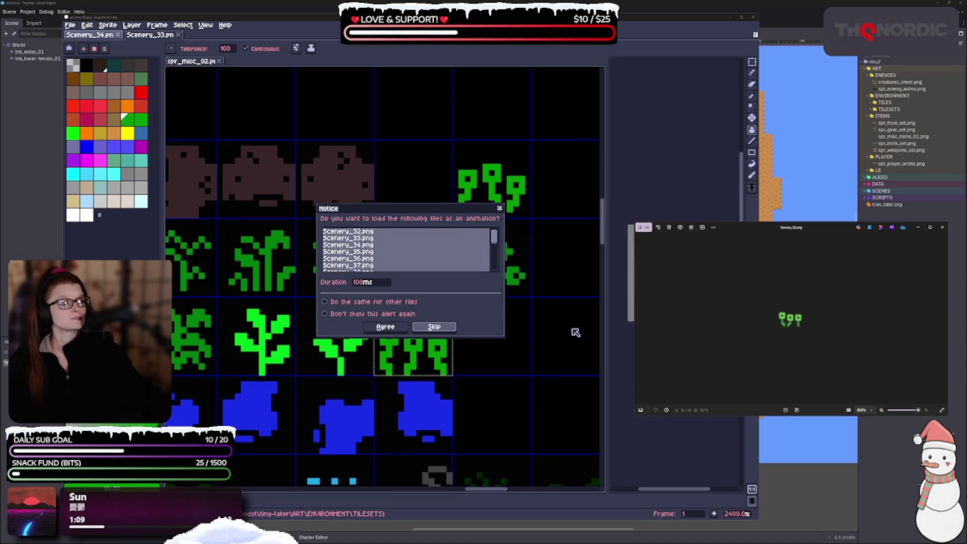
left_click(433, 326)
scroll(684, 258, "up", 10)
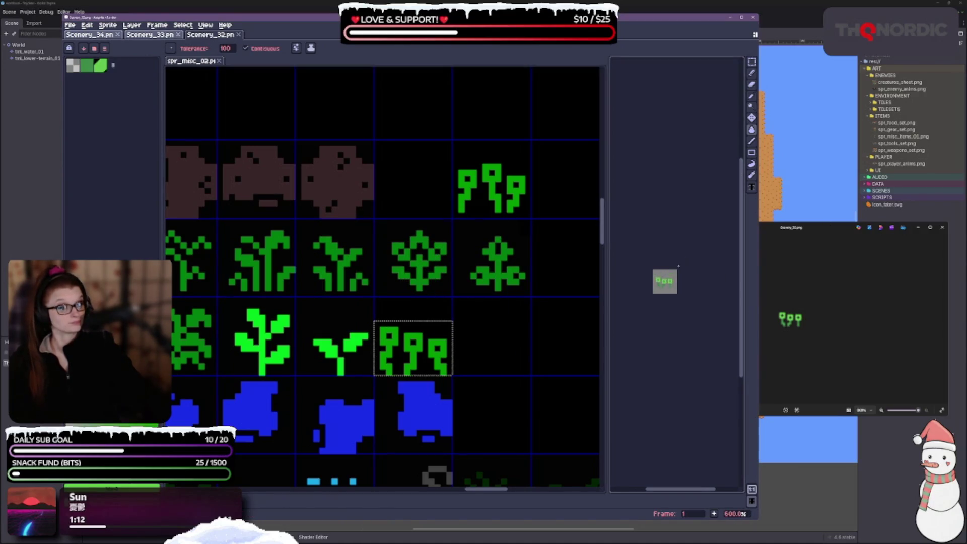
key("m")
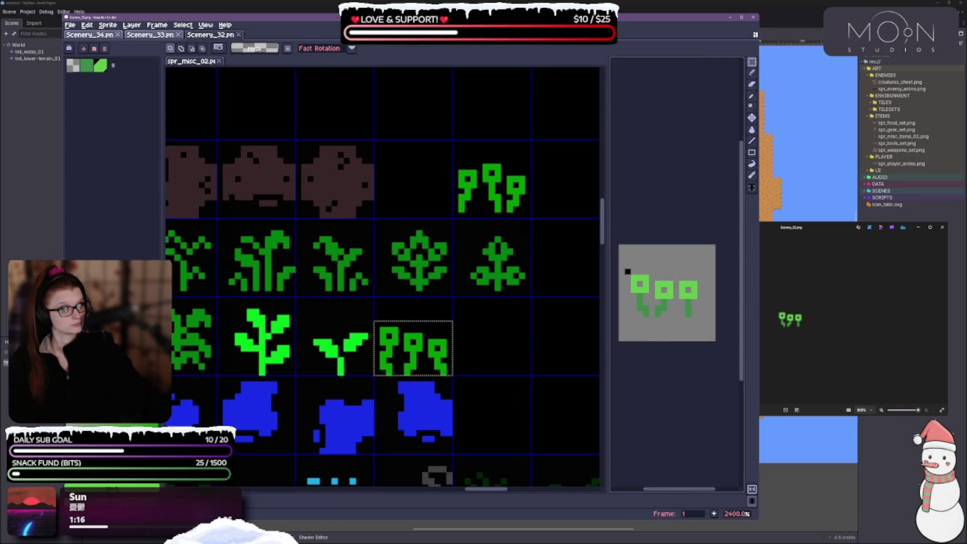
left_click_drag(628, 272, 706, 319)
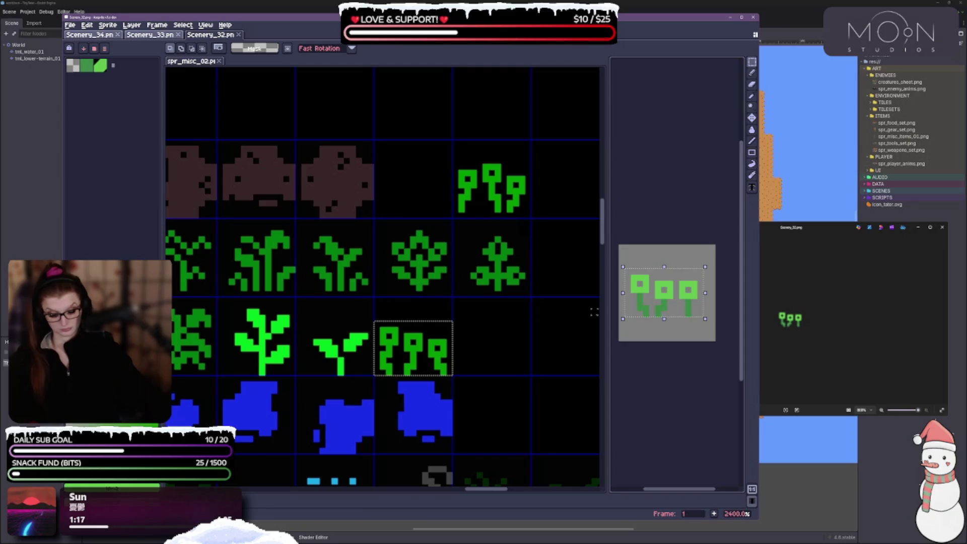
Step: Paste the plant into the next empty cell to the right on spr_misc_02
left_click(492, 378)
key("ctrl+v")
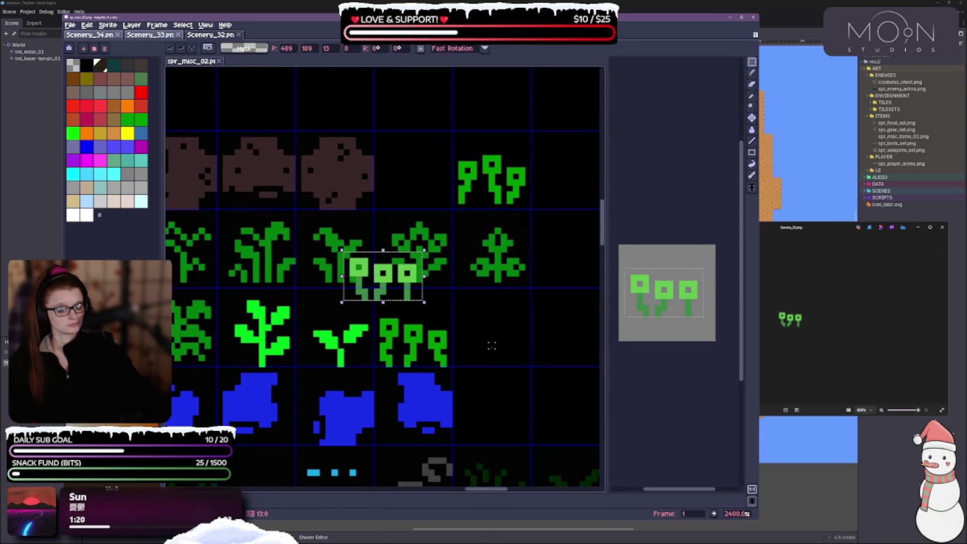
mouse_move(413, 296)
left_mouse_down()
mouse_move(522, 351)
mouse_move(522, 363)
left_mouse_up()
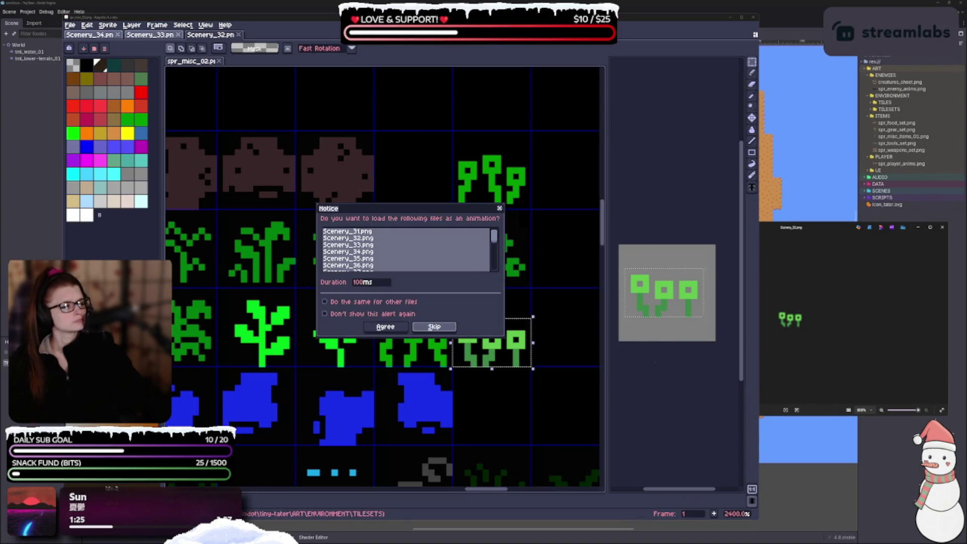
Step: Copy the three-flower sprite from Scenery_31 and paste it into the empty cell beside the brown rocks
left_click(428, 328)
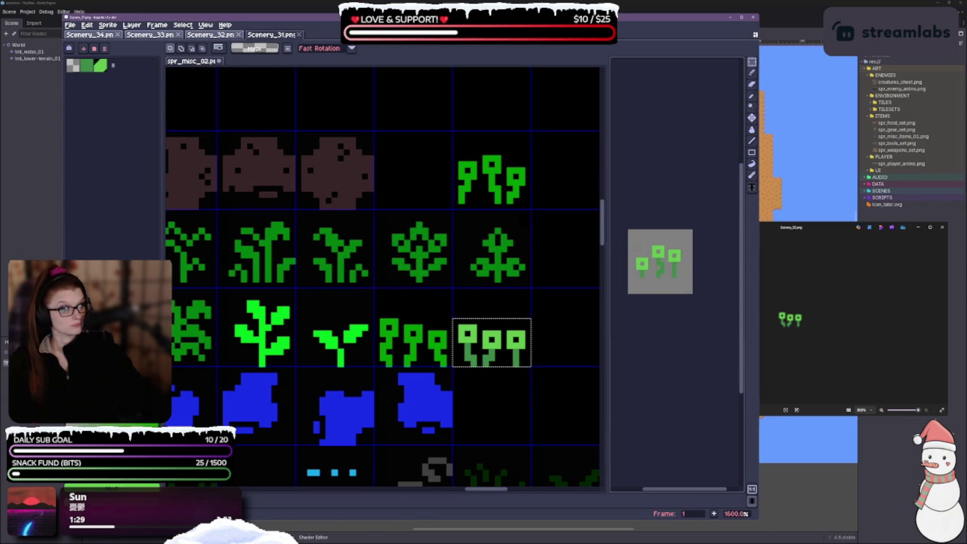
left_click_drag(635, 244, 683, 279)
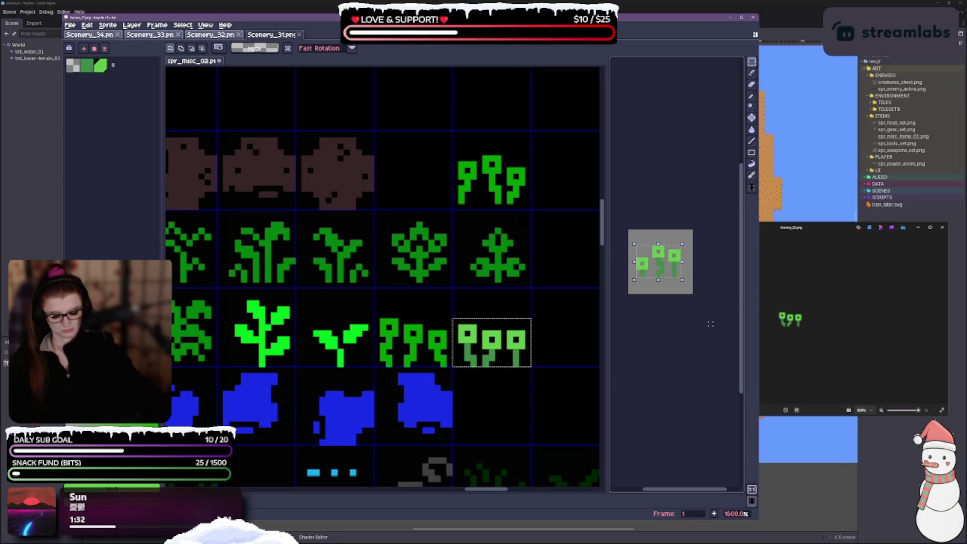
scroll(546, 358, "up", 1)
key("ctrl+v")
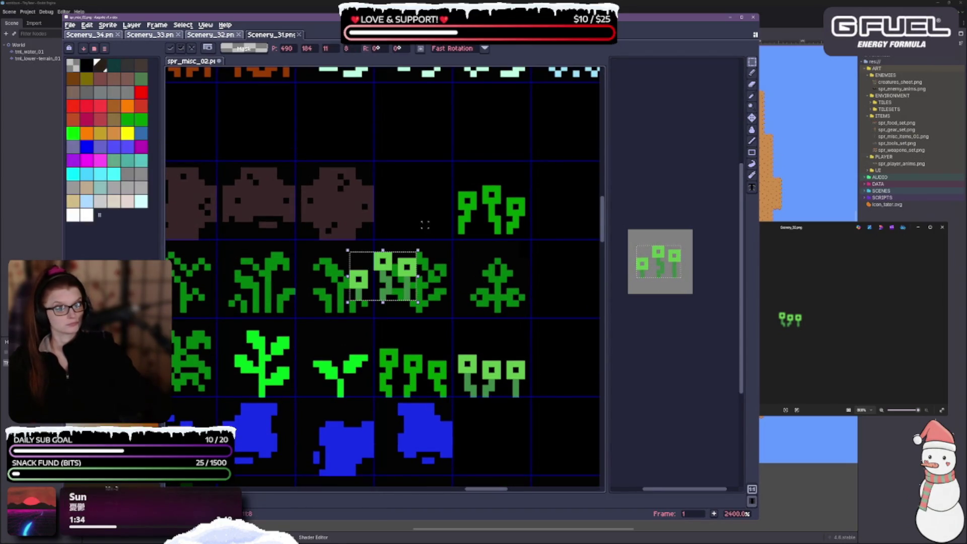
left_click_drag(386, 275, 411, 216)
left_click_drag(422, 198, 417, 204)
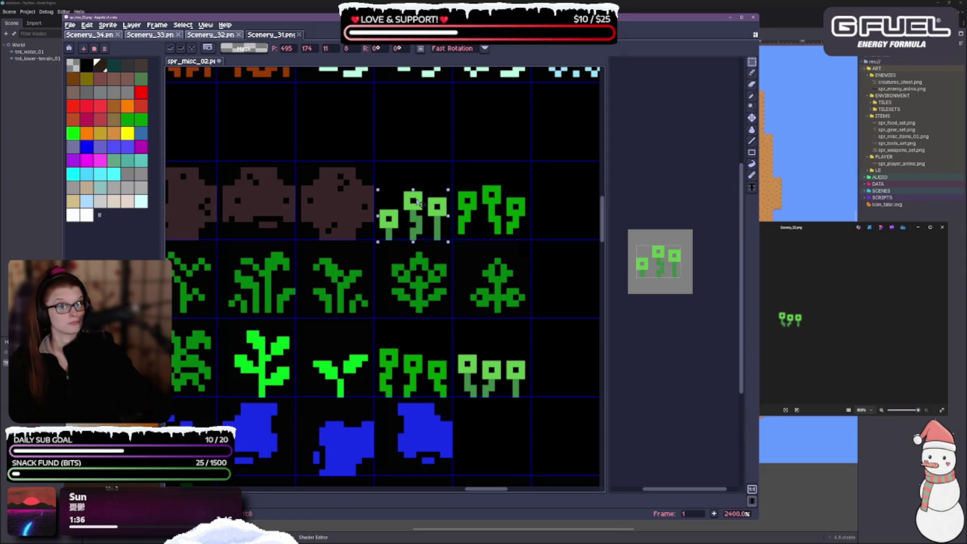
Step: Paint Bucket the pale flower tops bright green on both three-flower sprites
left_click(752, 129)
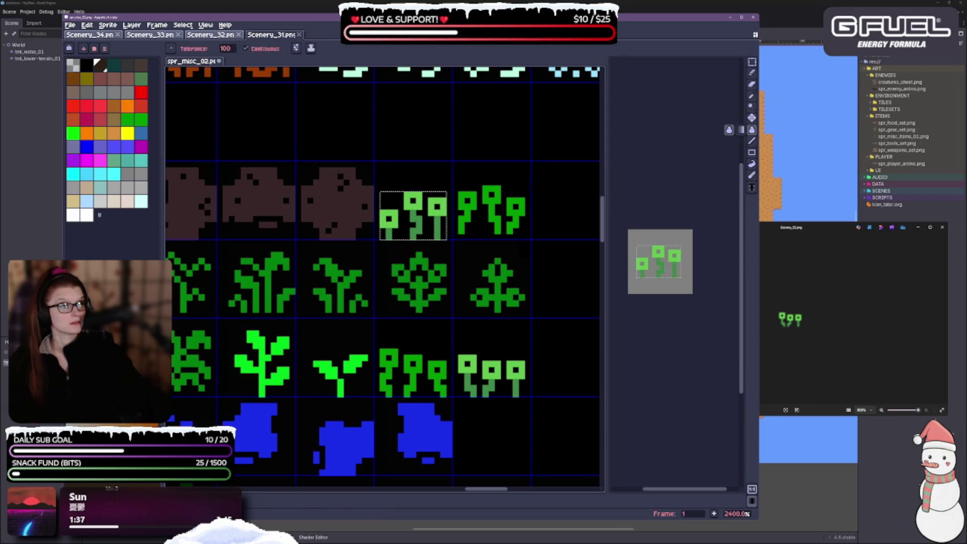
left_click(128, 121)
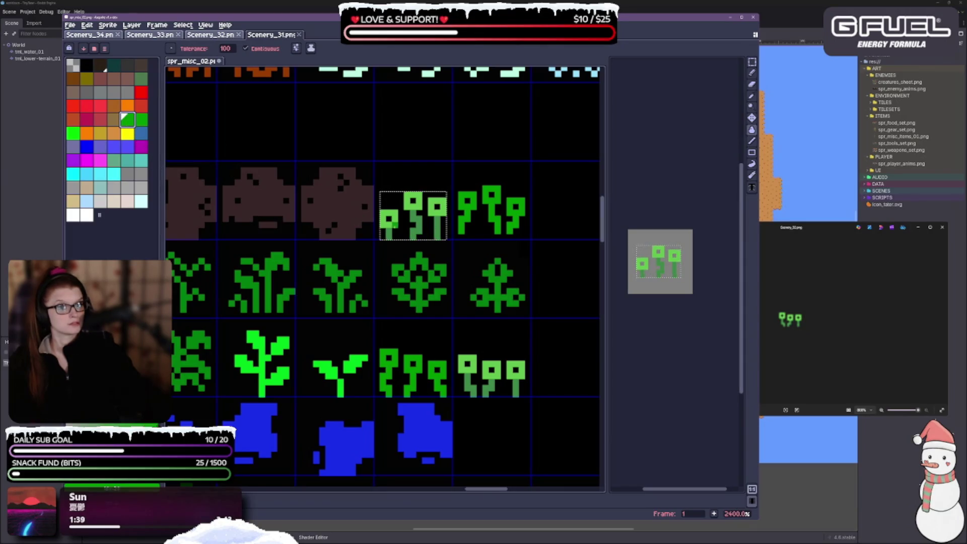
left_click(413, 202)
left_click(438, 206)
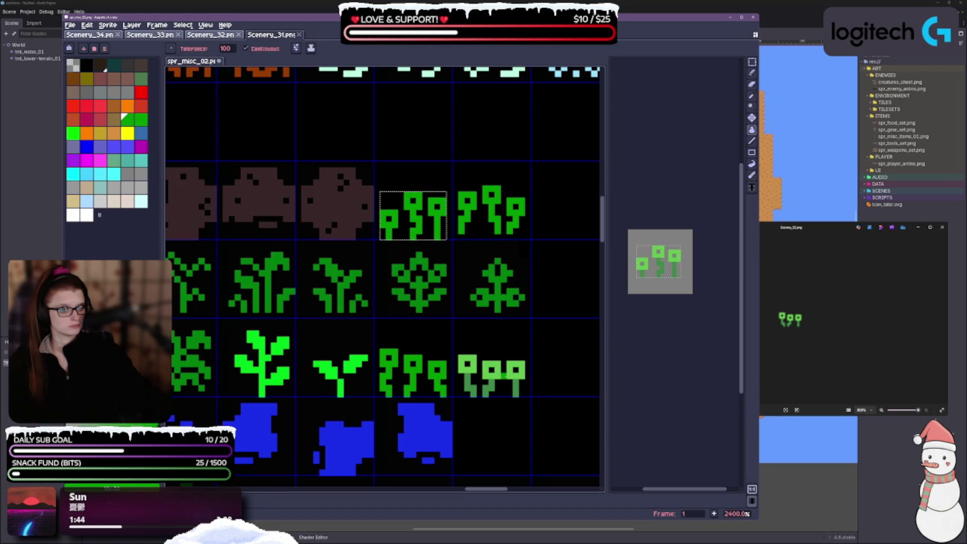
key("ctrl+d")
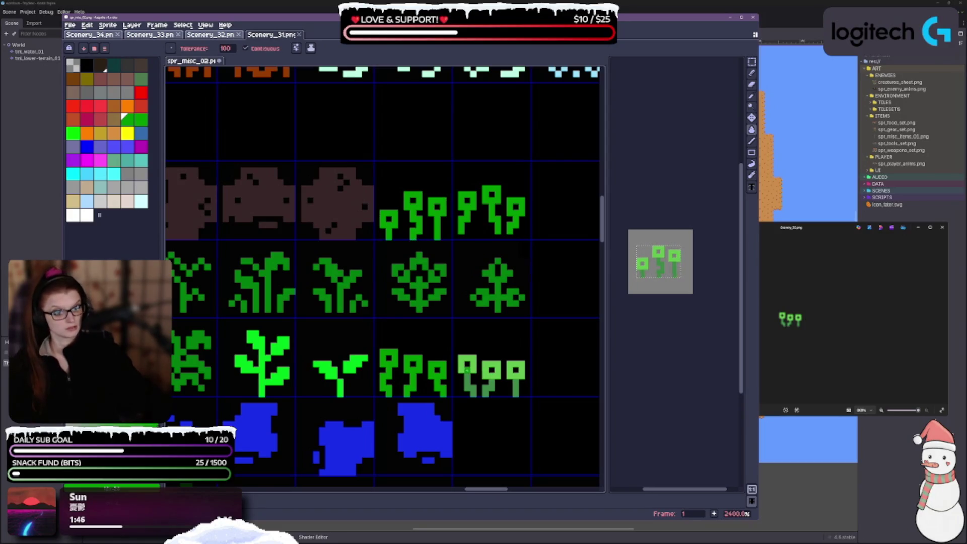
left_click(467, 364)
left_click(492, 371)
left_click(516, 370)
key("v")
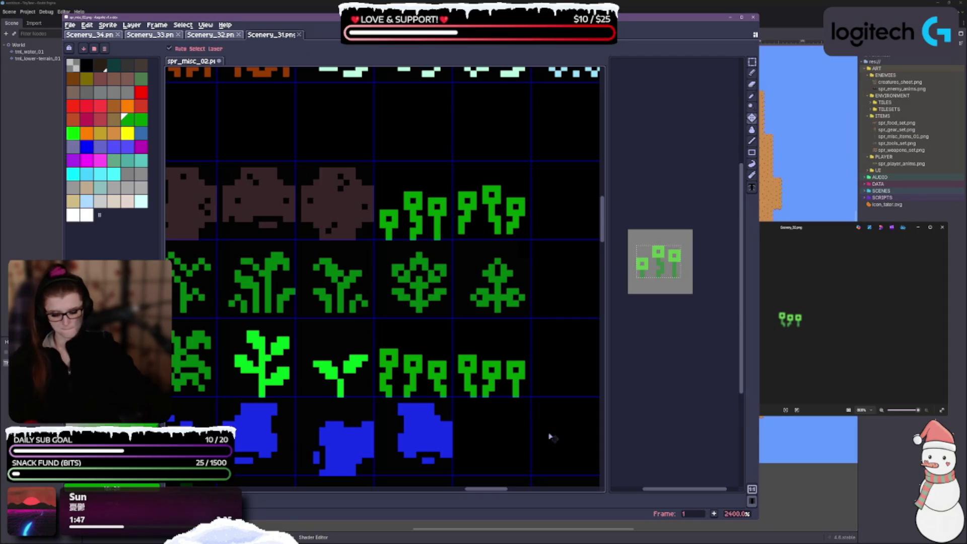
key("g")
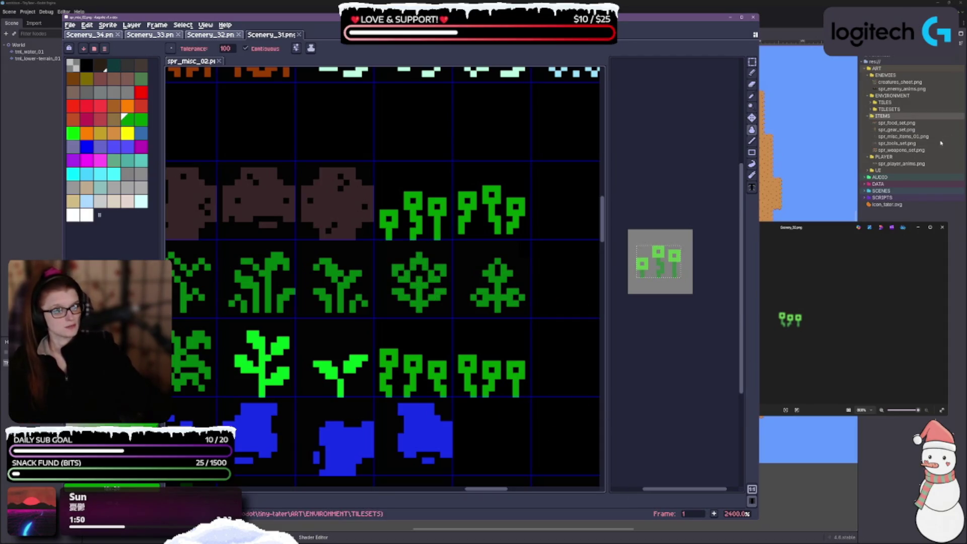
Step: Select the three-flower sprite's cell and nudge it down one pixel
scroll(486, 304, "down", 2)
left_click_drag(540, 319, 559, 275)
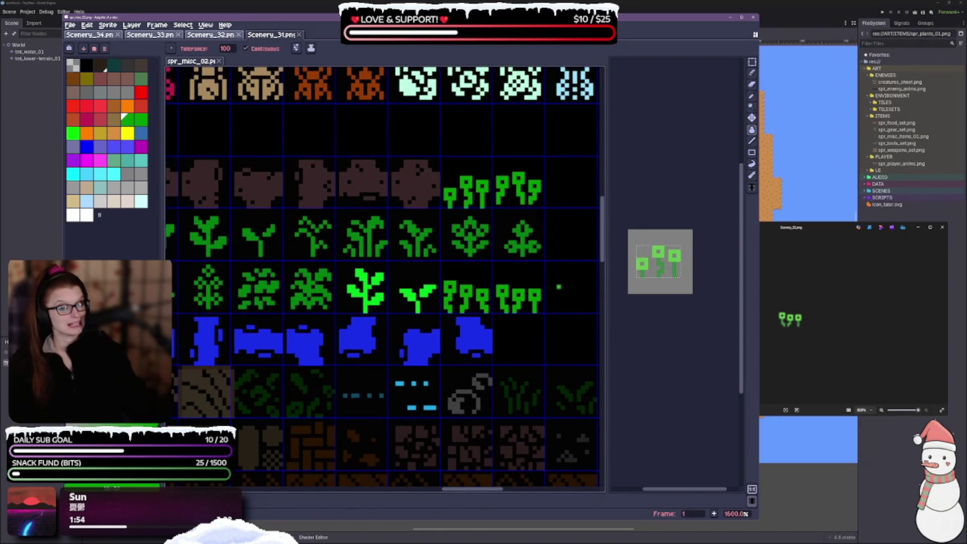
left_click(751, 62)
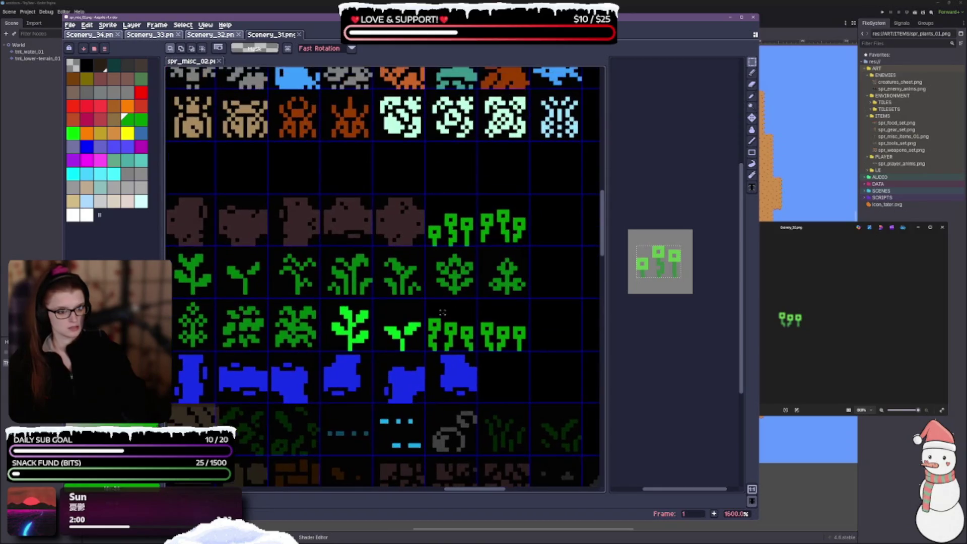
scroll(513, 219, "up", 4)
scroll(479, 217, "down", 2)
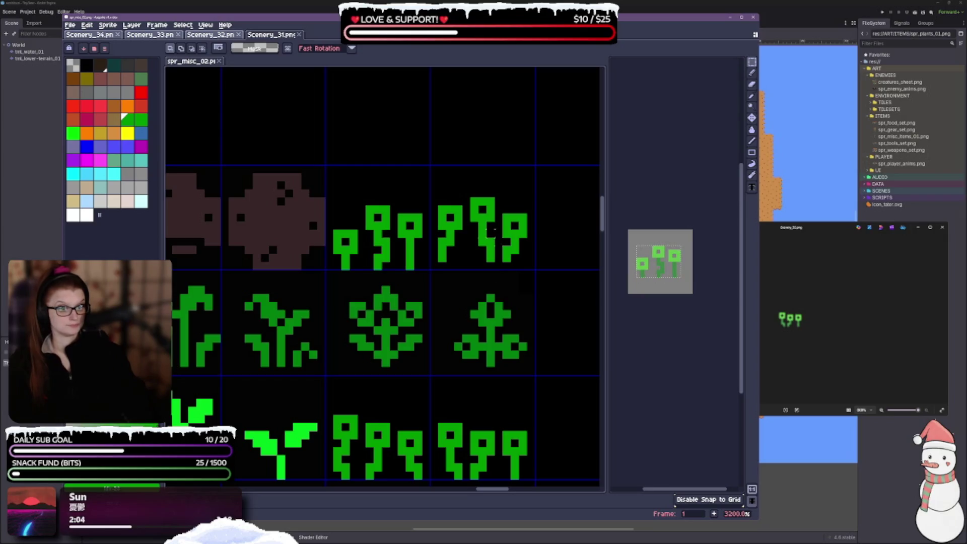
left_click(494, 230)
left_click(517, 242)
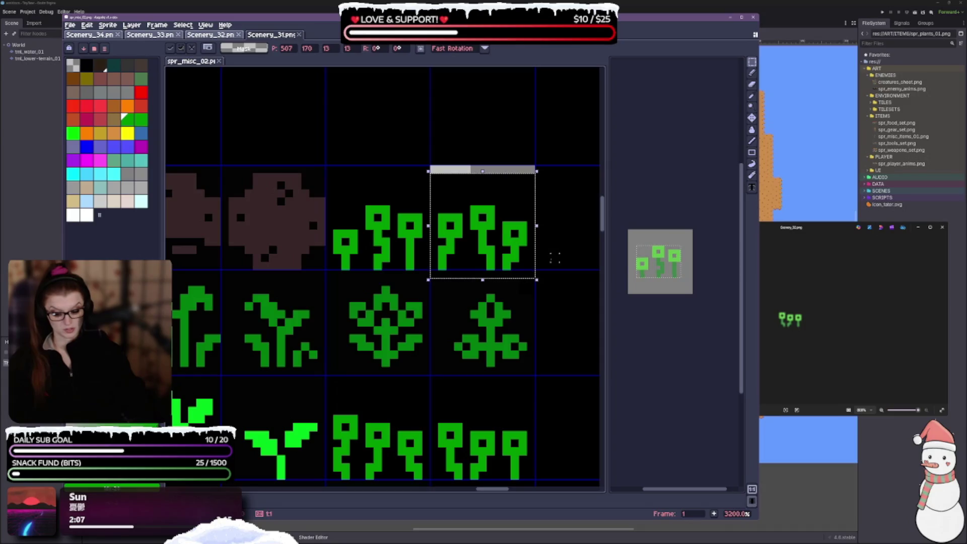
key("Escape")
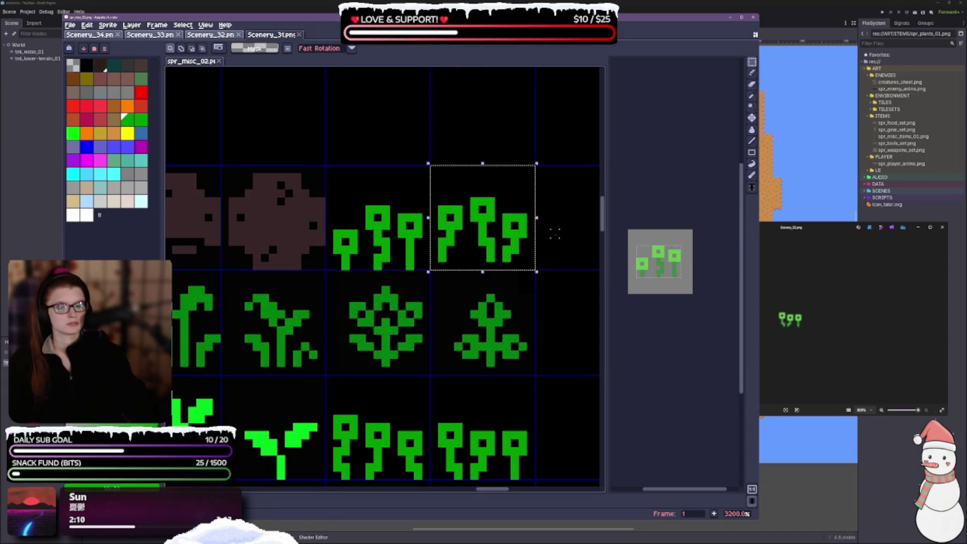
key("ctrl+d")
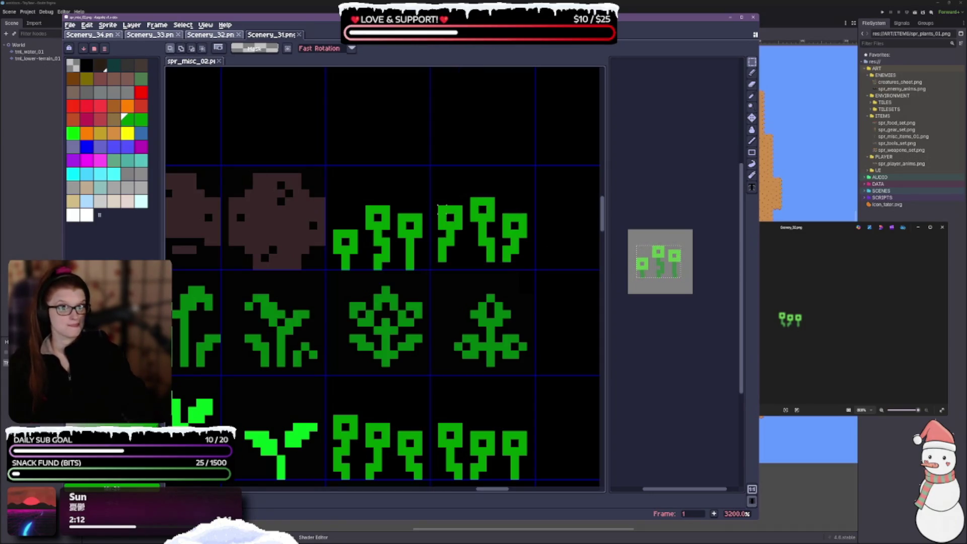
mouse_move(438, 196)
left_mouse_down()
mouse_move(456, 236)
mouse_move(504, 263)
mouse_move(528, 263)
left_mouse_up()
key("Down")
Step: Nudge the leafy flower sprite down one pixel, and the plant beside it down and left
scroll(497, 219, "down", 2)
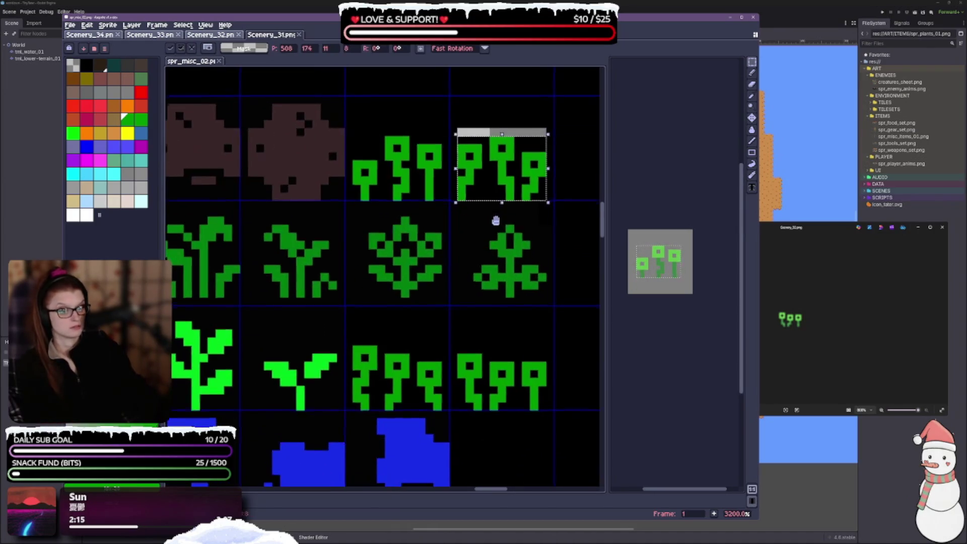
mouse_move(373, 220)
left_mouse_down()
mouse_move(443, 286)
mouse_move(444, 301)
left_mouse_up()
key("Down")
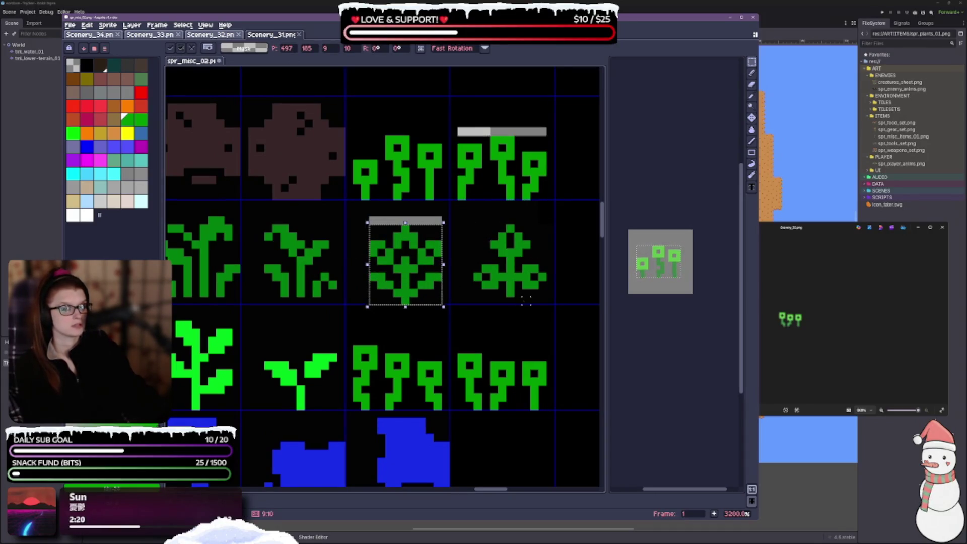
left_click_drag(473, 223, 548, 307)
key("Down")
scroll(446, 292, "up", 1)
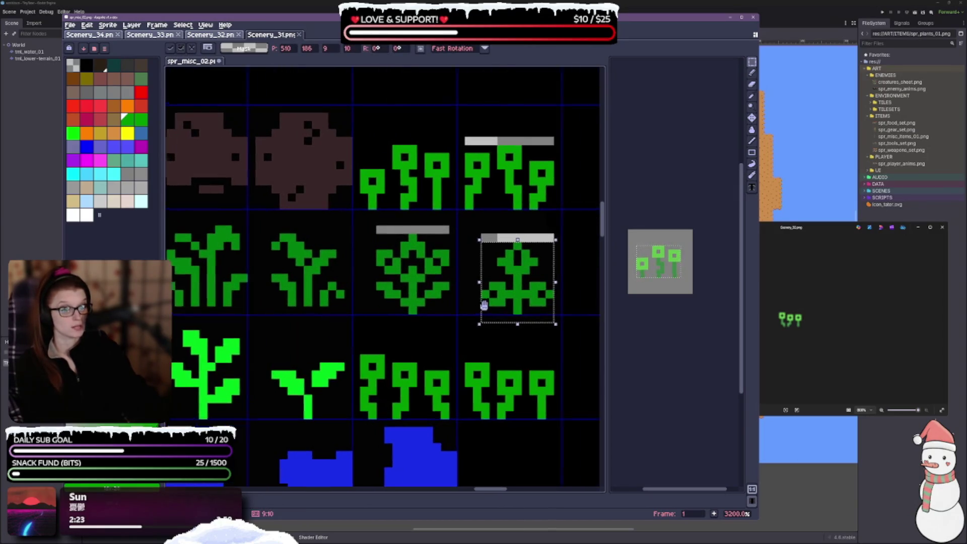
key("Left")
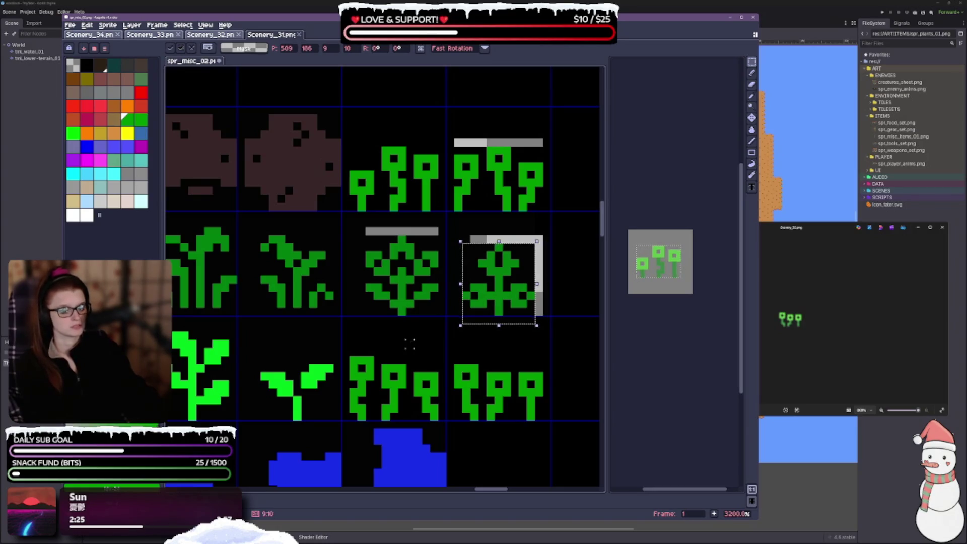
scroll(447, 358, "down", 2)
scroll(447, 358, "left", 5)
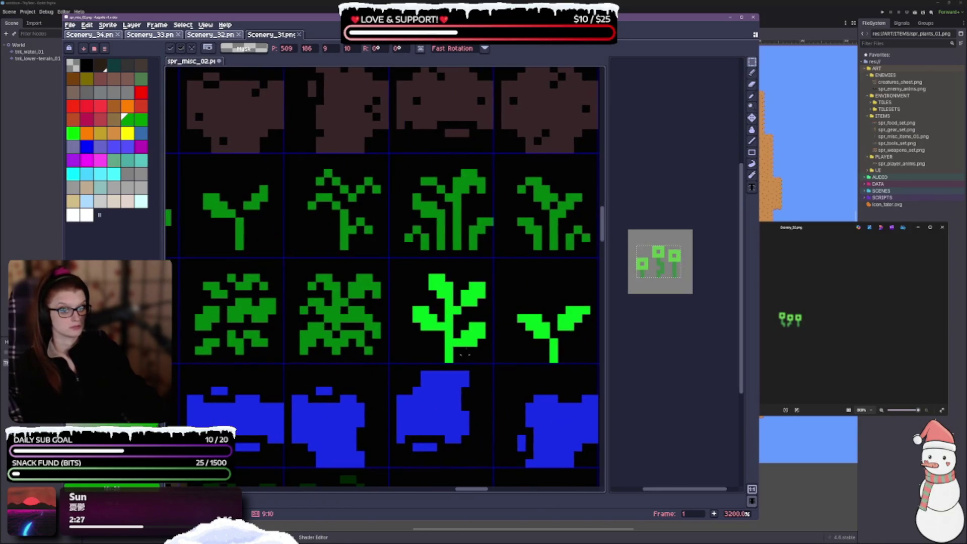
Step: Select the small sprout tile and shift it one pixel left
mouse_move(400, 277)
left_mouse_down()
mouse_move(485, 364)
mouse_move(479, 328)
left_mouse_up()
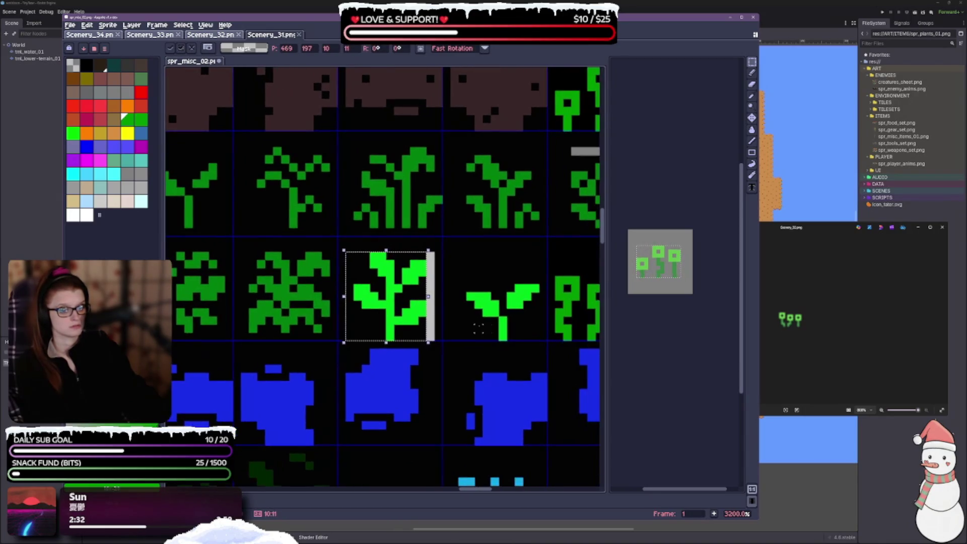
mouse_move(457, 275)
left_mouse_down()
mouse_move(529, 325)
mouse_move(533, 342)
left_mouse_up()
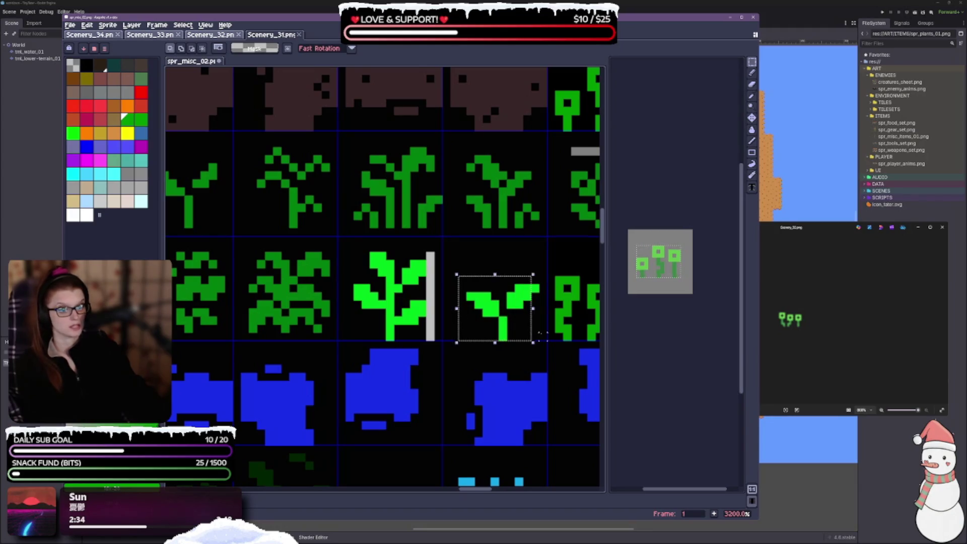
mouse_move(457, 259)
left_mouse_down()
mouse_move(501, 327)
mouse_move(541, 349)
left_mouse_up()
key("Left")
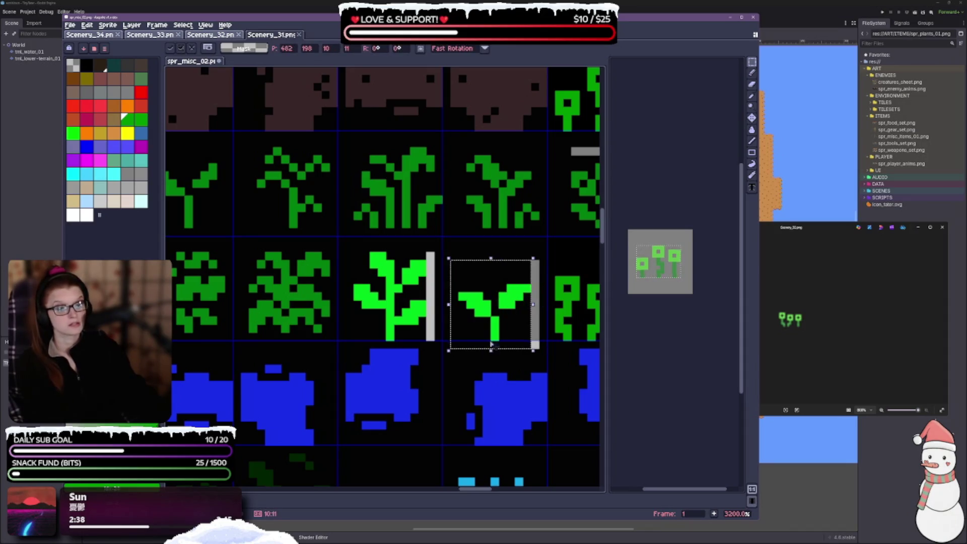
left_click(479, 247)
scroll(487, 224, "down", 3)
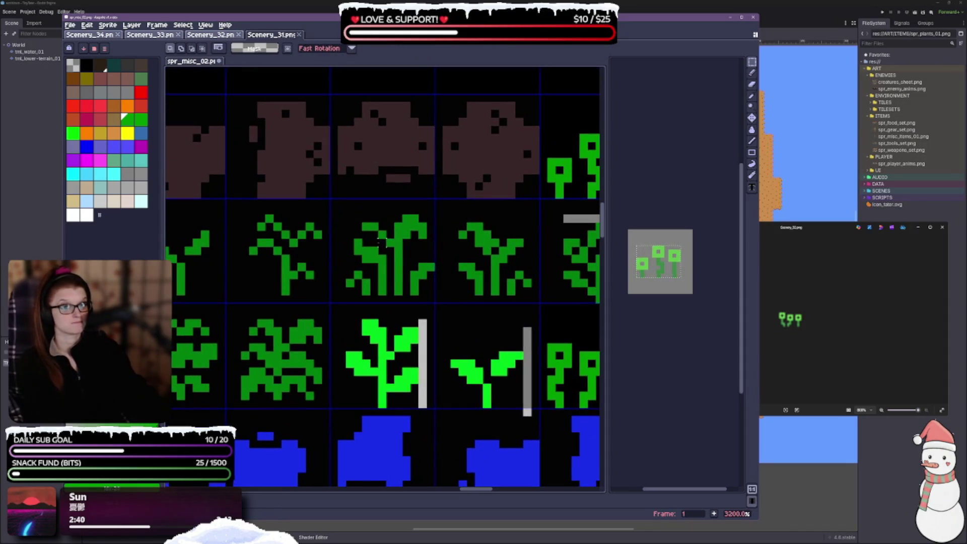
scroll(366, 276, "up", 2)
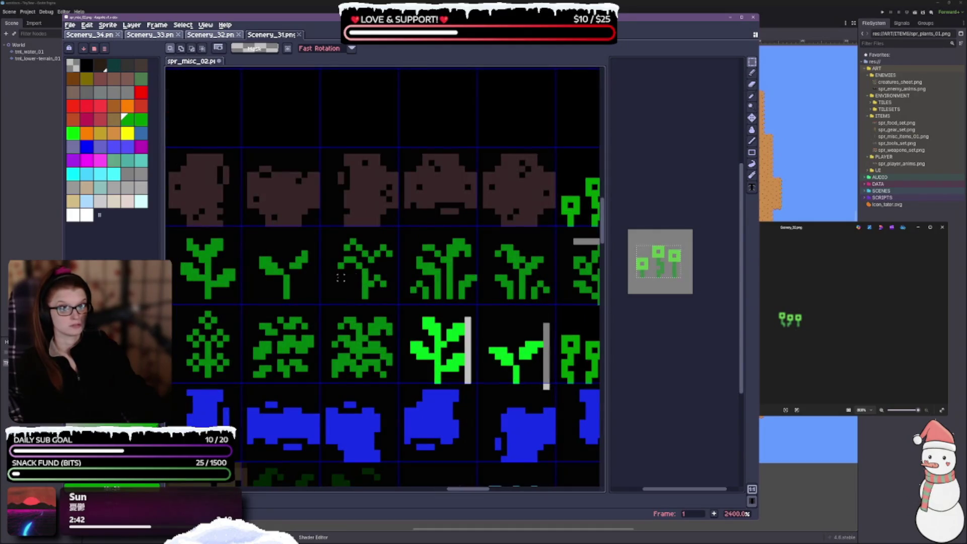
Step: Select and inspect each sprite in the row of four plant sprites
mouse_move(256, 242)
left_mouse_down()
mouse_move(320, 284)
mouse_move(561, 304)
left_mouse_up()
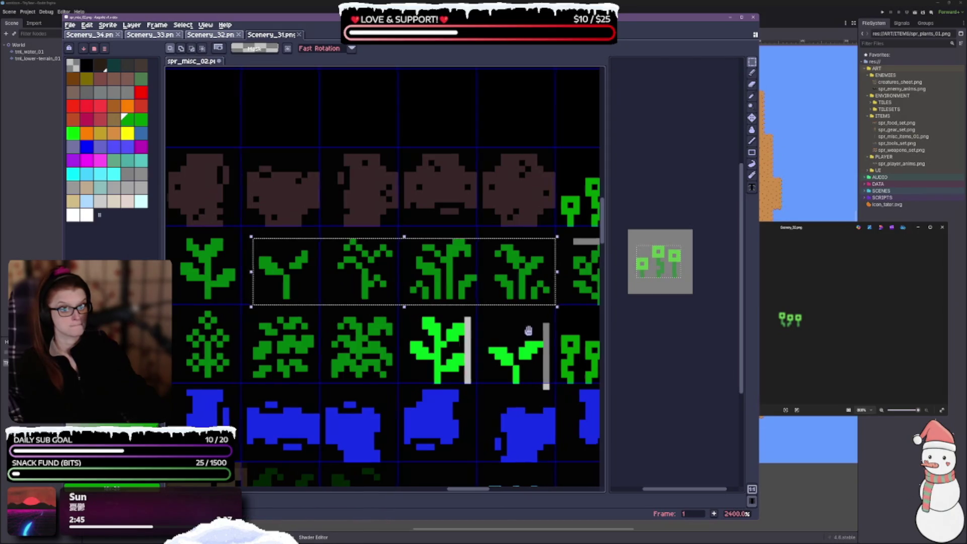
scroll(493, 332, "right", 1)
left_click_drag(475, 331, 400, 333)
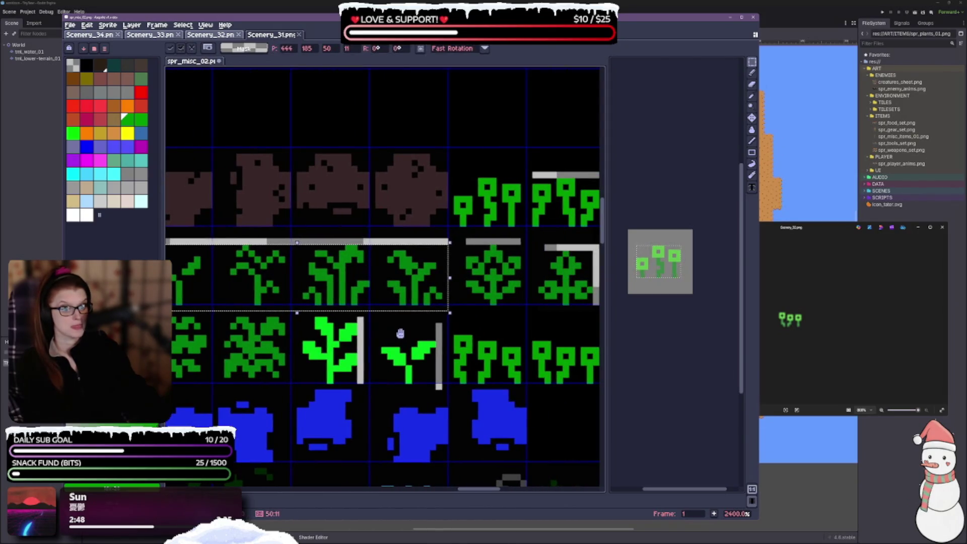
scroll(530, 301, "up", 1)
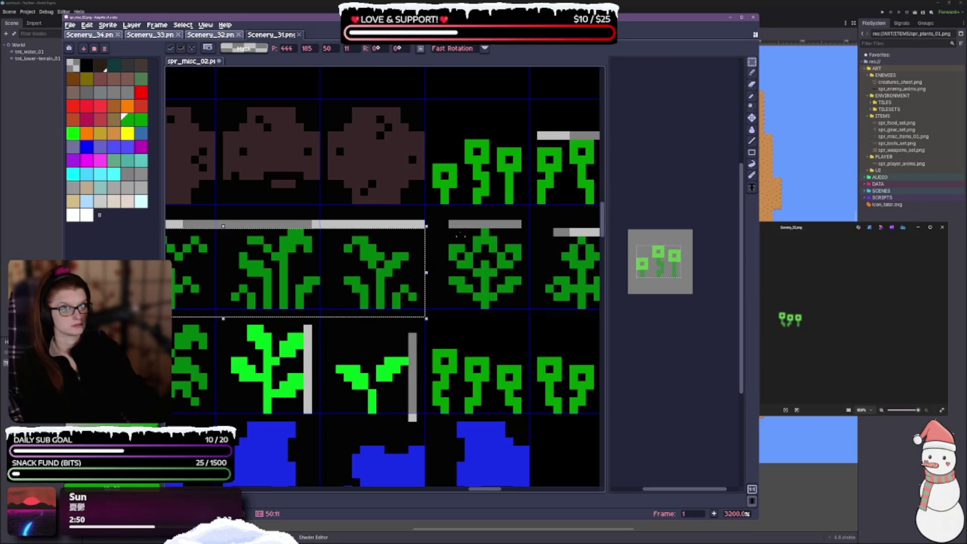
mouse_move(449, 232)
left_mouse_down()
mouse_move(518, 280)
mouse_move(516, 310)
left_mouse_up()
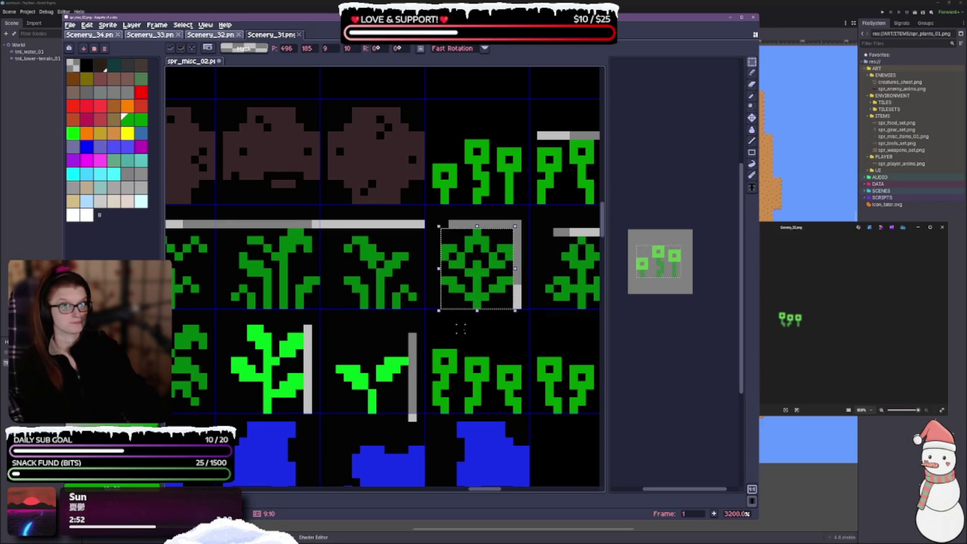
scroll(428, 328, "left", 2)
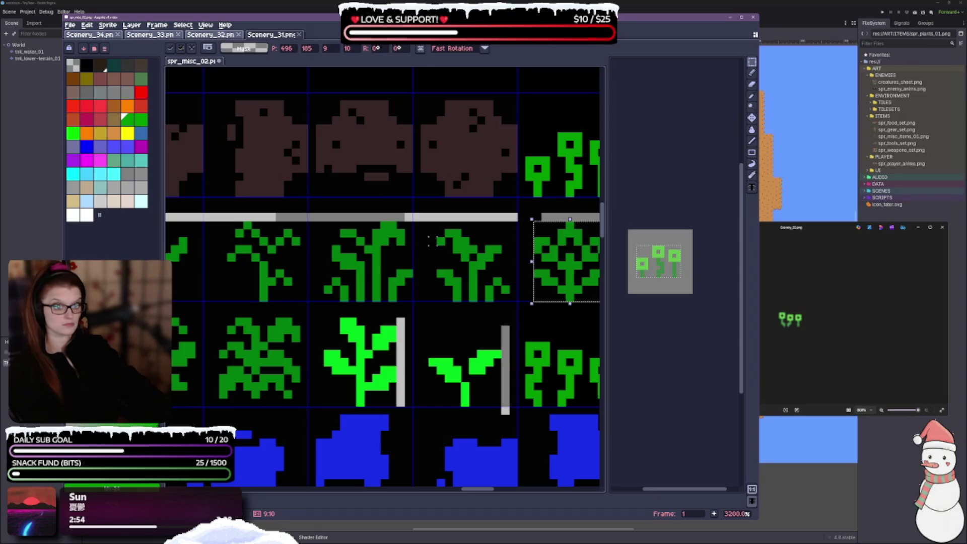
mouse_move(428, 231)
left_mouse_down()
mouse_move(443, 282)
mouse_move(504, 305)
mouse_move(466, 256)
mouse_move(396, 223)
left_mouse_up()
scroll(527, 316, "left", 2)
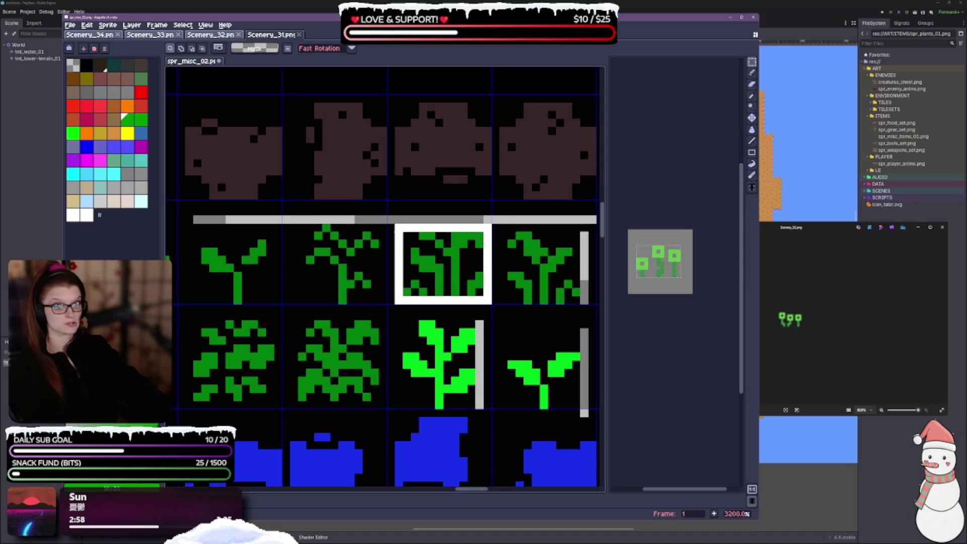
scroll(483, 296, "left", 2)
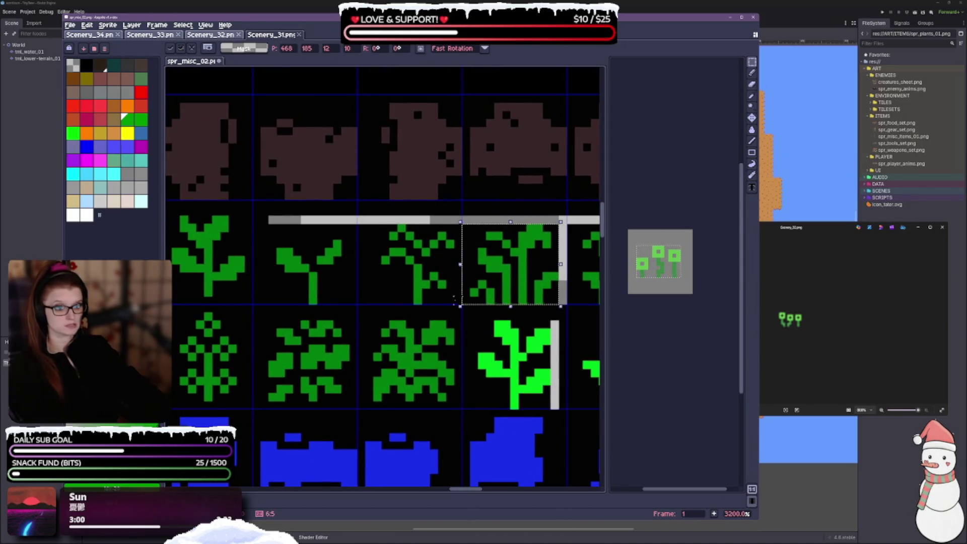
mouse_move(453, 298)
left_mouse_down()
mouse_move(399, 234)
mouse_move(360, 224)
left_mouse_up()
scroll(437, 284, "left", 2)
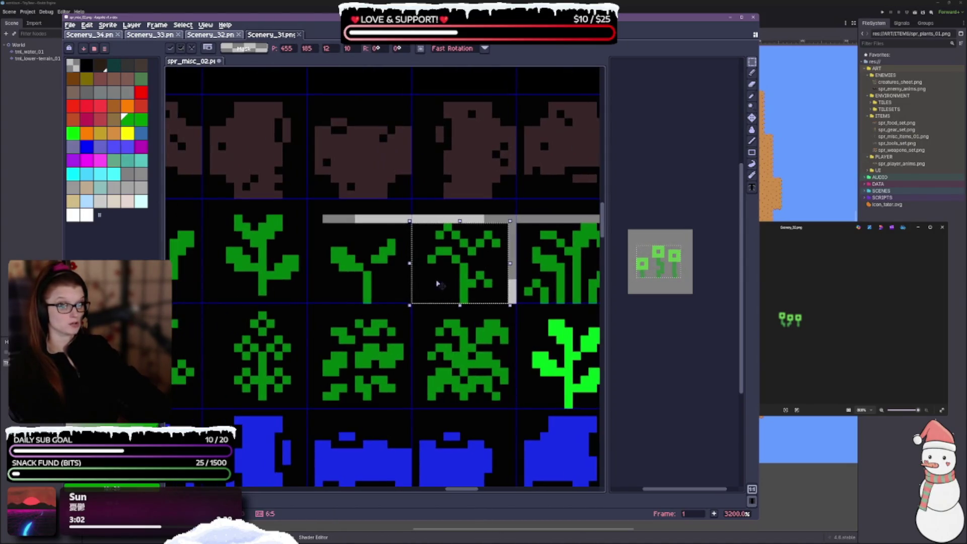
Step: Nudge the third and second plants down and left one pixel, and the next plant down
key("ctrl+d")
left_click_drag(372, 291, 547, 298)
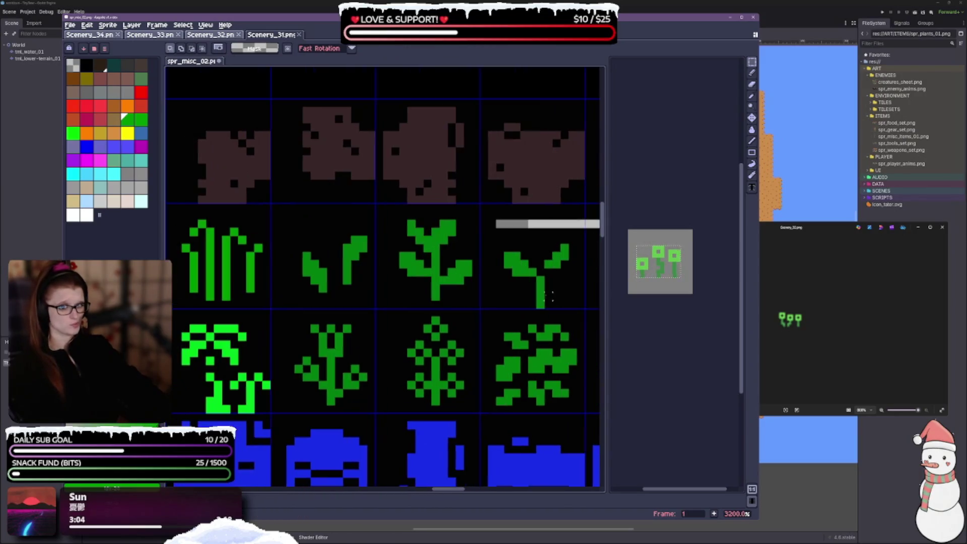
mouse_move(406, 259)
left_mouse_down()
mouse_move(427, 214)
mouse_move(479, 294)
left_mouse_up()
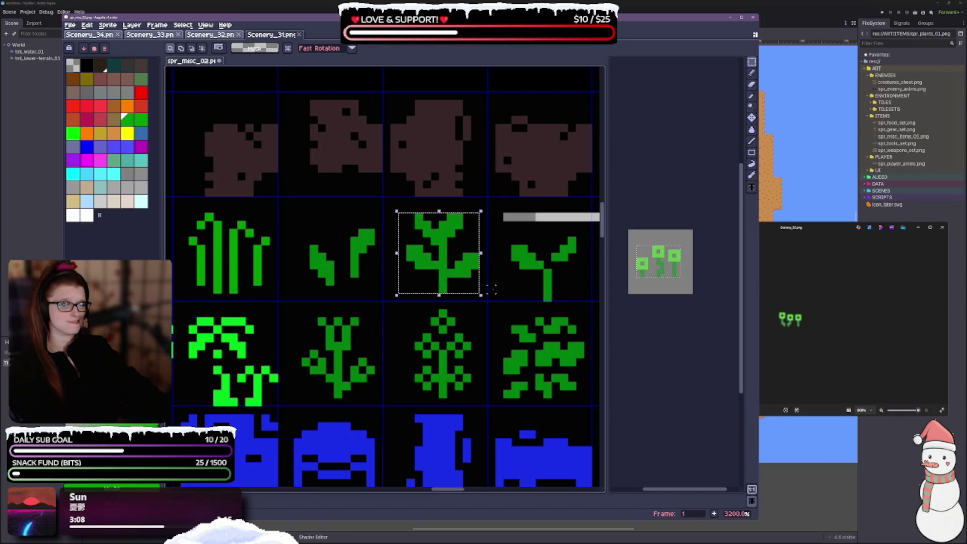
key("Down")
key("Left")
mouse_move(292, 213)
left_mouse_down()
mouse_move(377, 297)
mouse_move(432, 288)
left_mouse_up()
key("Down")
key("Left")
mouse_move(241, 211)
left_mouse_down()
mouse_move(347, 282)
mouse_move(324, 311)
mouse_move(417, 305)
left_mouse_up()
key("Down")
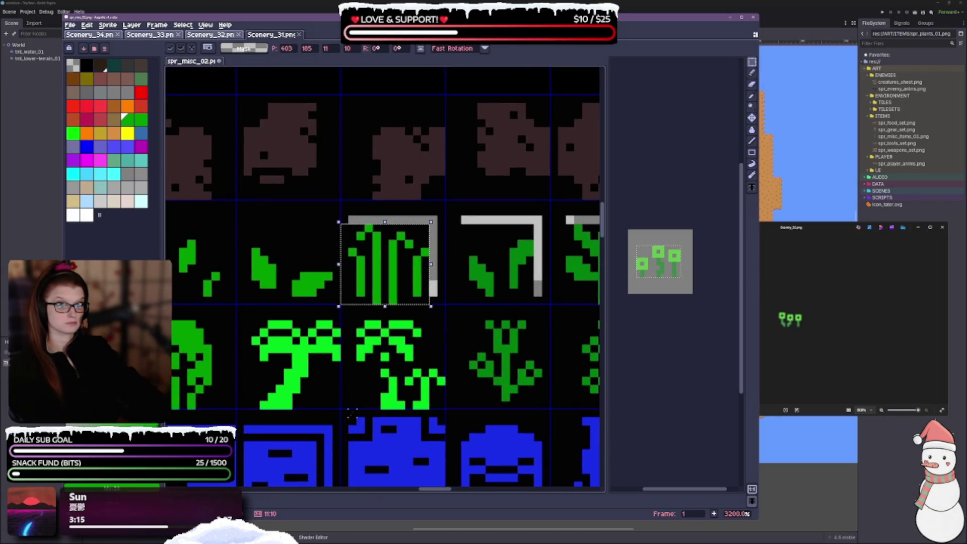
Step: Select the grass, cactus and sprout cells while checking along the cactus row
mouse_move(325, 264)
left_mouse_down()
mouse_move(427, 256)
mouse_move(460, 268)
left_mouse_up()
mouse_move(382, 227)
left_mouse_down()
mouse_move(406, 277)
mouse_move(478, 290)
left_mouse_up()
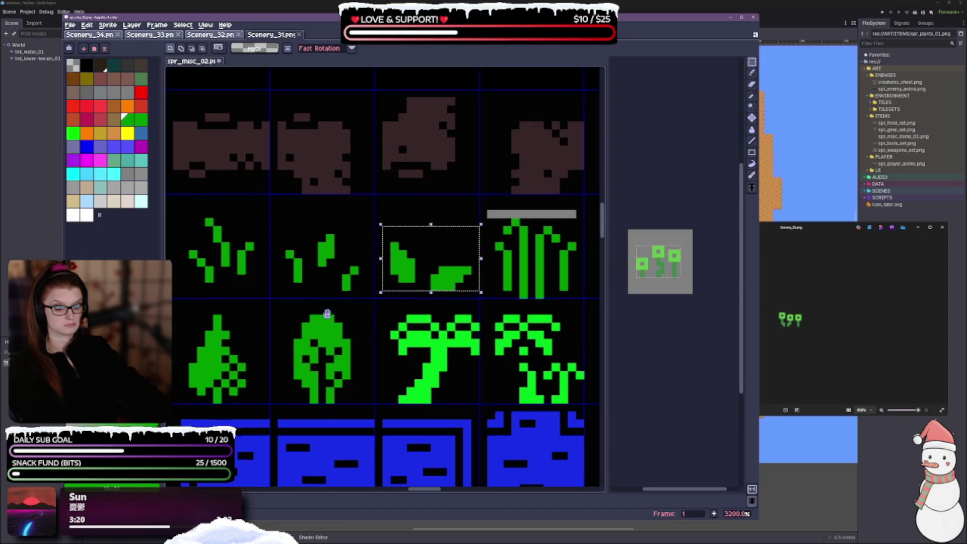
left_click_drag(328, 314, 469, 306)
mouse_move(333, 222)
left_mouse_down()
mouse_move(395, 265)
mouse_move(398, 284)
mouse_move(389, 231)
mouse_move(334, 181)
mouse_move(589, 195)
left_mouse_up()
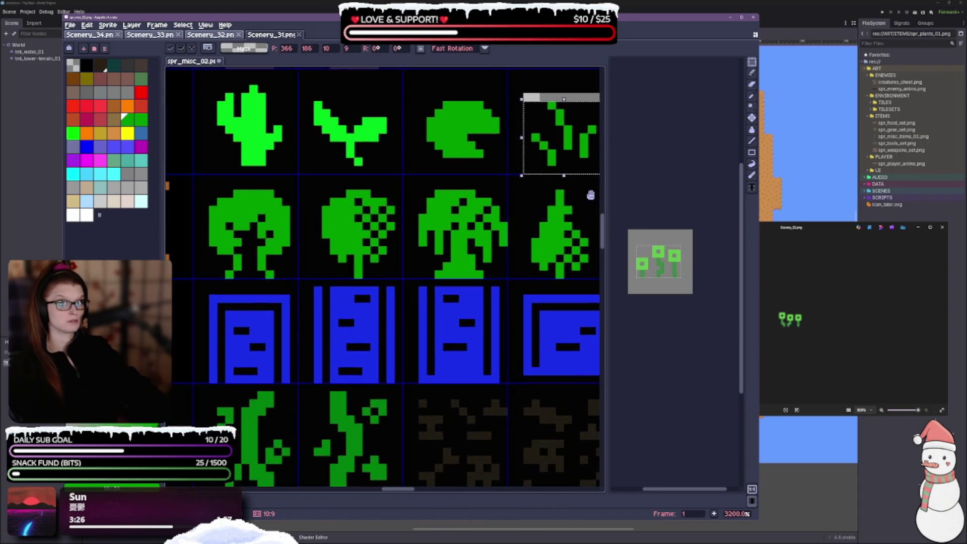
left_click_drag(377, 272, 418, 346)
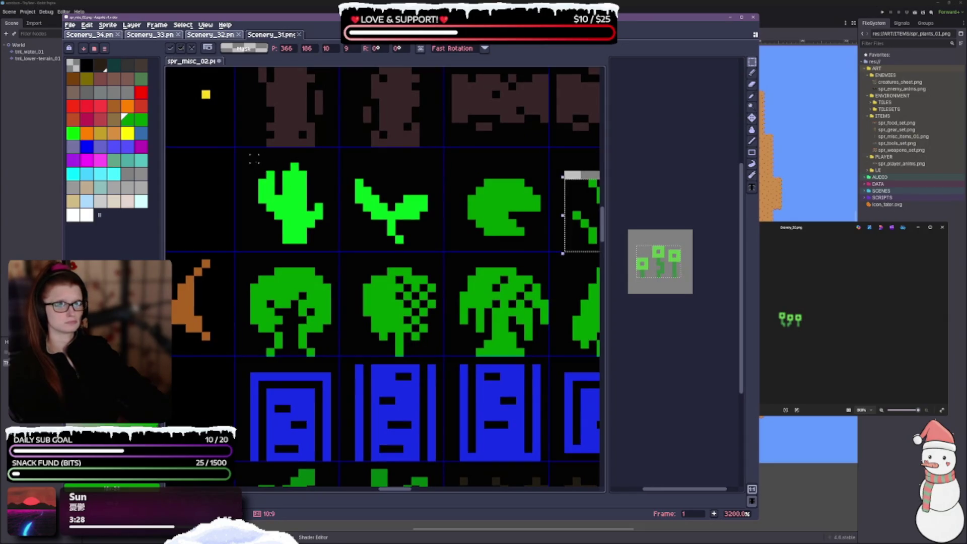
mouse_move(251, 158)
left_mouse_down()
mouse_move(393, 217)
mouse_move(438, 258)
mouse_move(381, 279)
mouse_move(490, 311)
left_mouse_up()
left_click_drag(432, 277, 309, 281)
key("ctrl+d")
Step: Nudge the lily-pad sprite one pixel left, then return to the upper plant rows
mouse_move(396, 204)
left_mouse_down()
mouse_move(429, 252)
mouse_move(477, 293)
left_mouse_up()
key("Left")
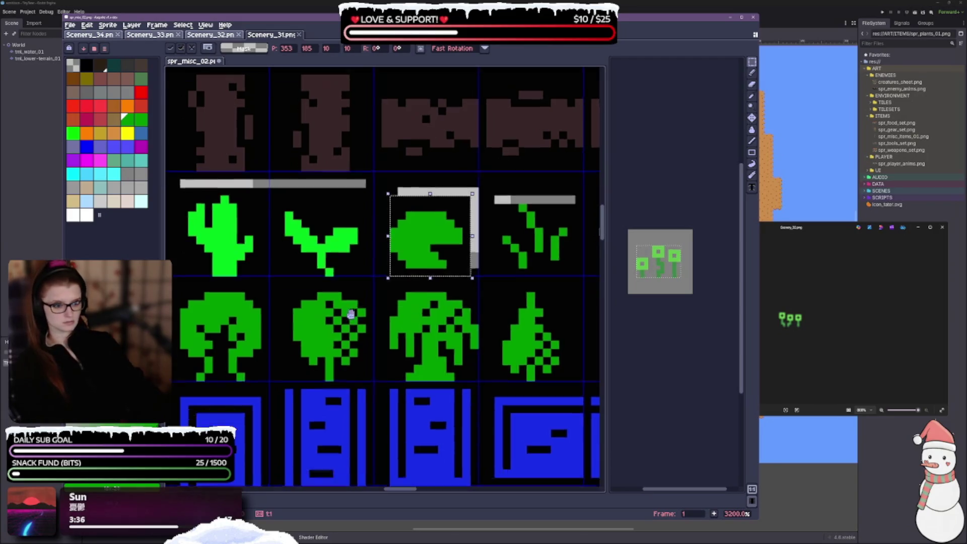
mouse_move(310, 489)
left_mouse_down()
mouse_move(313, 384)
mouse_move(504, 264)
left_mouse_up()
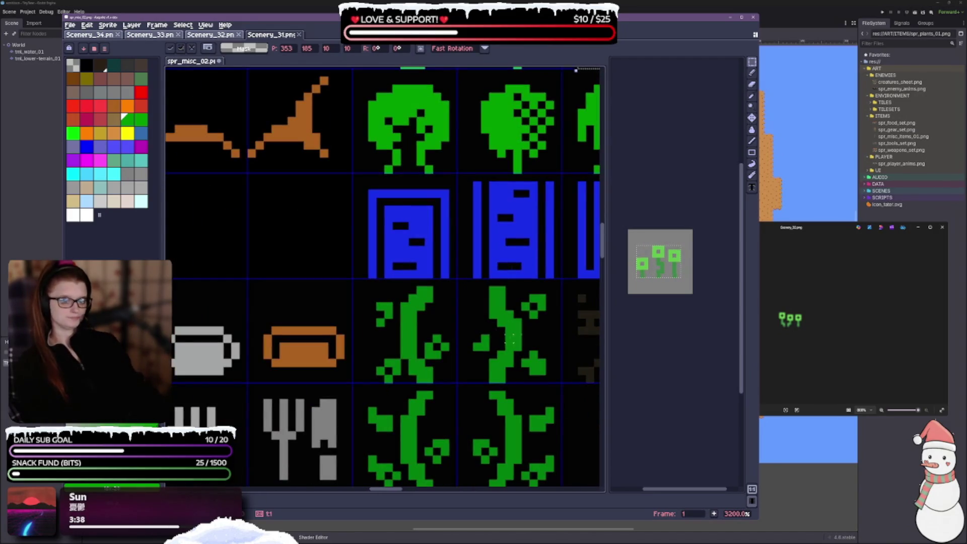
left_click_drag(580, 252, 178, 424)
left_click_drag(580, 302, 262, 308)
left_click_drag(504, 302, 442, 306)
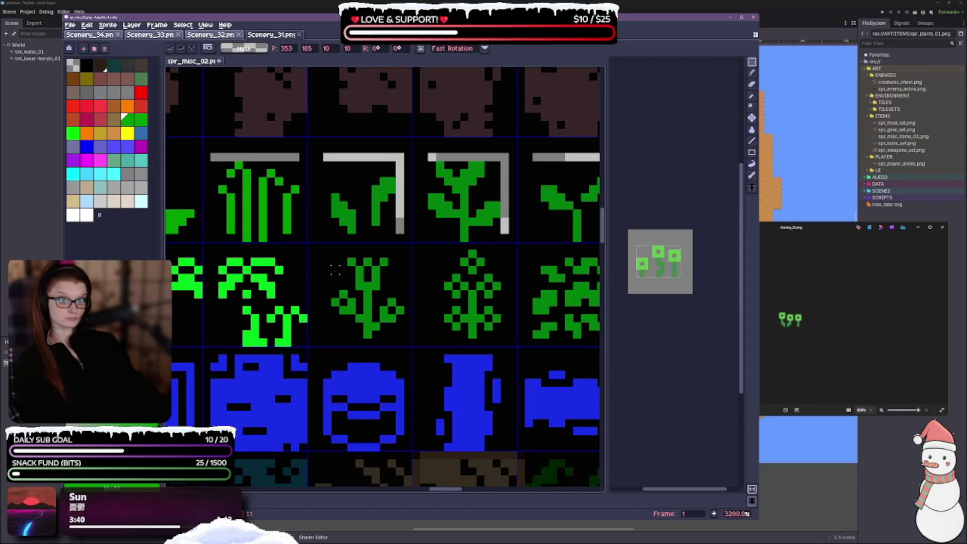
Step: Shift the middle plant one pixel left and the fourth plant one pixel up
left_click_drag(331, 254, 406, 347)
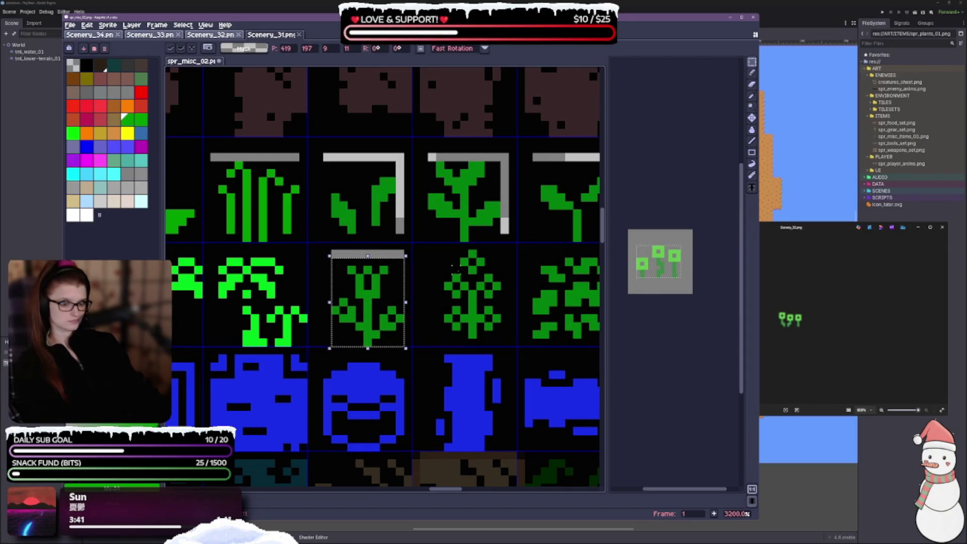
key("Left")
mouse_move(440, 255)
left_mouse_down()
mouse_move(519, 327)
mouse_move(360, 300)
left_mouse_up()
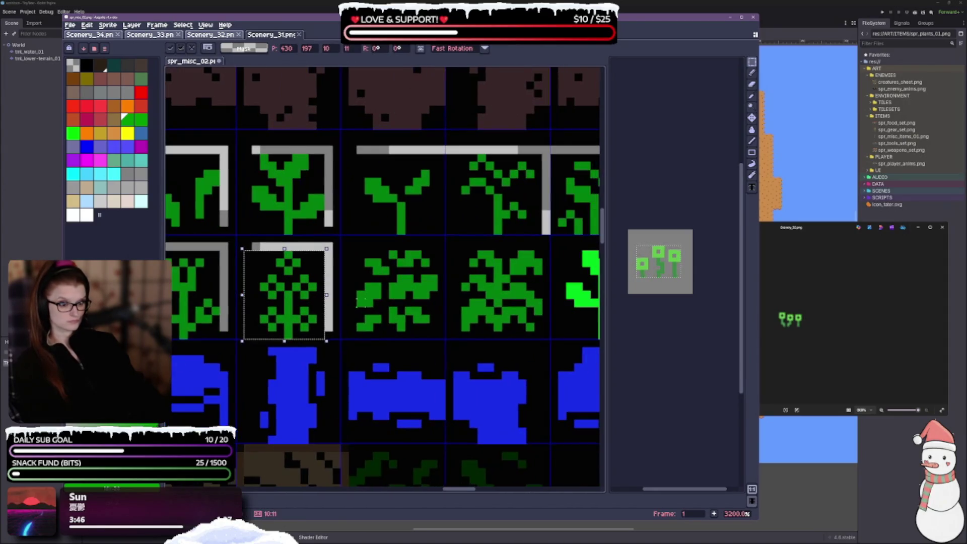
left_click_drag(353, 246, 455, 348)
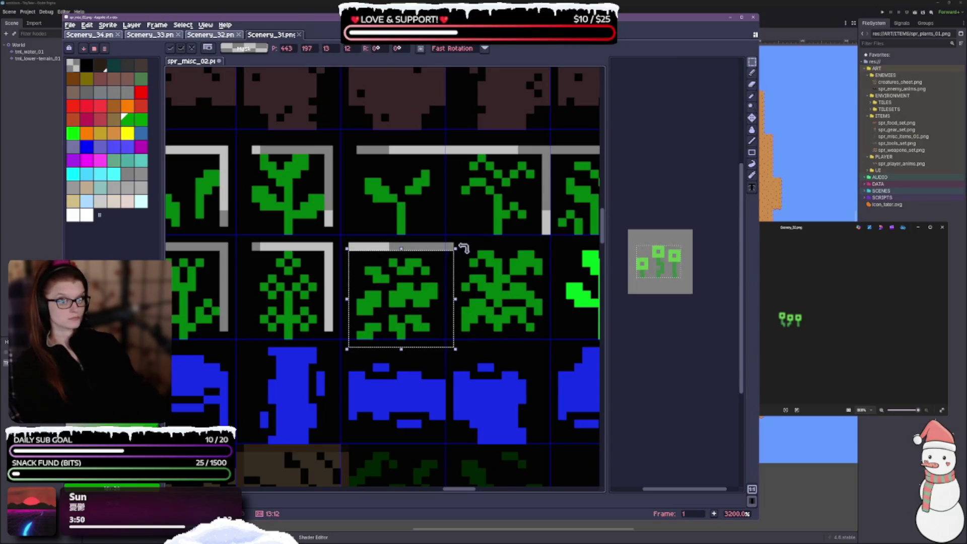
key("ctrl+d")
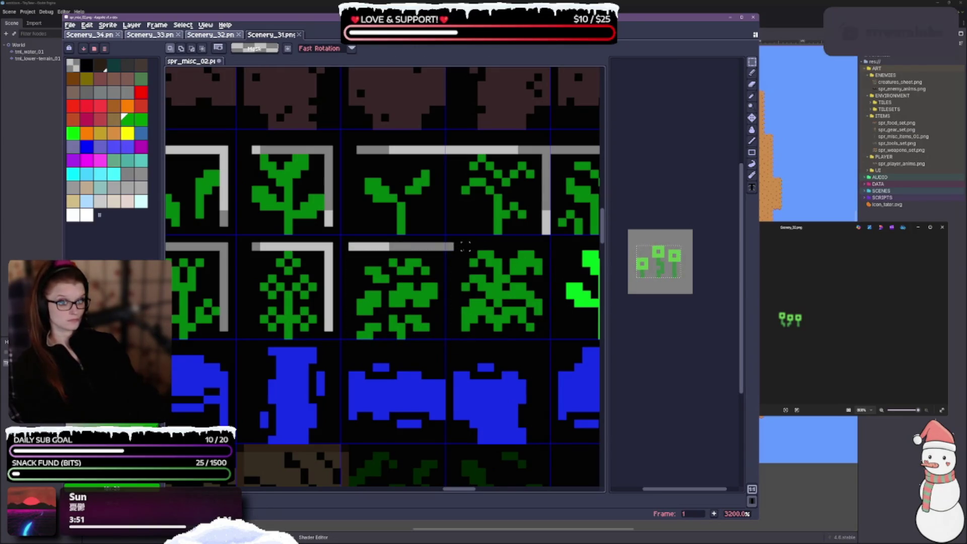
mouse_move(464, 244)
left_mouse_down()
mouse_move(501, 330)
mouse_move(541, 338)
mouse_move(543, 347)
left_mouse_up()
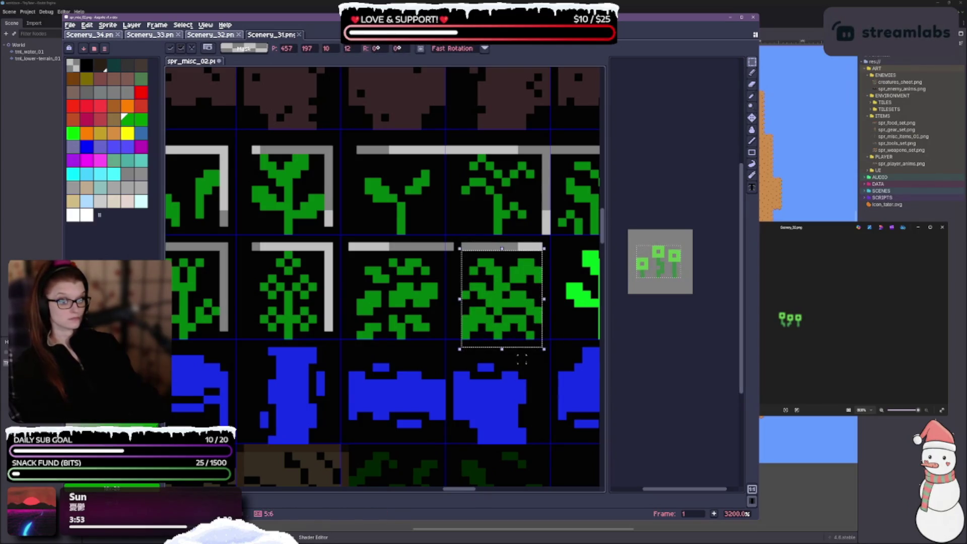
key("Up")
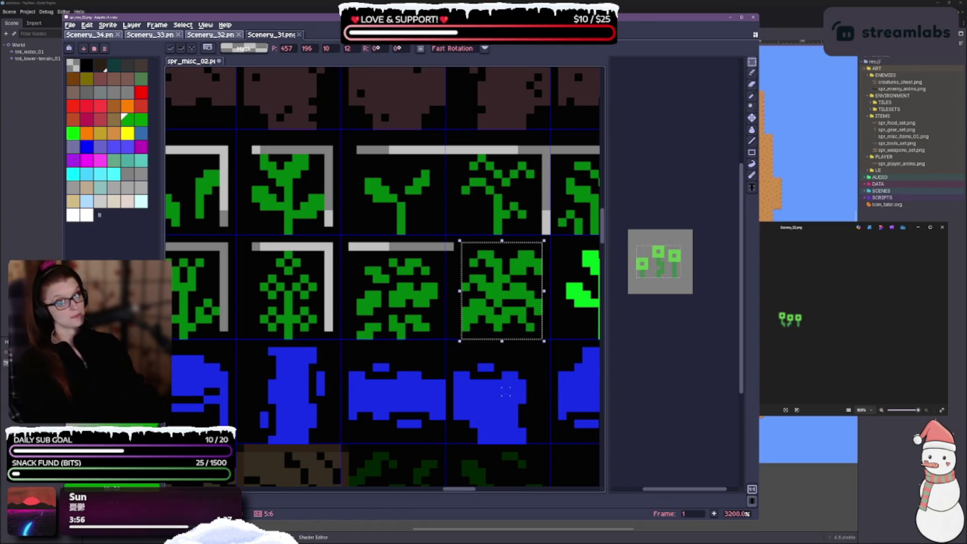
key("ctrl+d")
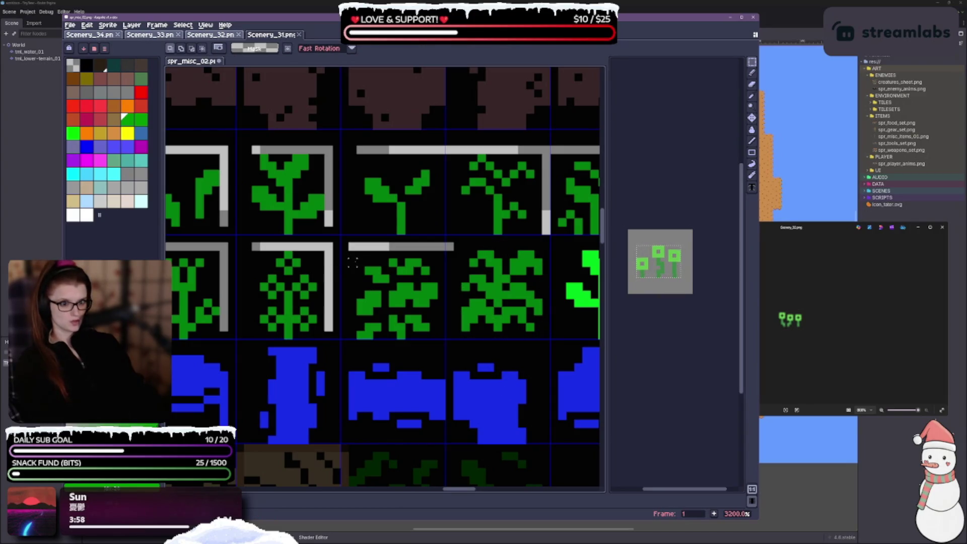
left_click_drag(351, 246, 447, 341)
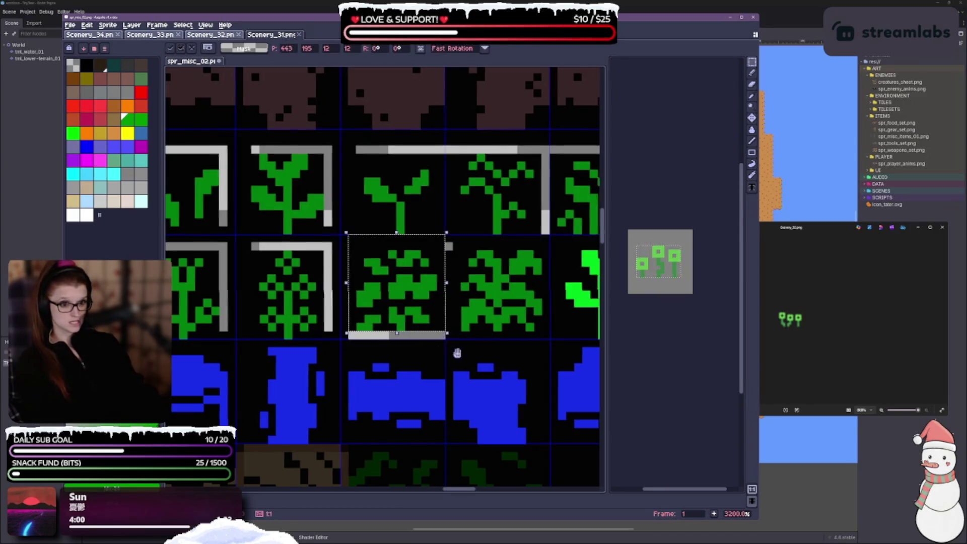
Step: Fill the grey bar beside the bright-green plant with black using the Paint Bucket
scroll(471, 270, "right", 3)
left_click(445, 242)
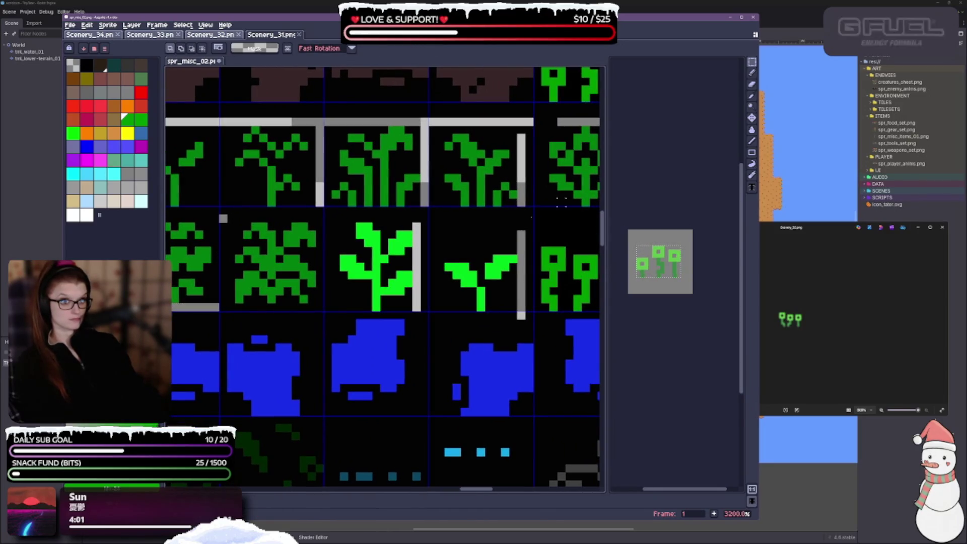
left_click(752, 129)
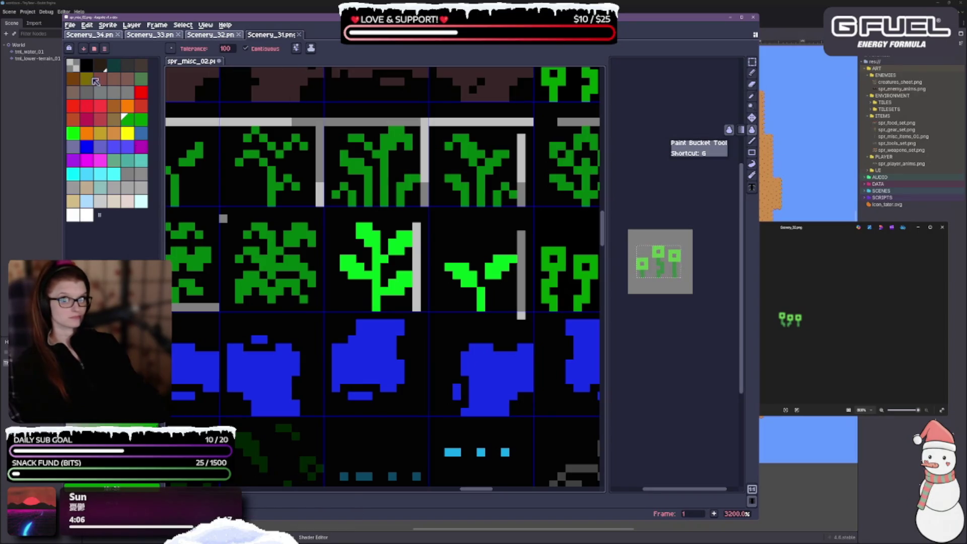
left_click(89, 66)
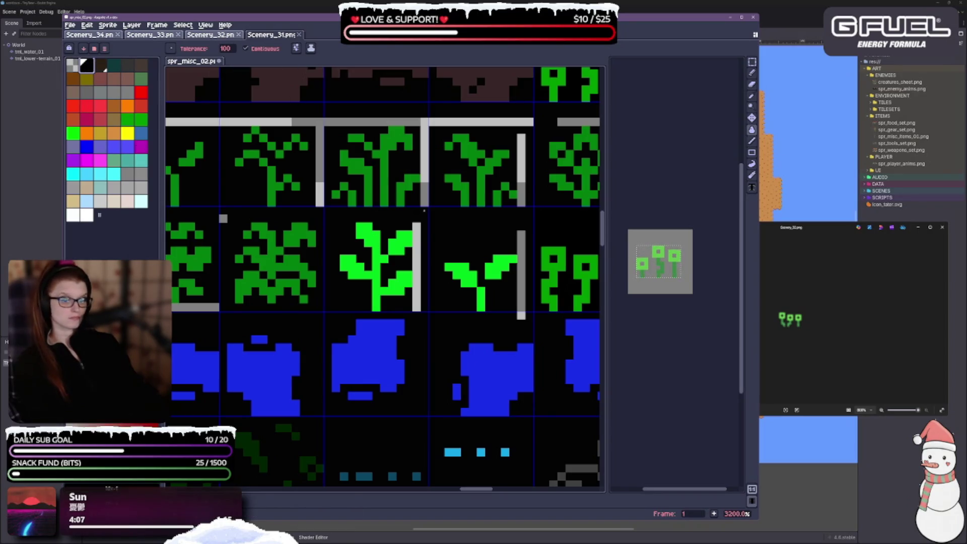
left_click(417, 244)
Step: Turn off Contiguous fill, clear the selection and zoom out to see the whole sheet
left_click(297, 51)
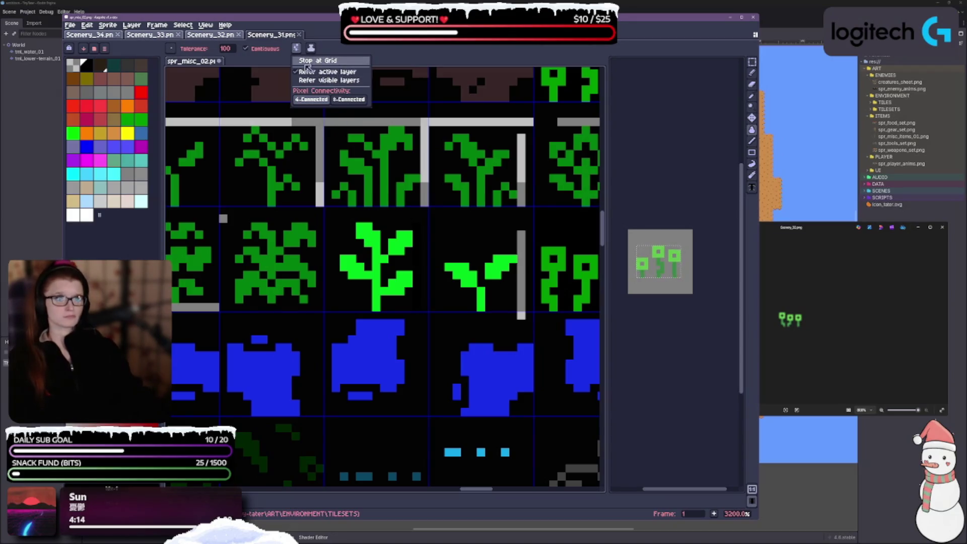
left_click(246, 49)
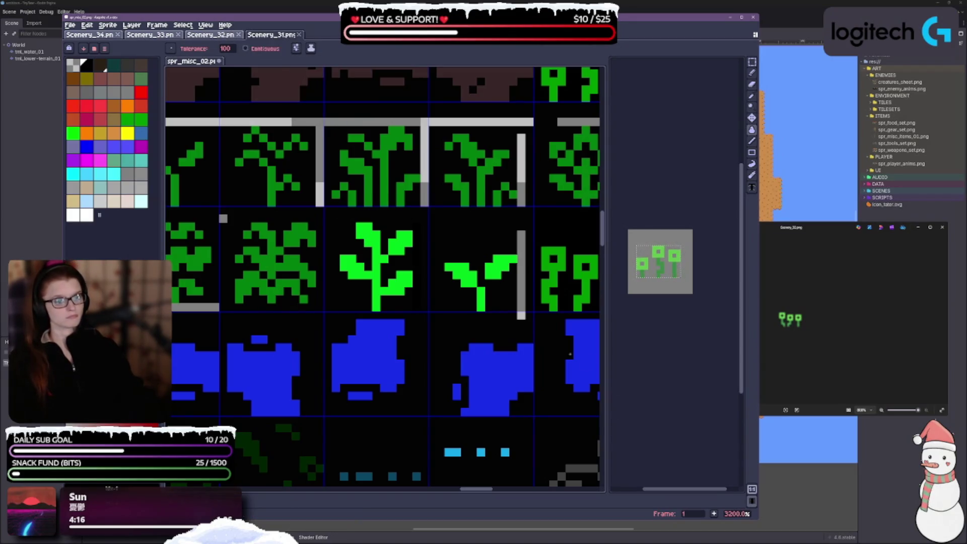
scroll(473, 264, "down", 1)
scroll(466, 318, "down", 3)
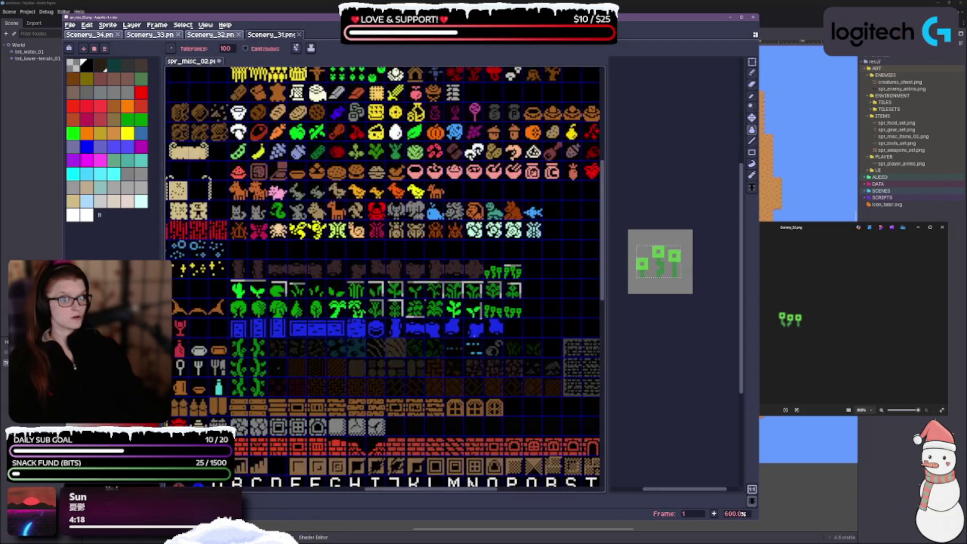
key("ctrl+d")
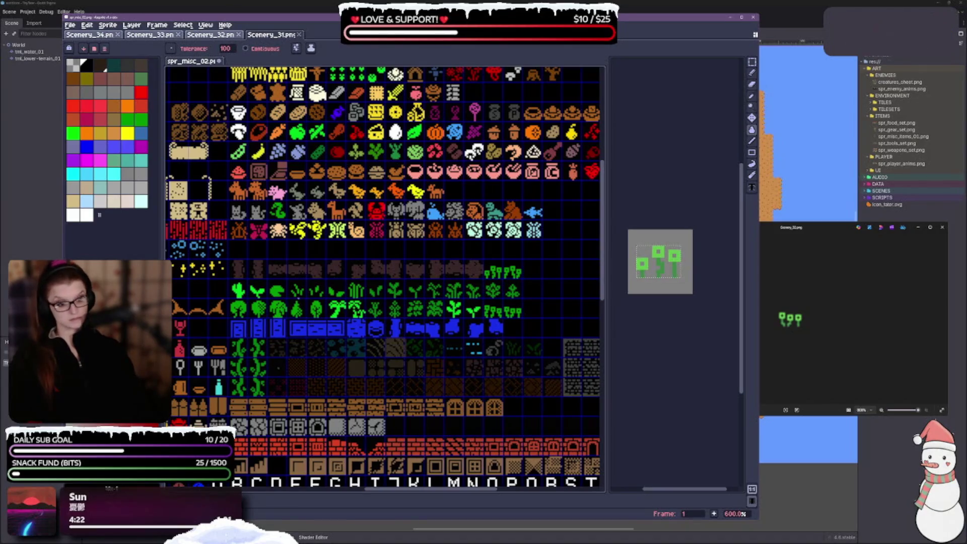
scroll(383, 277, "down", 1)
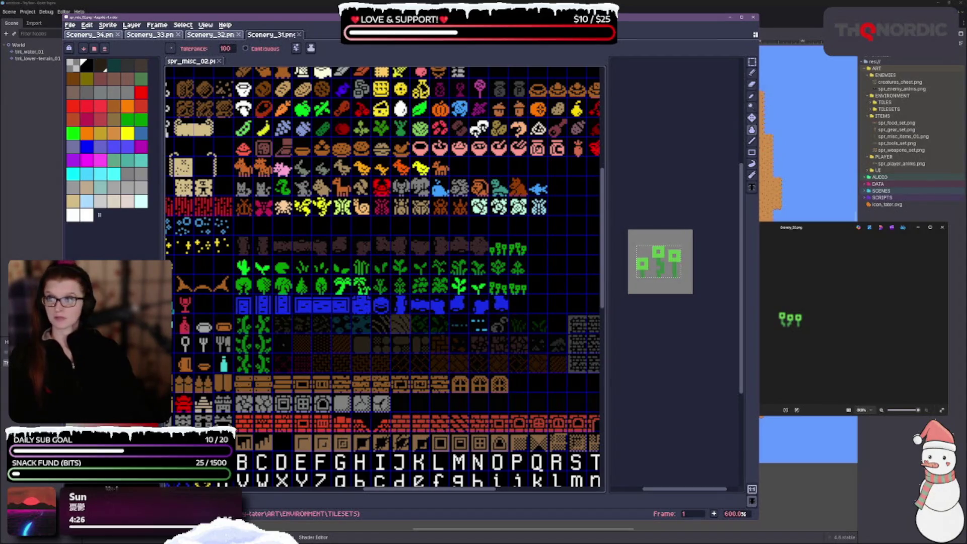
Step: Advance Windows Photos past the red mushroom image to the red coral sprite
left_click(857, 337)
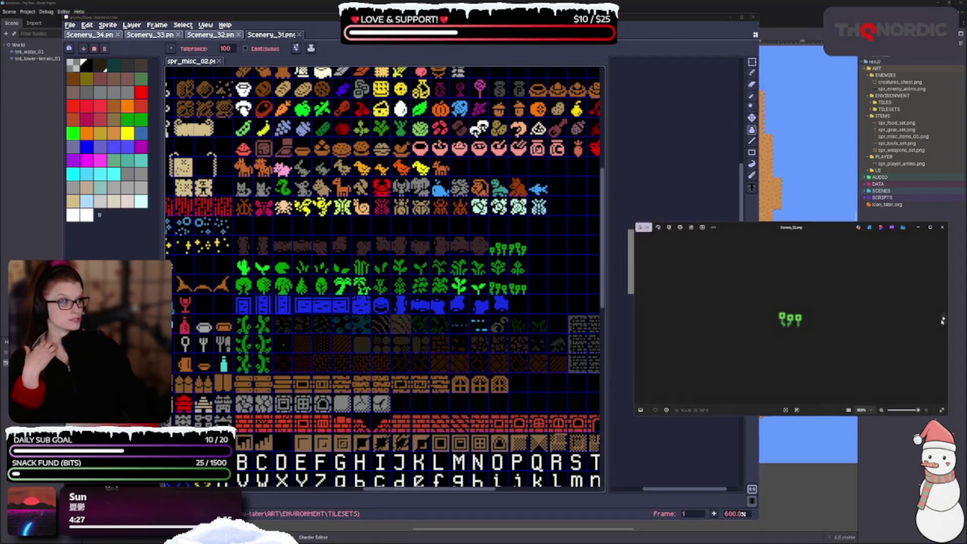
left_click(944, 321)
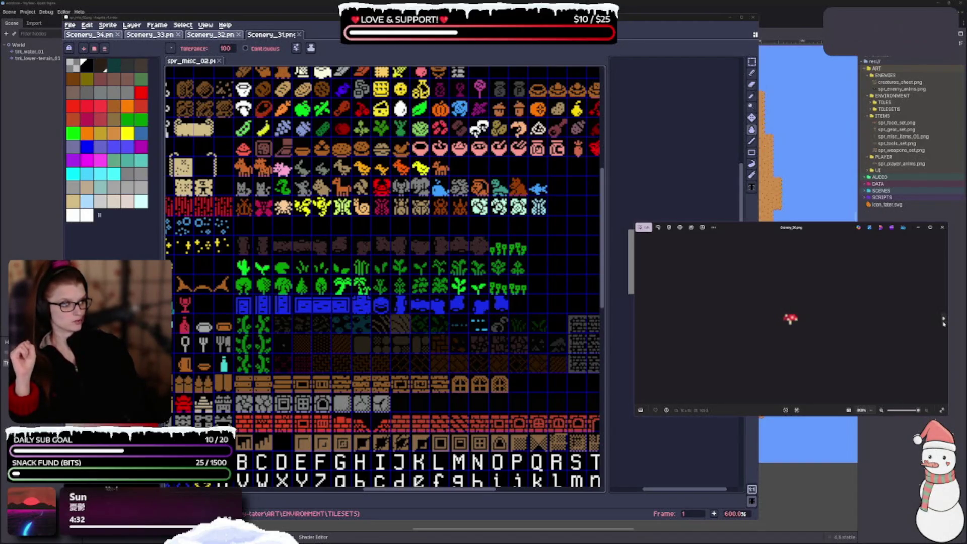
left_click(943, 320)
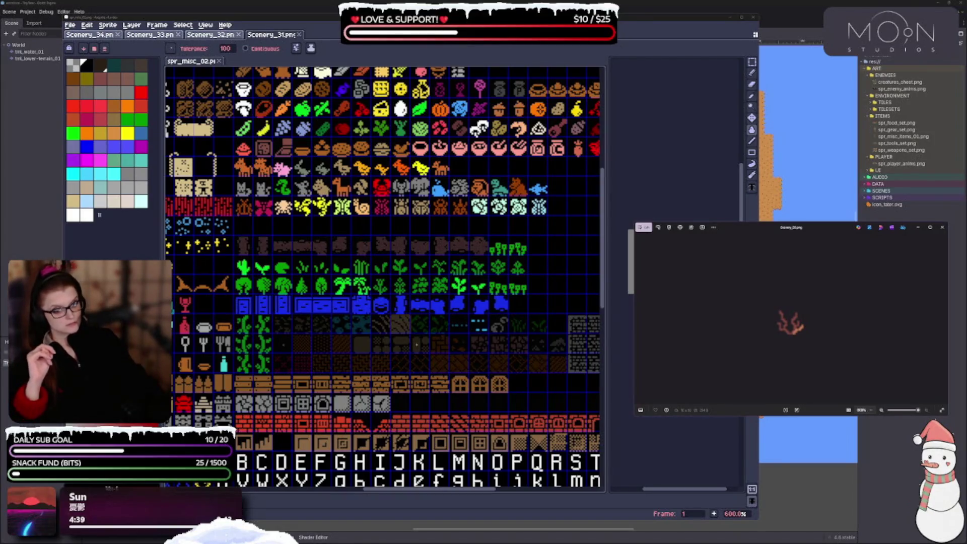
scroll(548, 363, "up", 4)
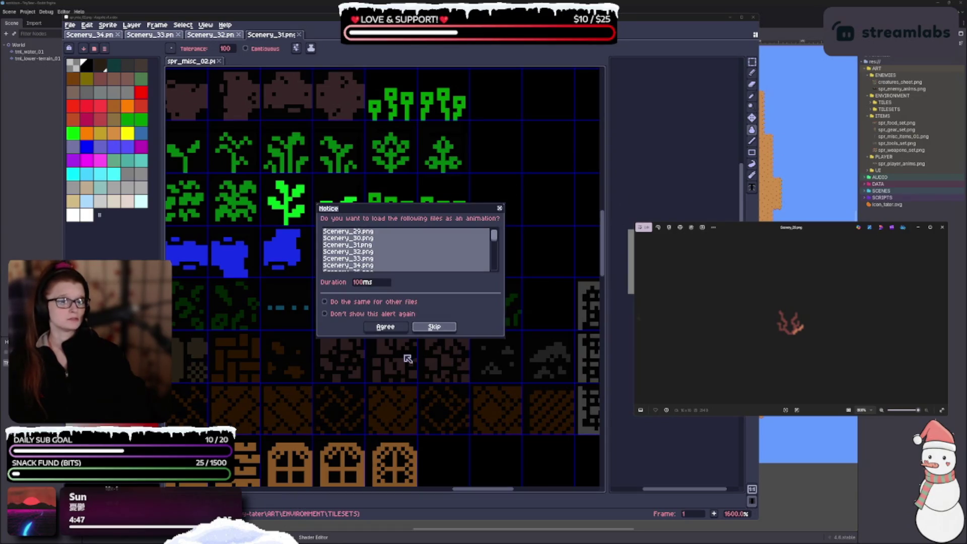
Step: Load the coral image as a single frame and select the coral sprite
left_click(438, 327)
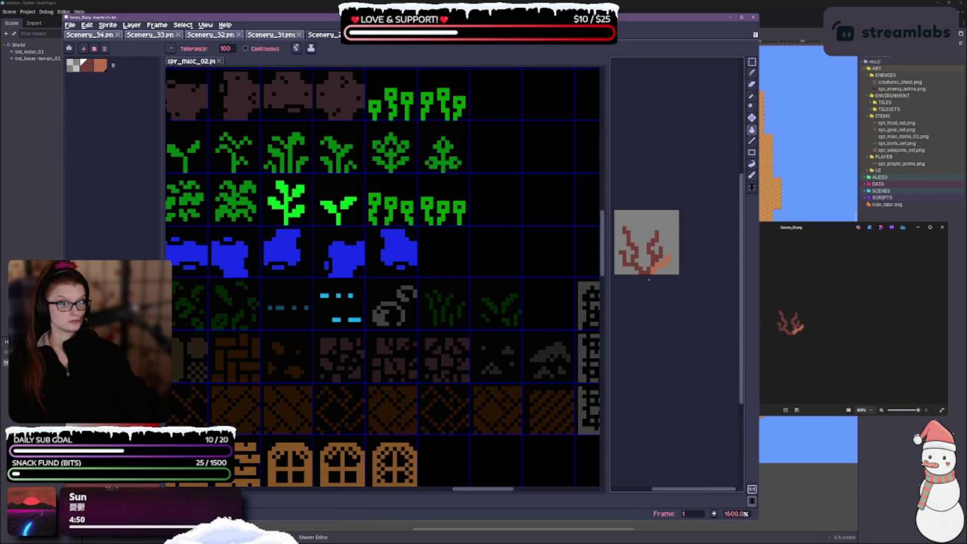
scroll(649, 279, "up", 2)
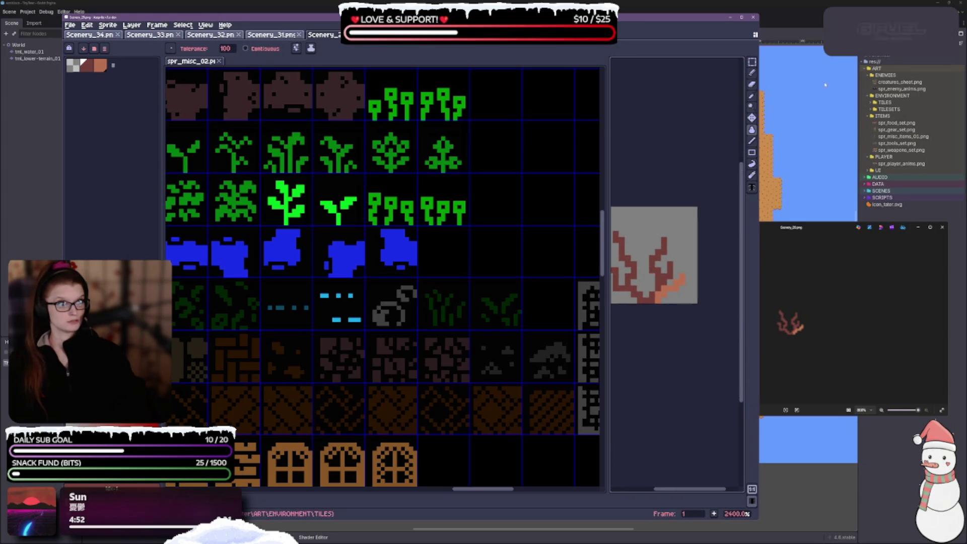
key("m")
scroll(697, 339, "up", 1)
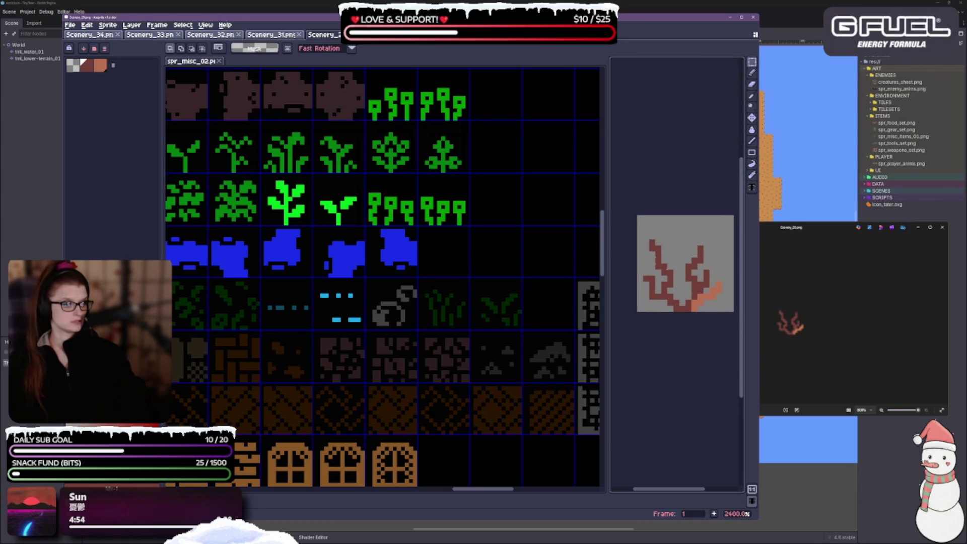
mouse_move(637, 233)
left_mouse_down()
mouse_move(686, 290)
mouse_move(730, 314)
left_mouse_up()
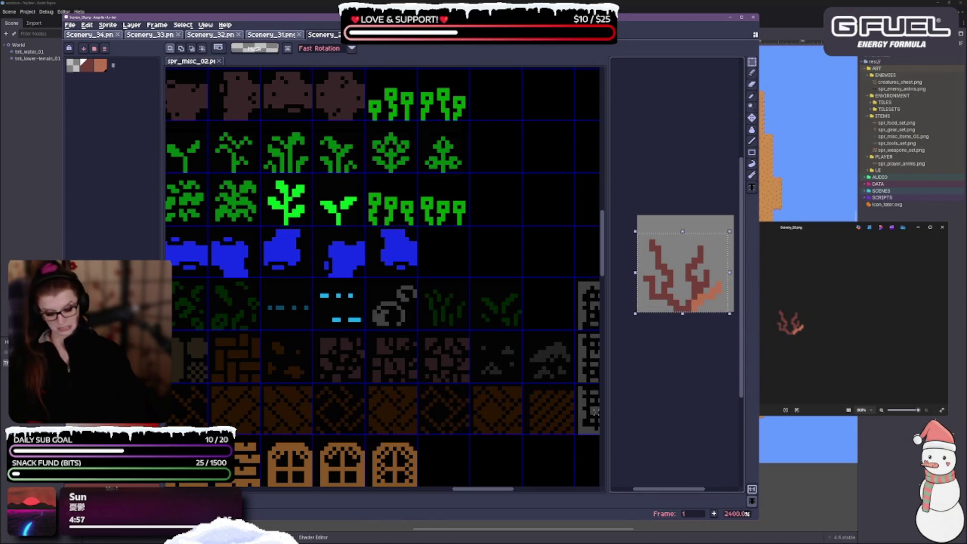
Step: Paste the coral onto spr_misc_02 in the empty cell beside the blue shapes
left_click(499, 331)
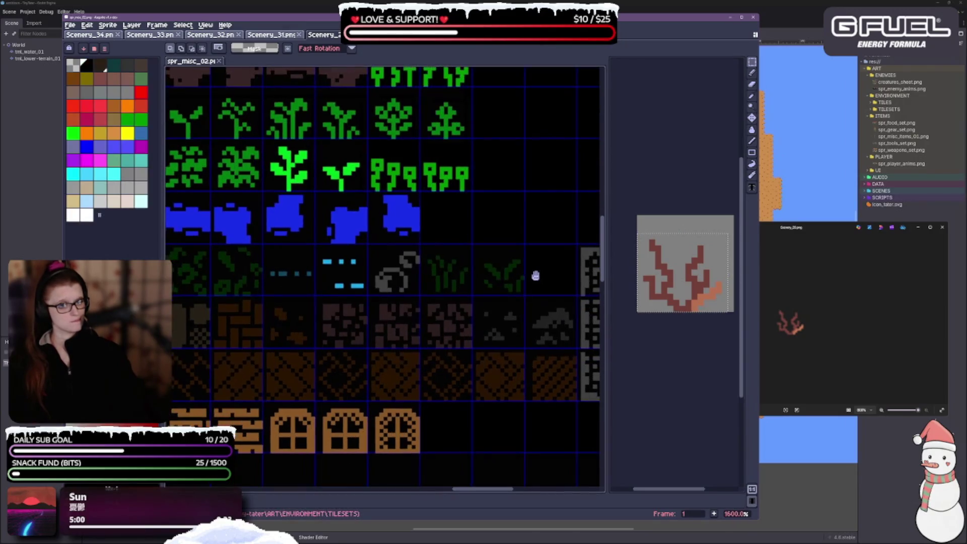
scroll(558, 309, "down", 5)
scroll(558, 309, "up", 1)
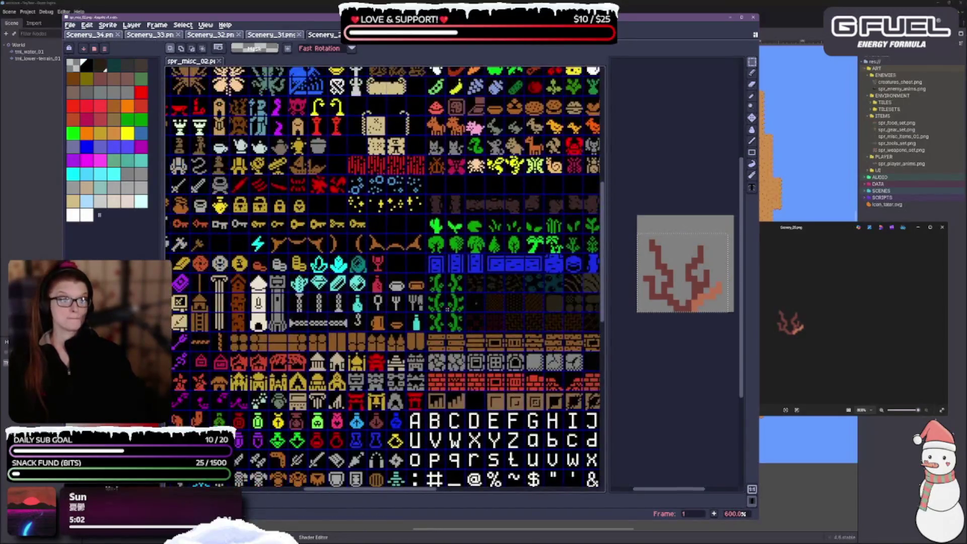
scroll(553, 294, "right", 4)
scroll(554, 294, "right", 4)
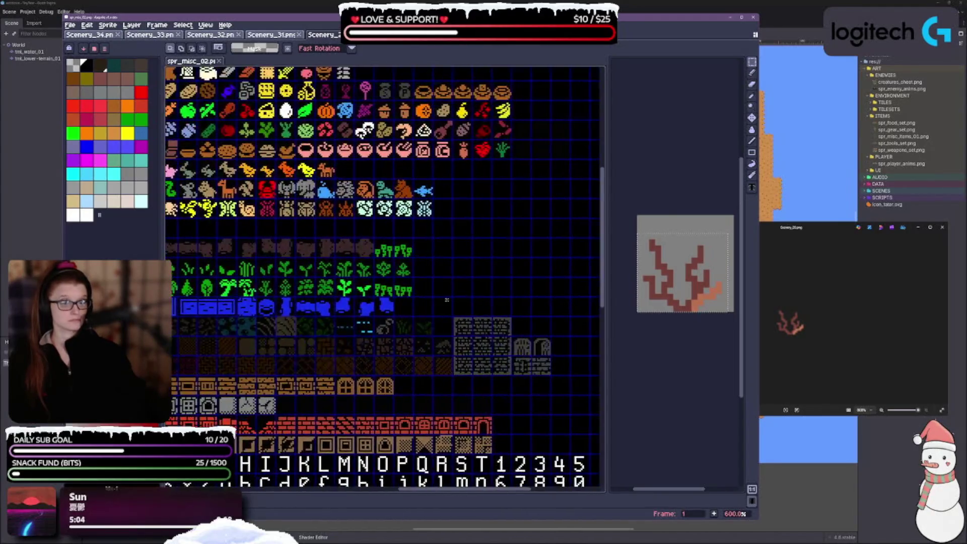
scroll(400, 286, "up", 2)
scroll(401, 286, "down", 1)
key("ctrl+v")
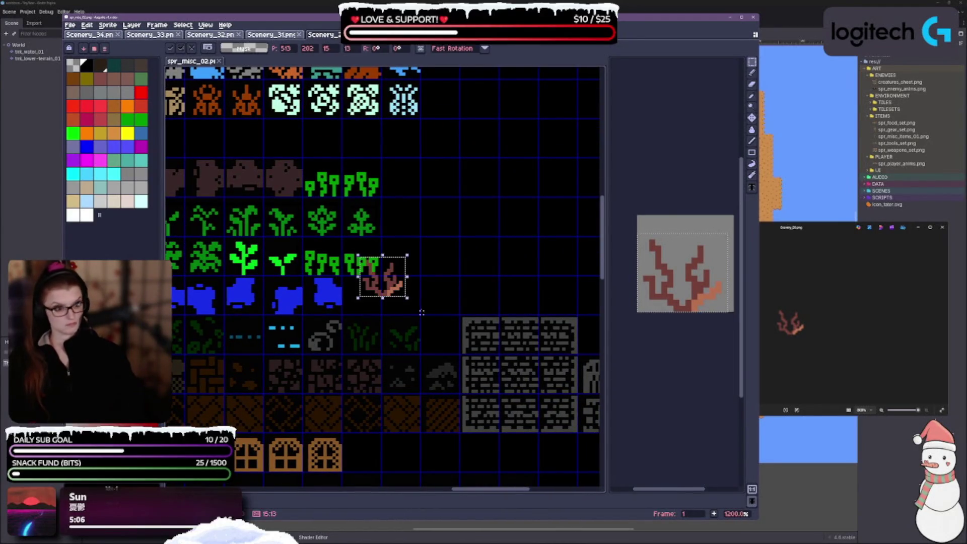
mouse_move(393, 289)
left_mouse_down()
mouse_move(411, 290)
mouse_move(432, 316)
mouse_move(411, 315)
mouse_move(496, 281)
left_mouse_up()
scroll(418, 301, "up", 4)
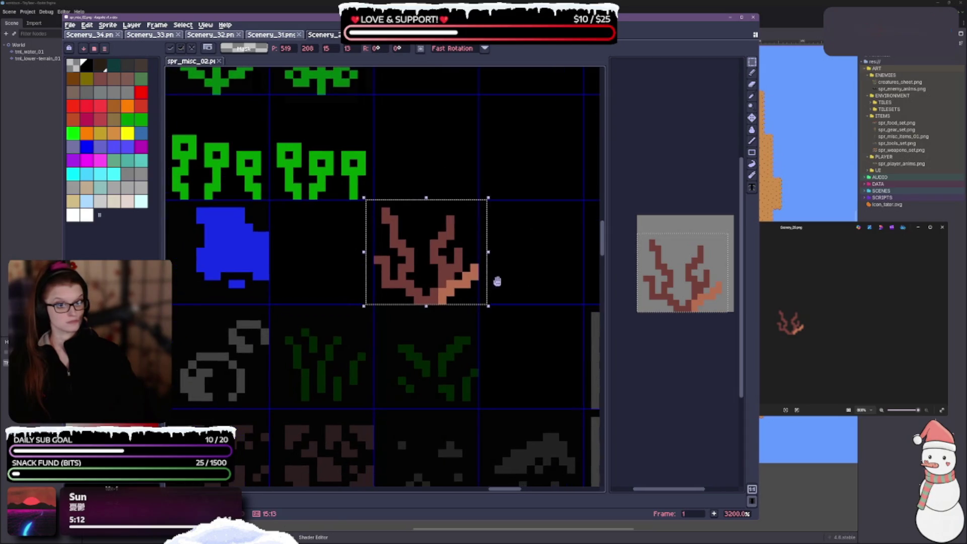
Step: Fill the coral with a light brown colour using the Paint Bucket
left_click(752, 130)
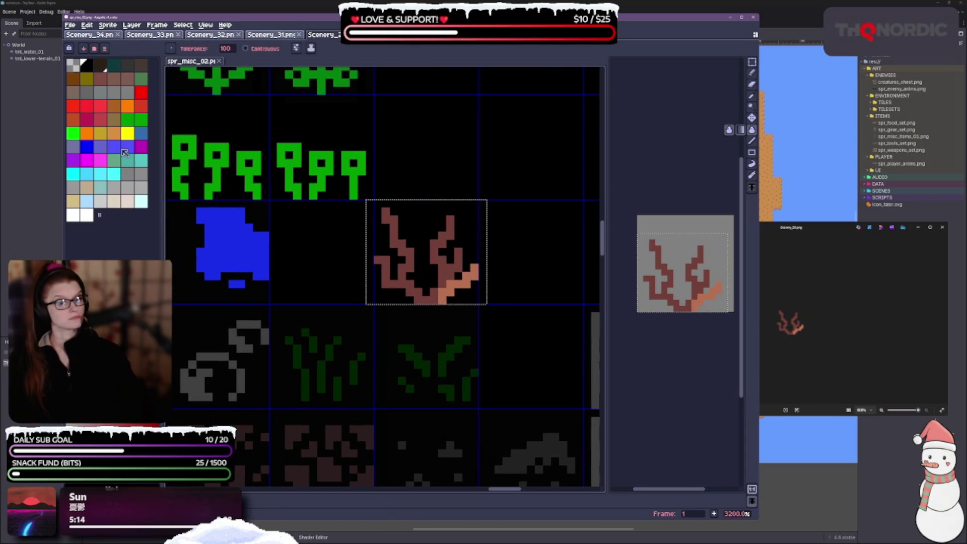
left_click(114, 78)
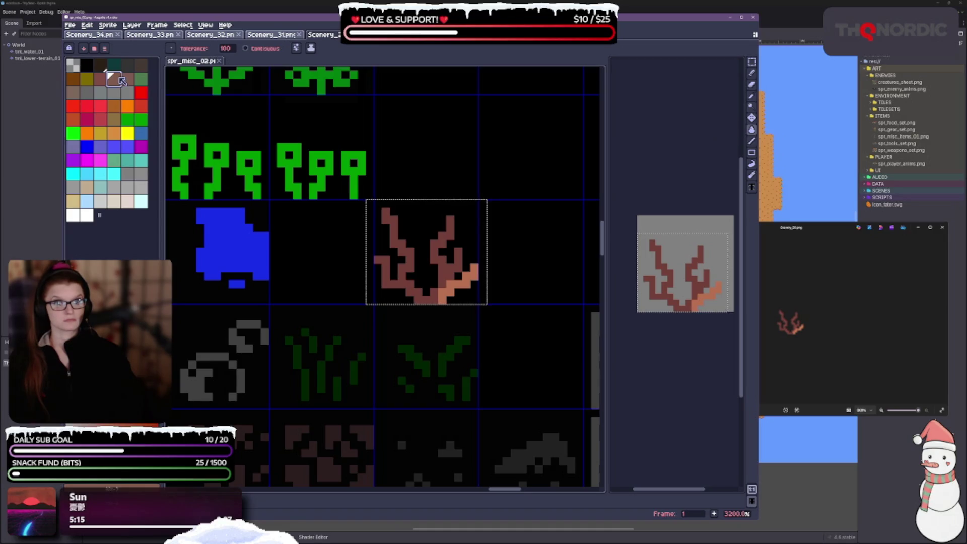
left_click(402, 284)
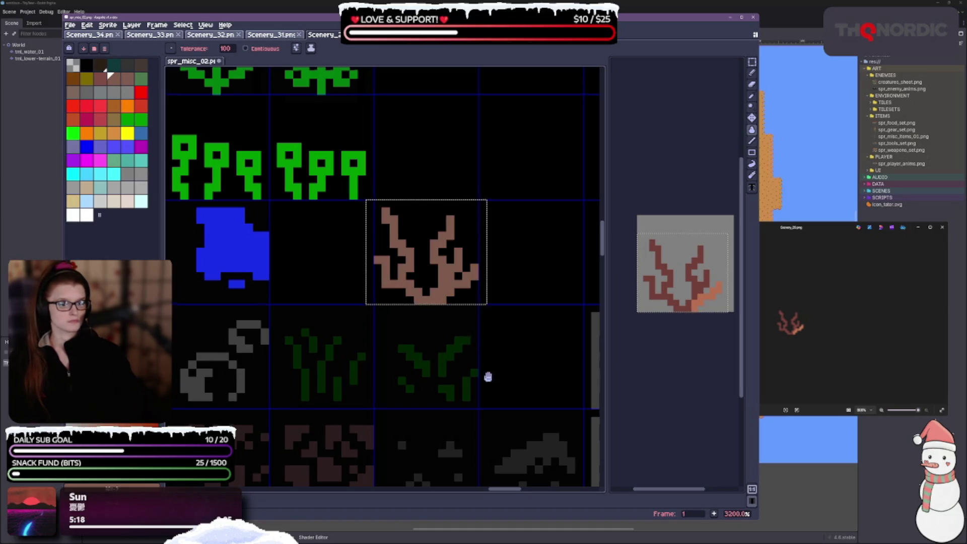
left_click_drag(488, 377, 481, 344)
Step: Try filling the coral with dark brown, undoing the fills that spread too widely
left_click(141, 66)
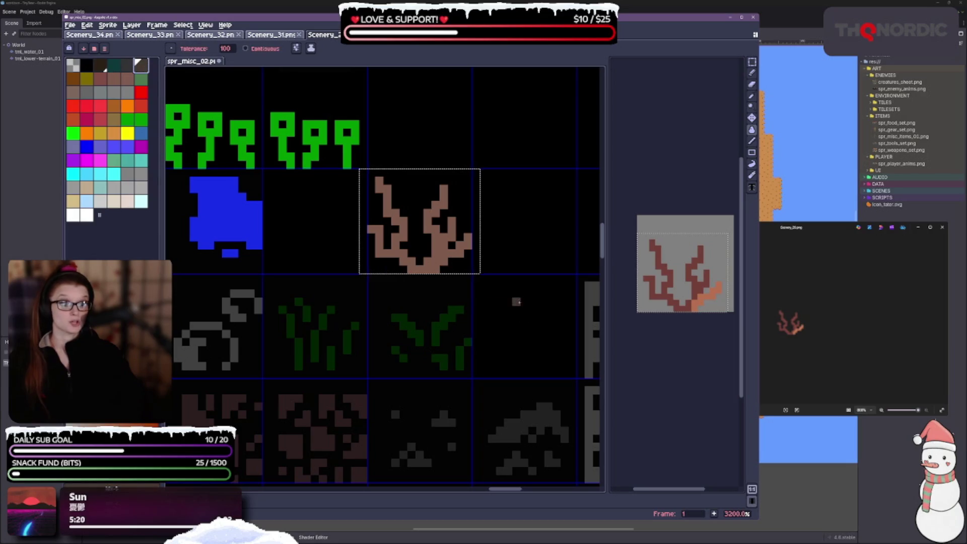
scroll(403, 342, "down", 4)
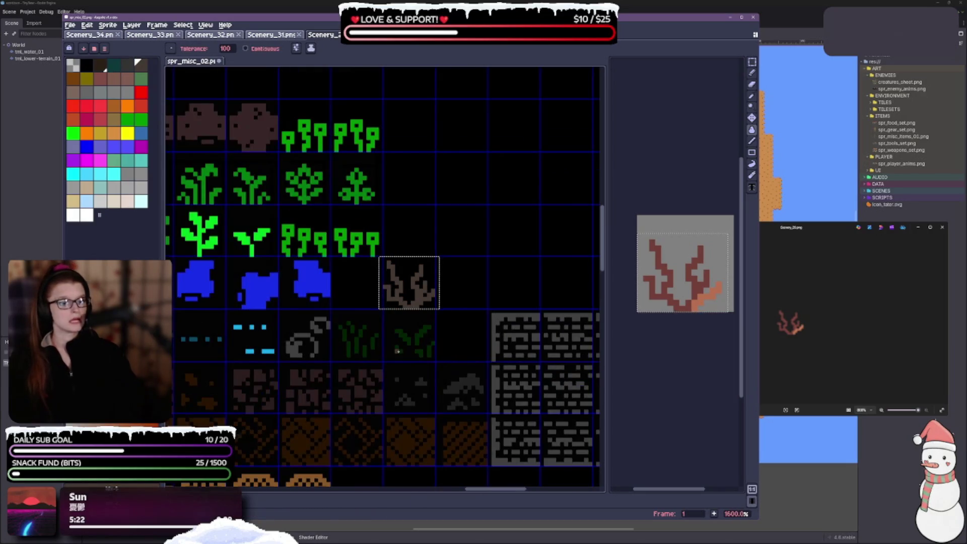
left_click(73, 79)
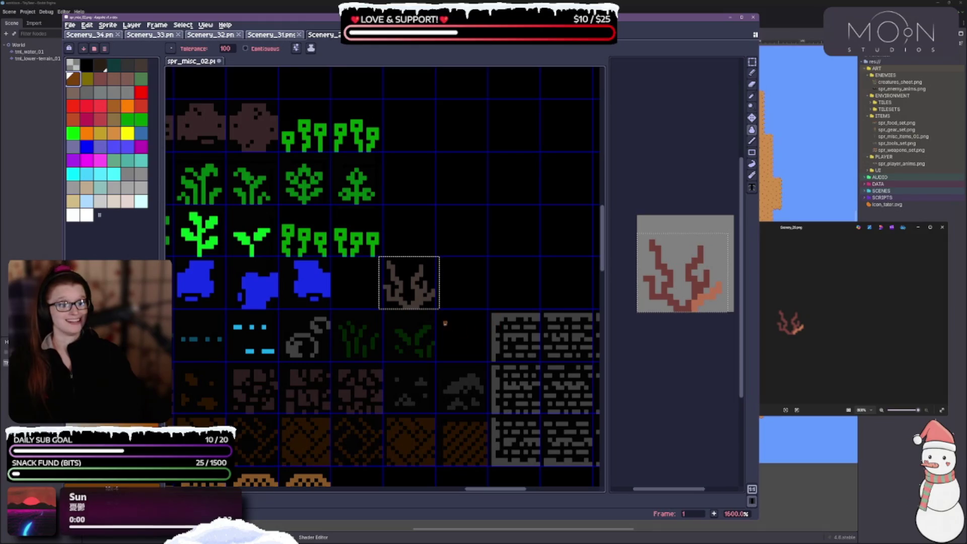
left_click(418, 303)
key("ctrl+z")
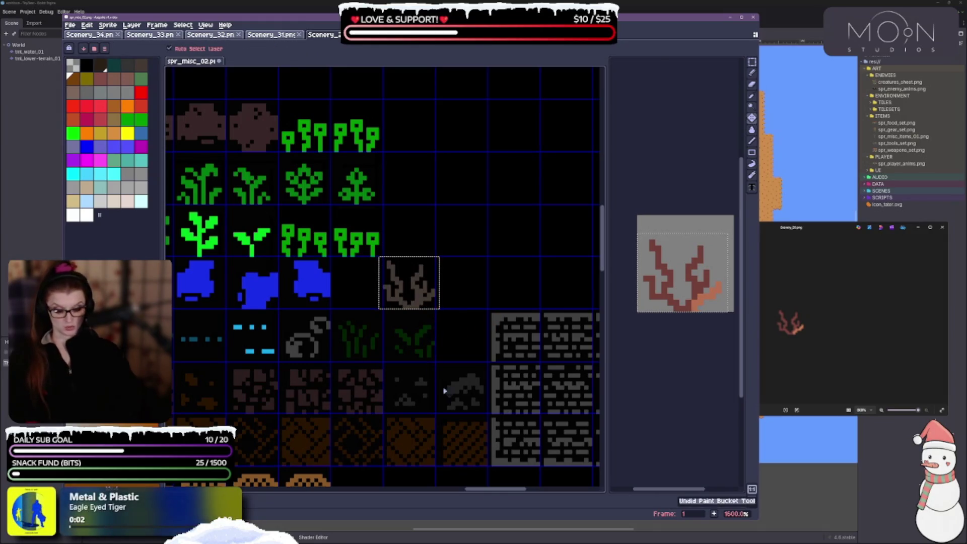
key("ctrl+d")
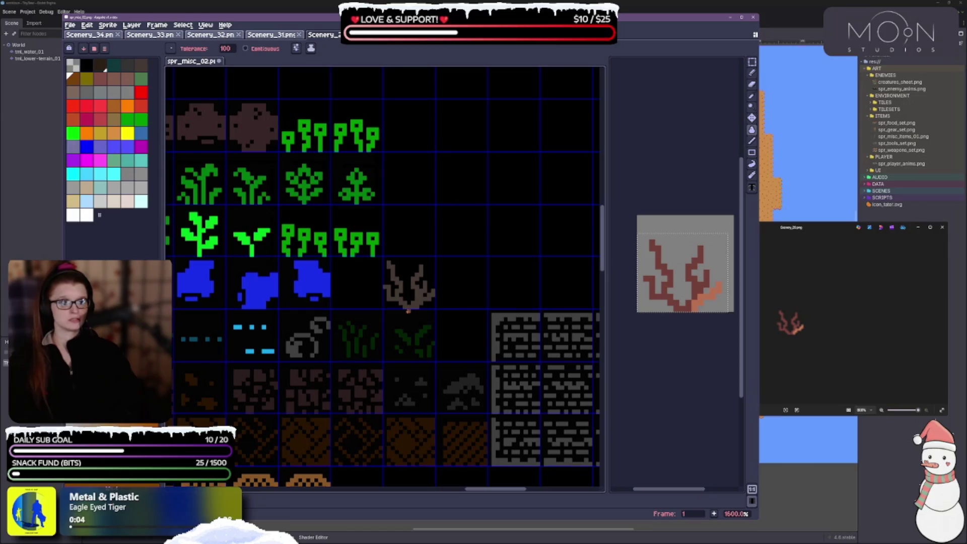
left_click(420, 303)
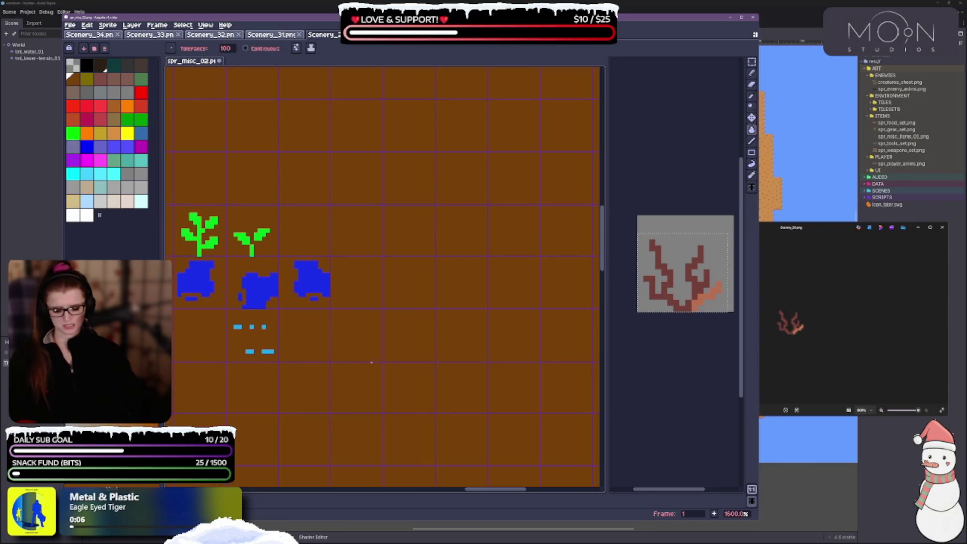
key("ctrl+z")
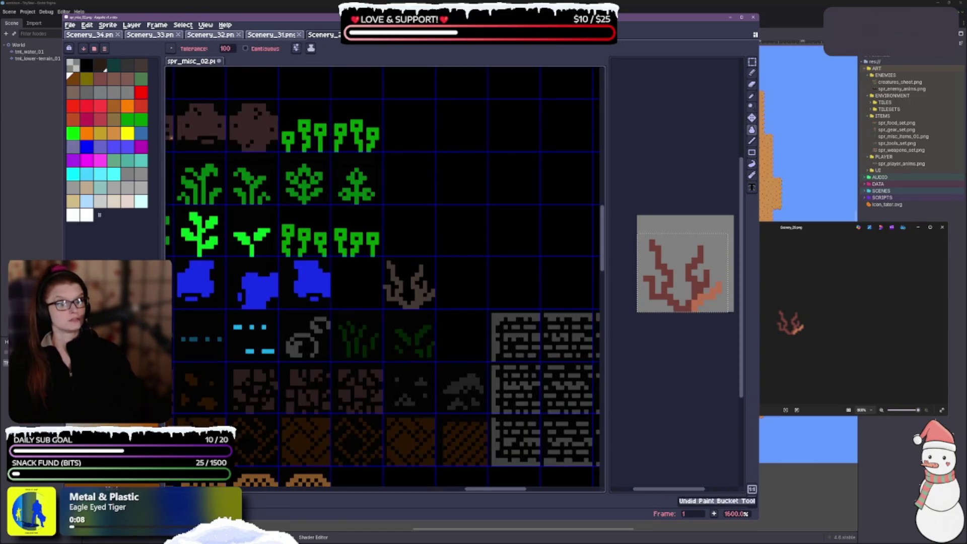
Step: Limit fills to connected pixels and retry the brown fill, undoing the background spill
left_click(246, 49)
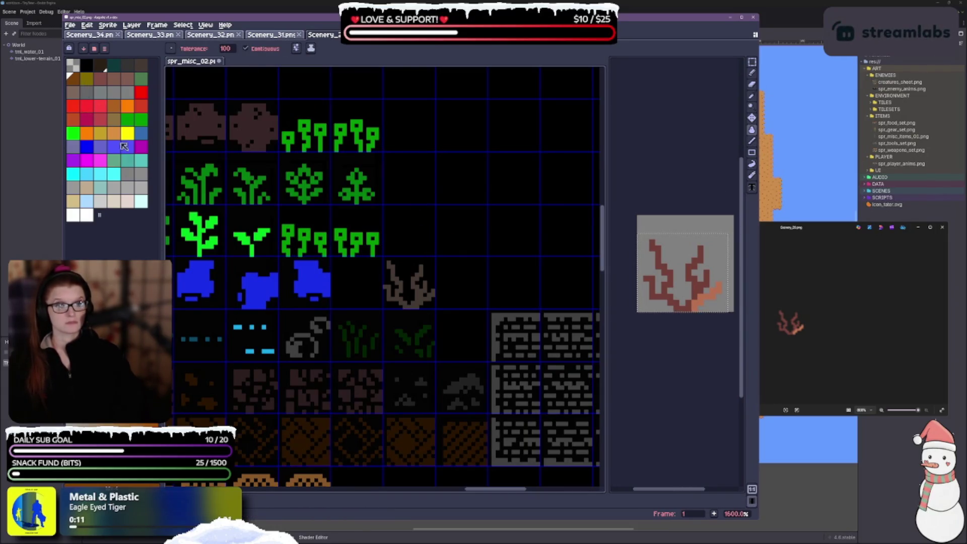
left_click(104, 80)
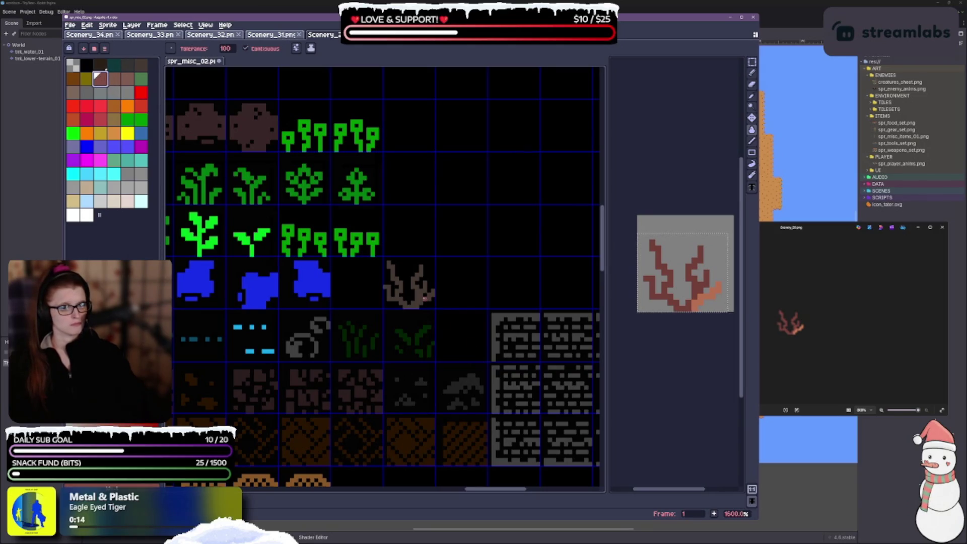
left_click(425, 298)
key("ctrl+z")
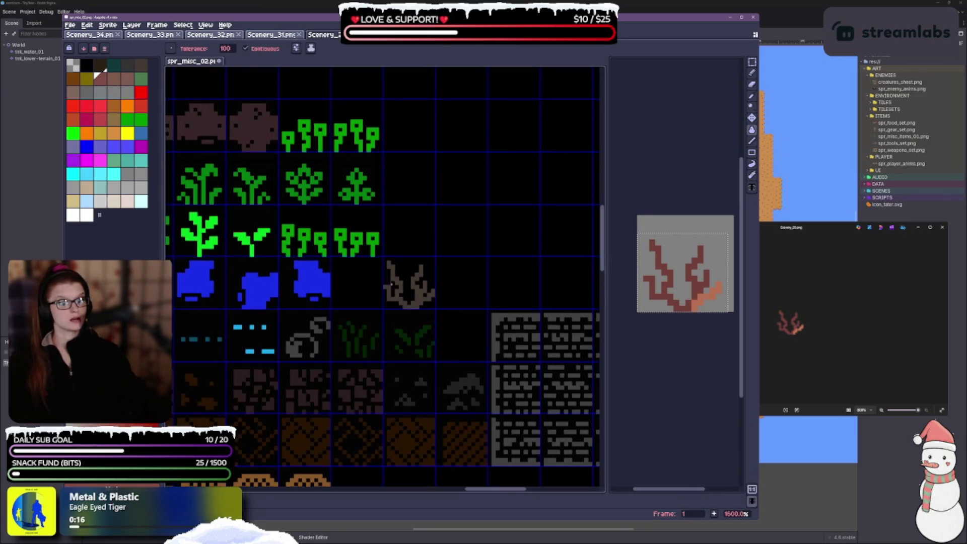
left_click_drag(393, 282, 422, 302)
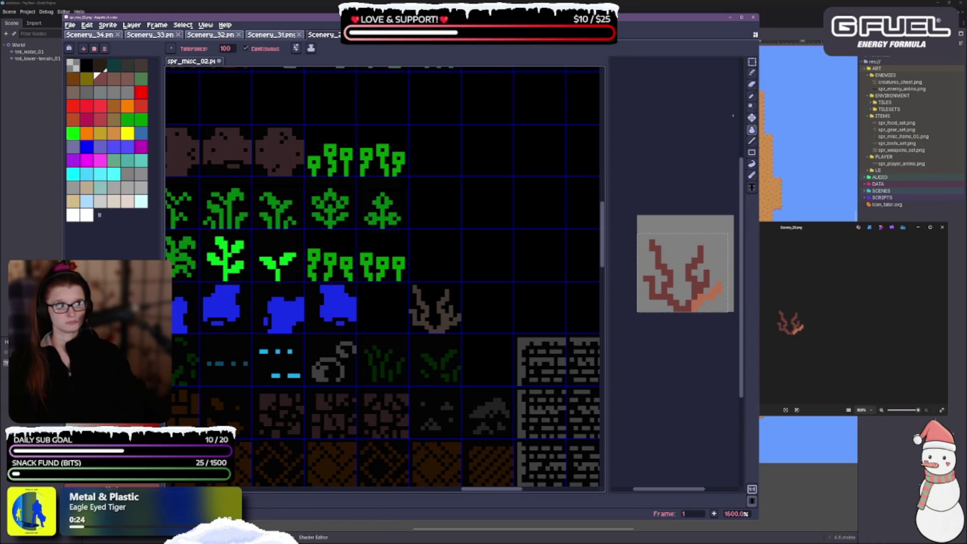
Step: Retry the brown fill on the coral twice more, undoing each stray background fill
mouse_move(757, 134)
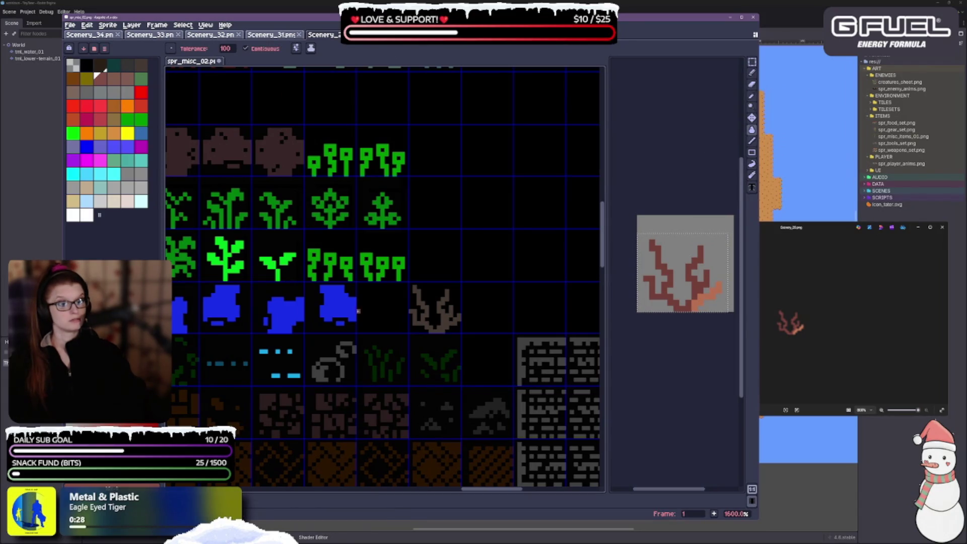
left_click(398, 307)
key("v")
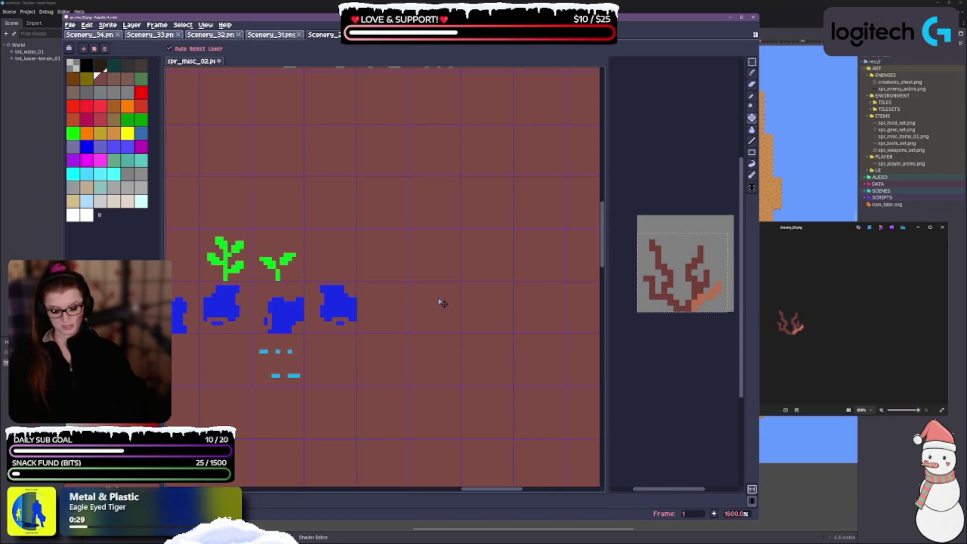
key("ctrl+z")
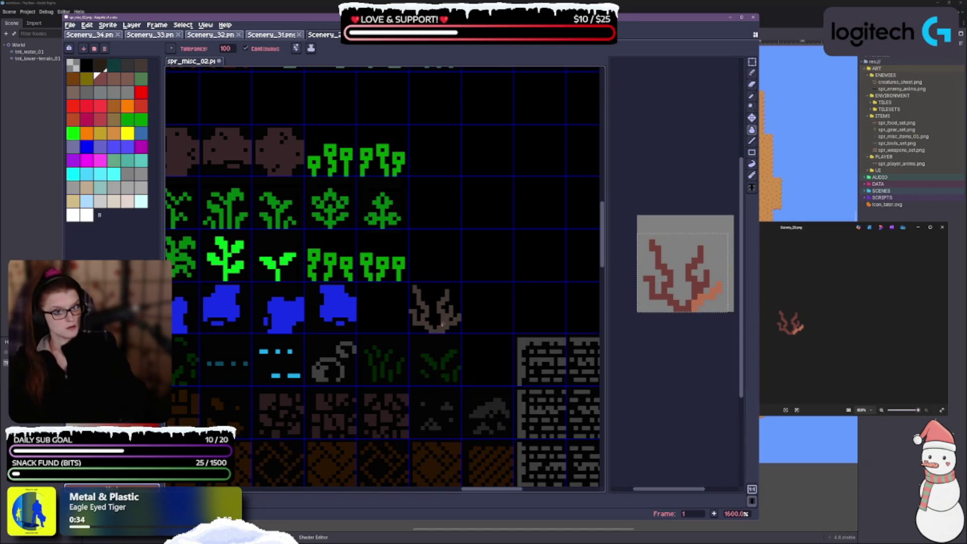
left_click(443, 326)
key("ctrl+z")
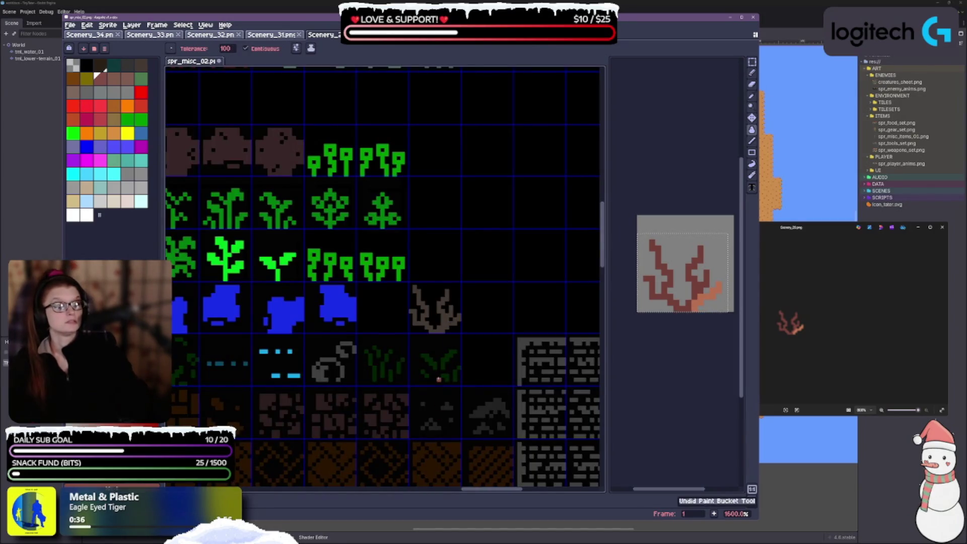
scroll(496, 244, "down", 1)
key("m")
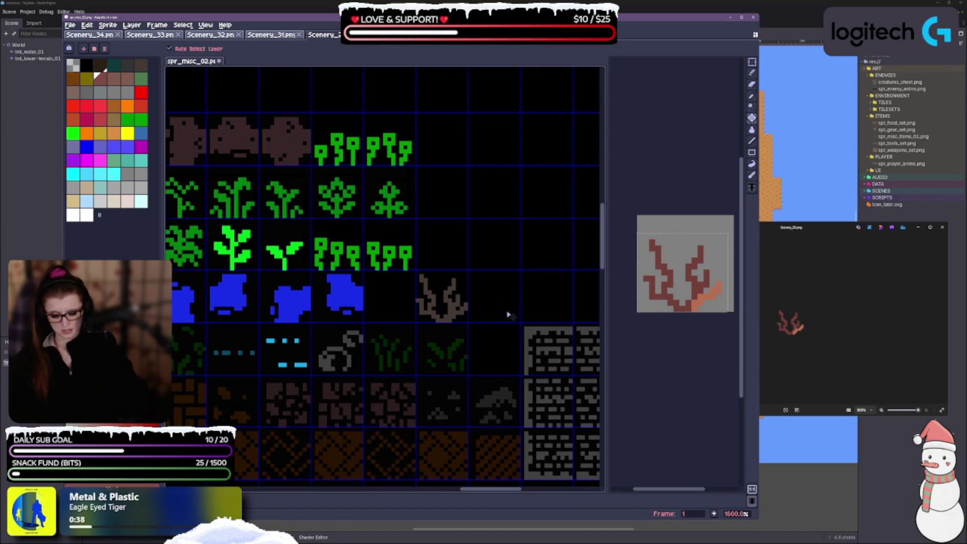
key("g")
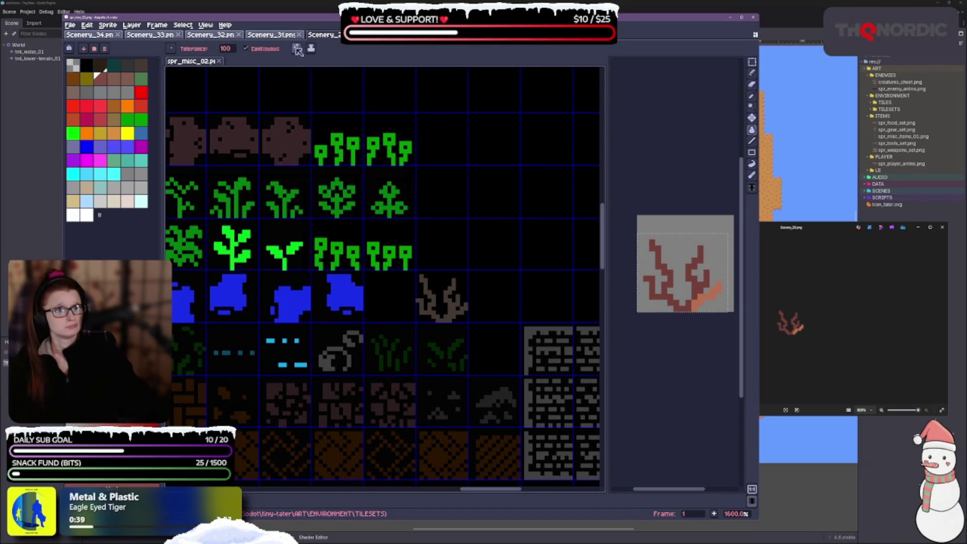
left_click(297, 49)
left_click(316, 60)
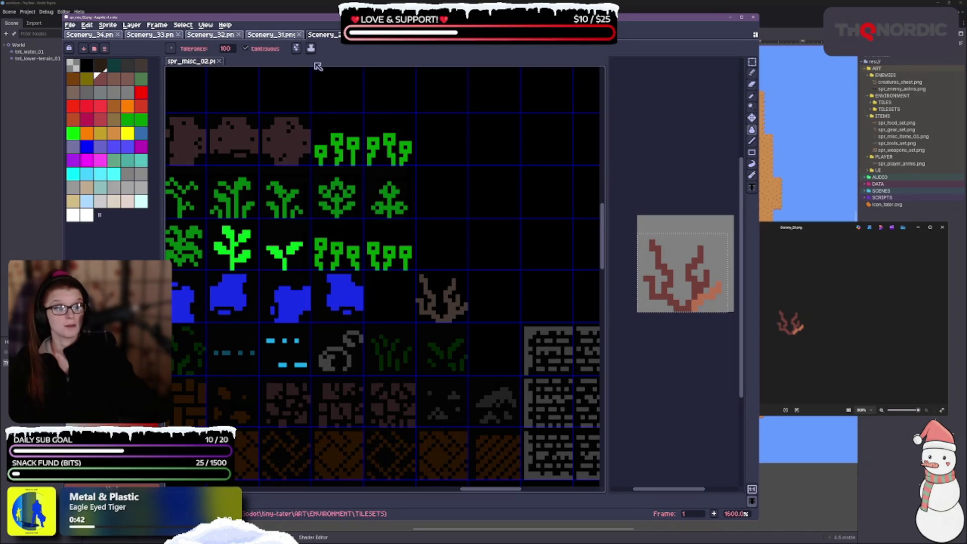
left_click(296, 49)
left_click(311, 49)
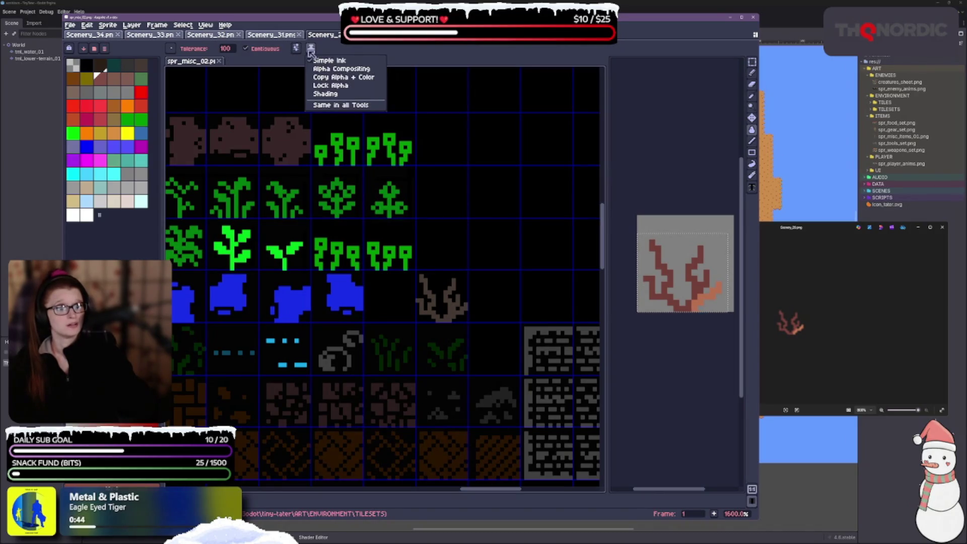
left_click(311, 49)
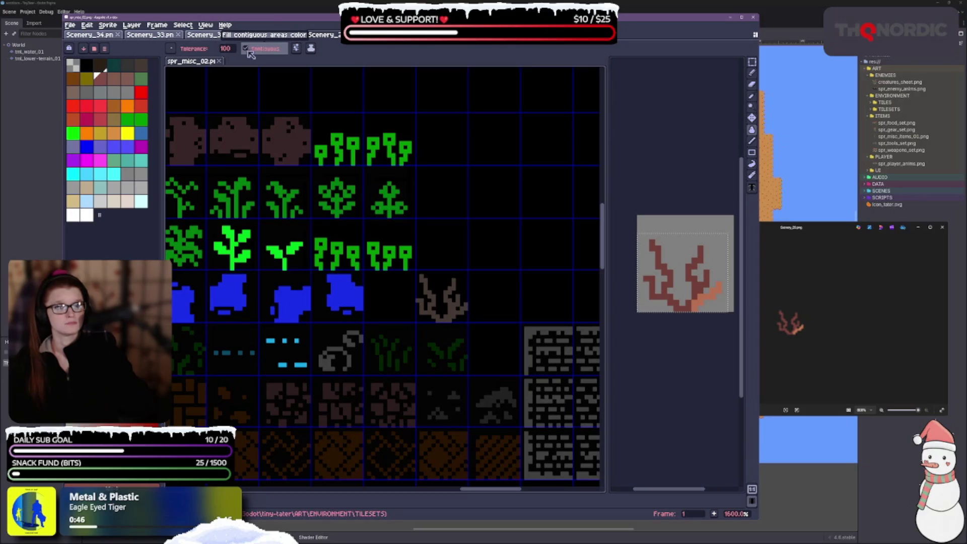
left_click(227, 49)
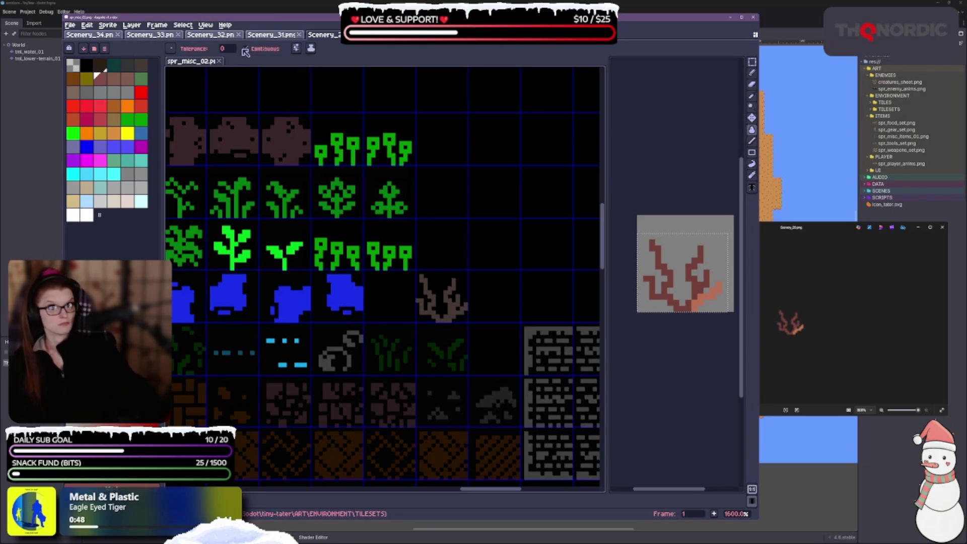
type("0")
key("Return")
left_click(450, 314)
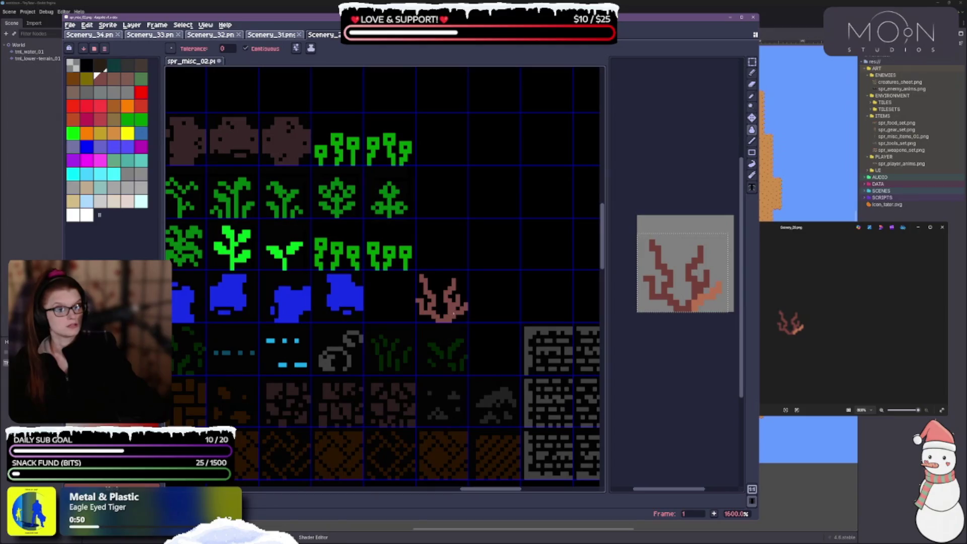
left_click(111, 81)
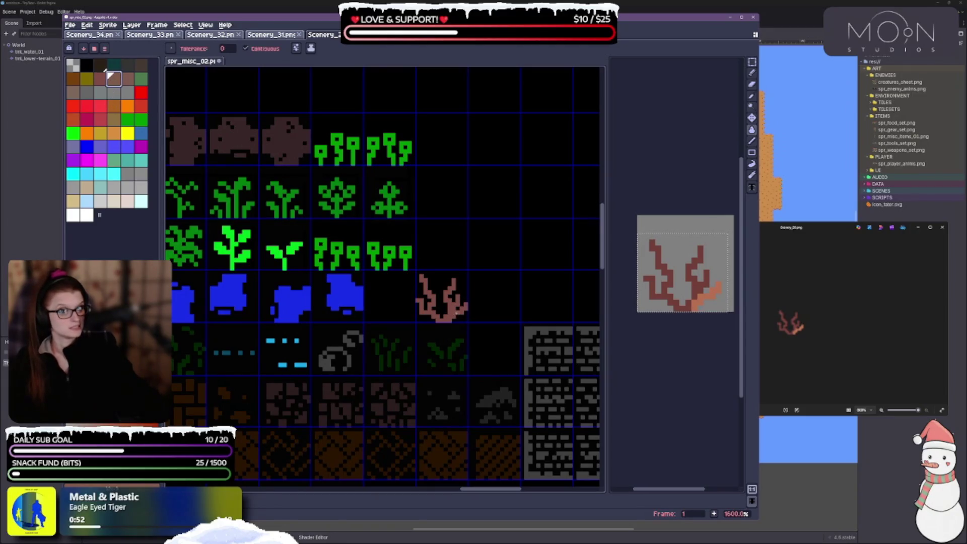
left_click(110, 74)
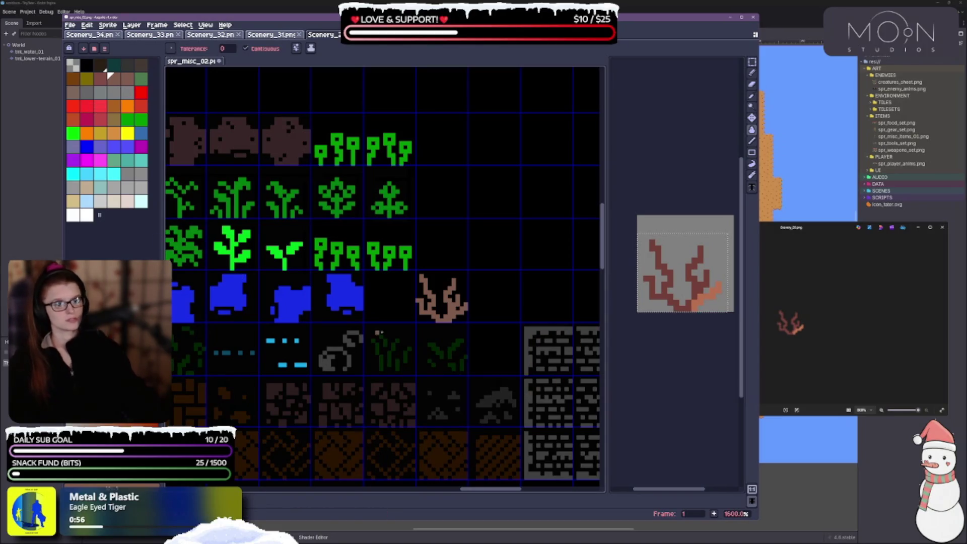
scroll(379, 333, "down", 4)
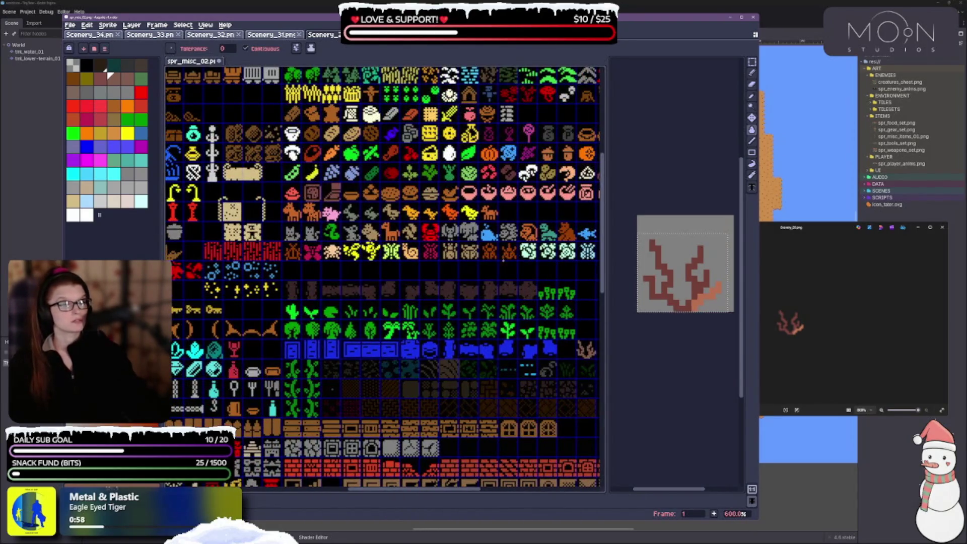
Step: Try brown and grey swatches, undo an added dark-brown swatch, and show the green plant image
scroll(383, 277, "up", 5)
scroll(383, 333, "right", 5)
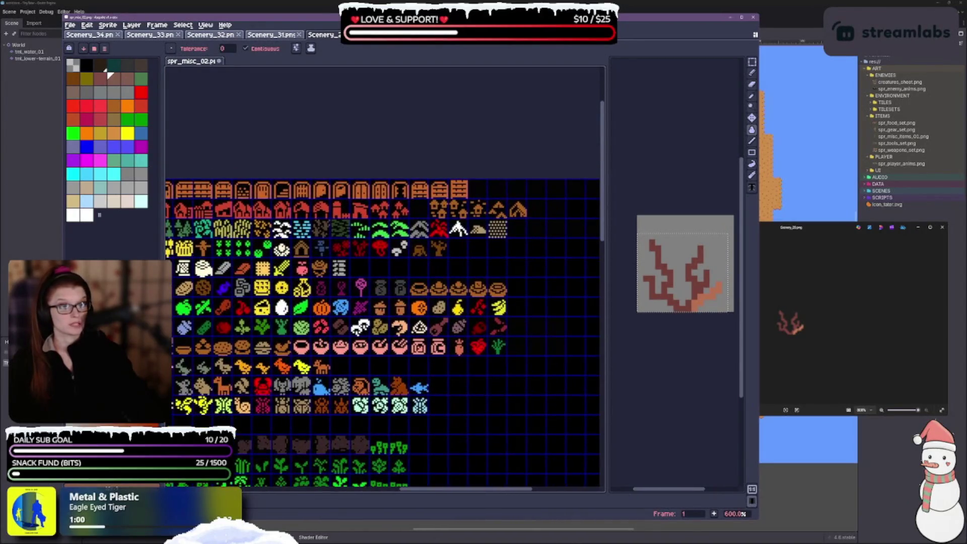
scroll(292, 182, "up", 4)
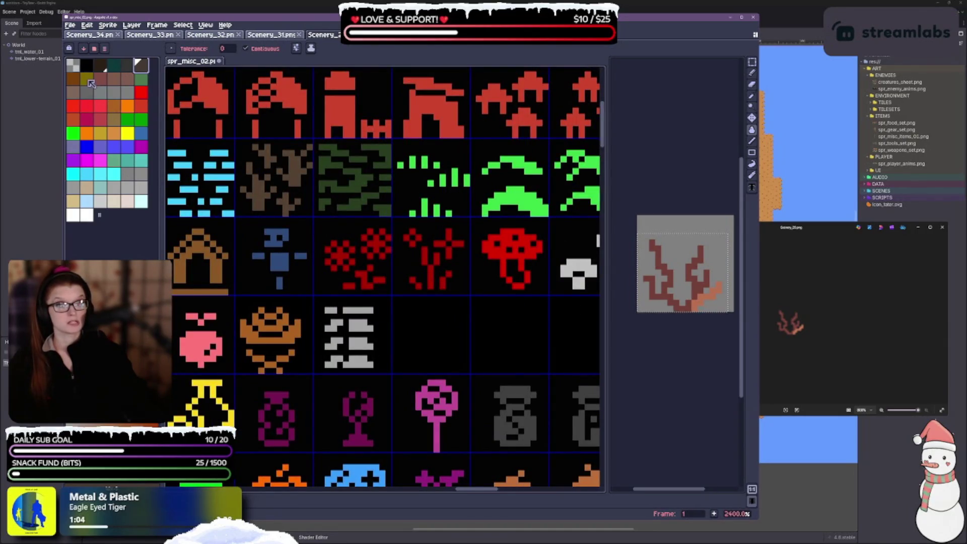
left_click(73, 92)
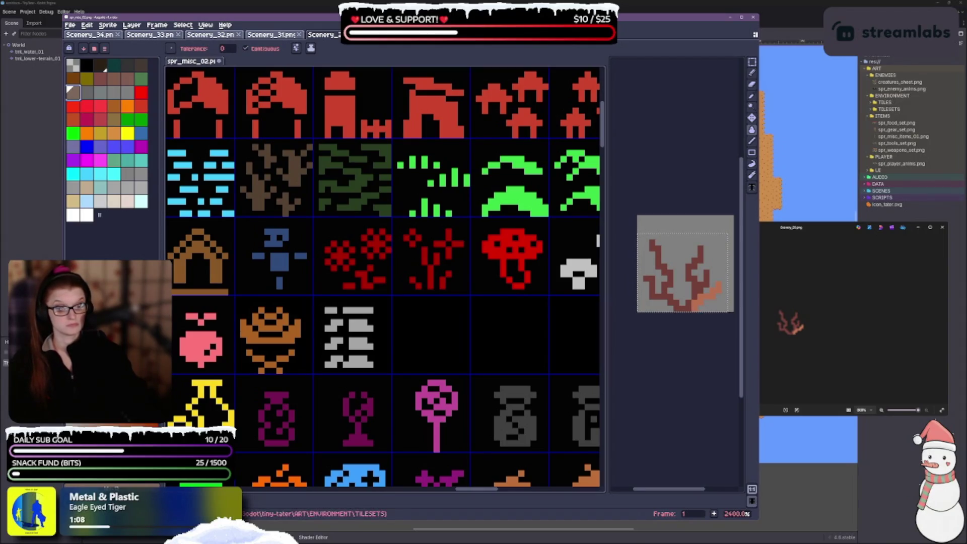
left_click(127, 173)
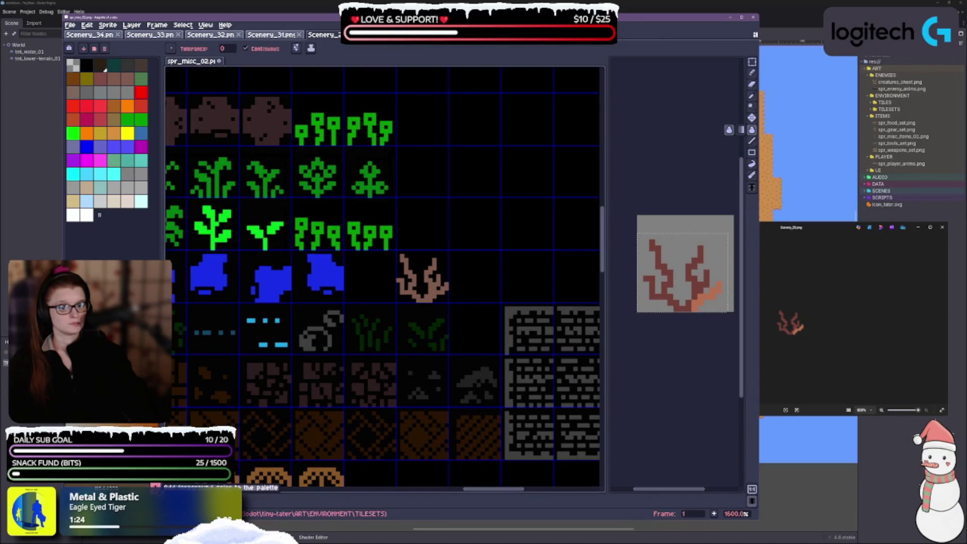
left_click(99, 215)
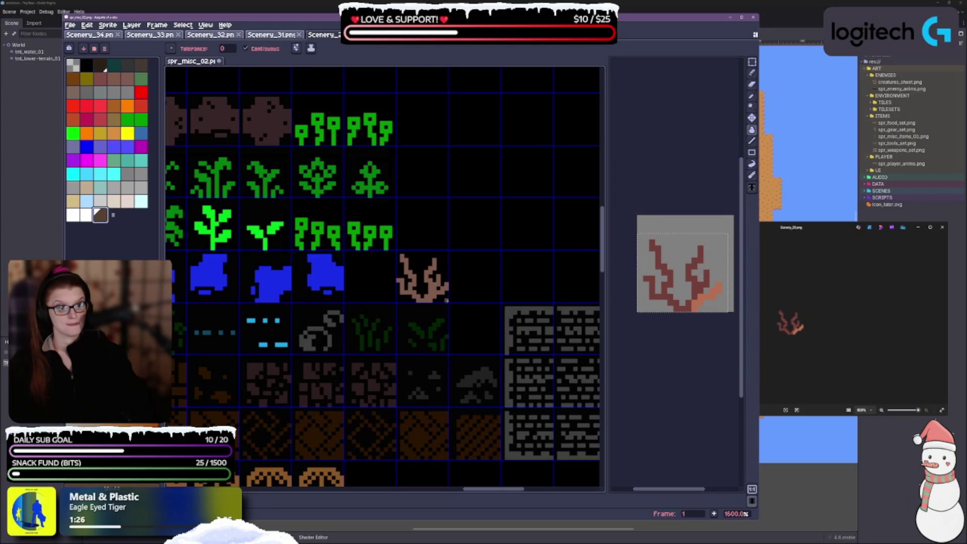
key("ctrl+z")
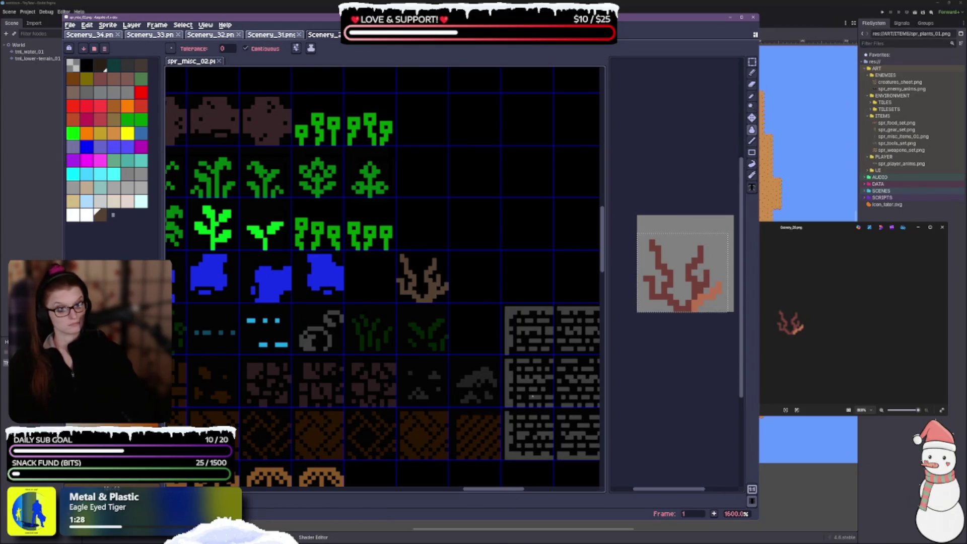
scroll(531, 397, "down", 3)
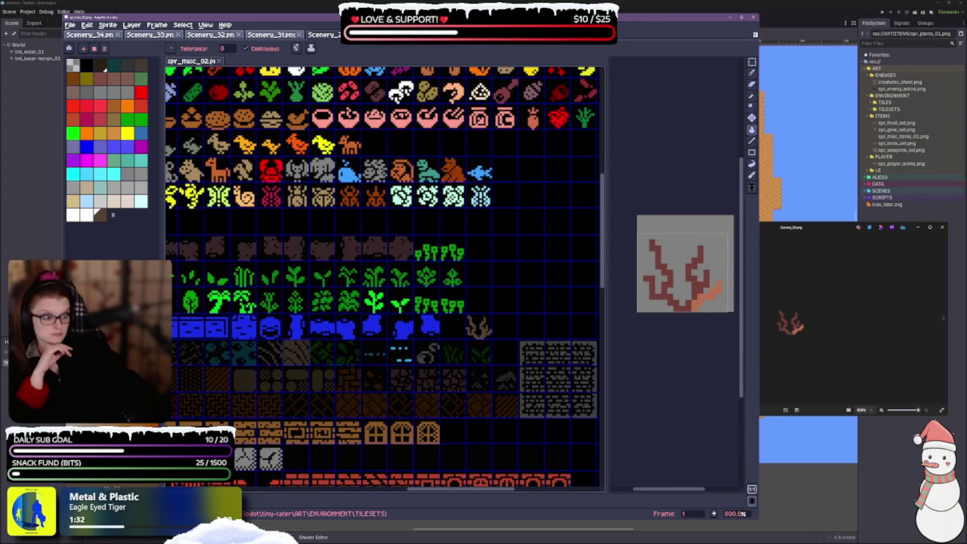
left_click(943, 321)
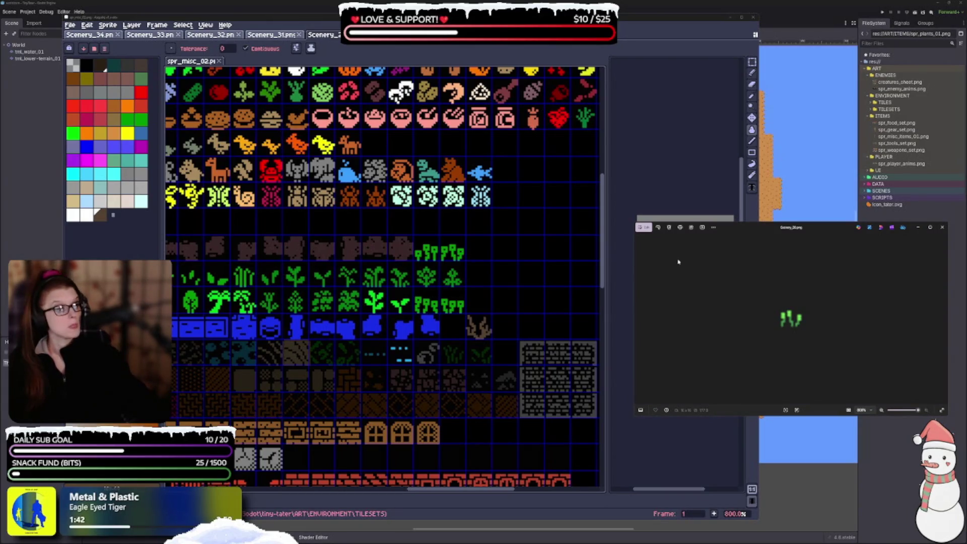
Step: Open the green plant image as a single frame and select the plant
left_click_drag(678, 262, 659, 182)
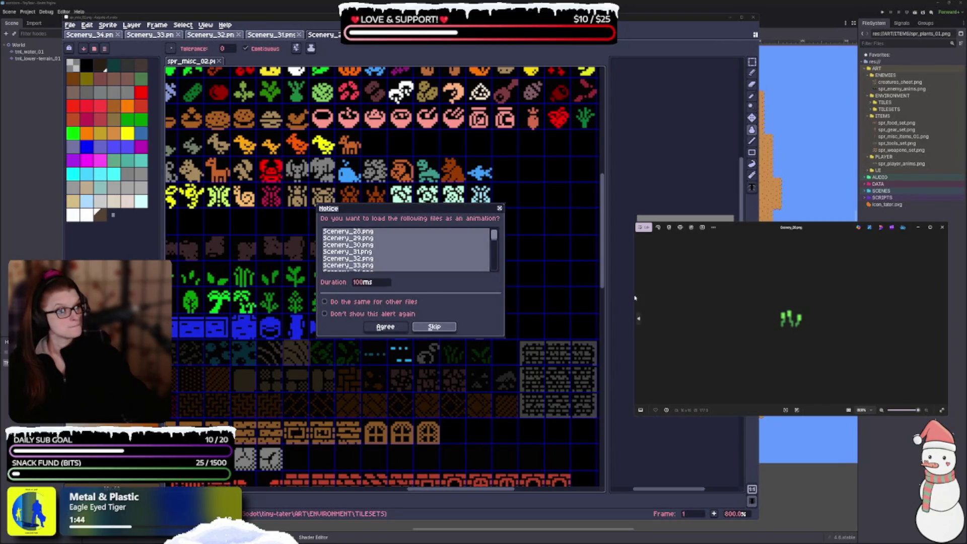
left_click_drag(635, 297, 782, 298)
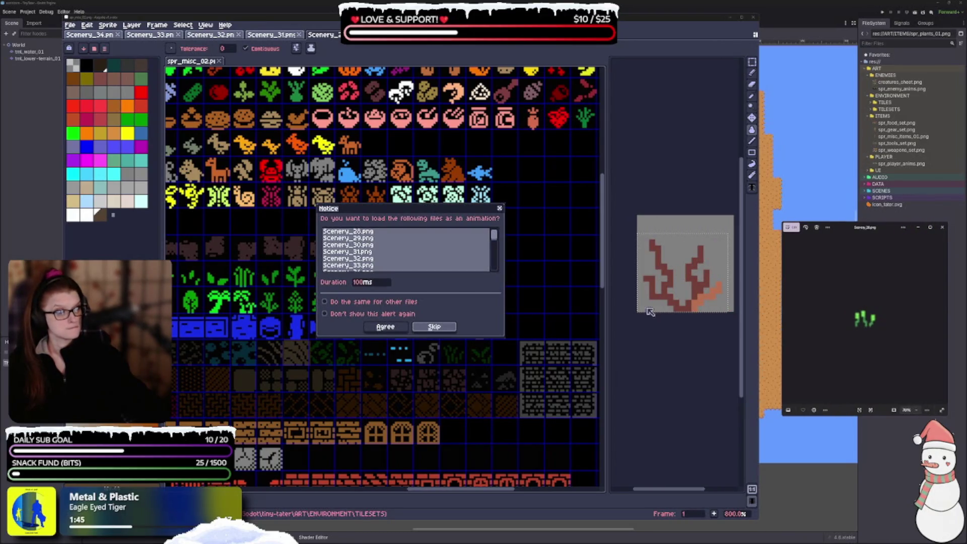
left_click(435, 328)
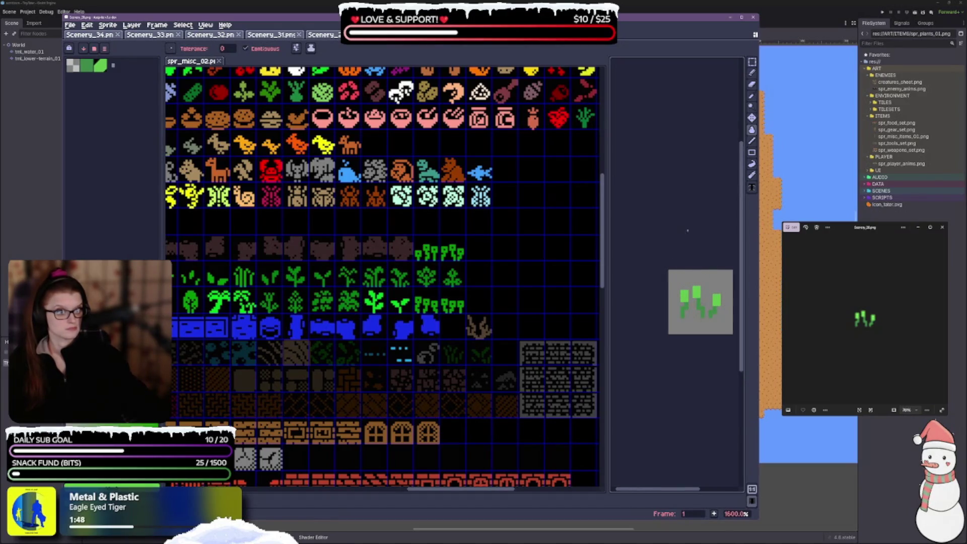
scroll(688, 231, "up", 2)
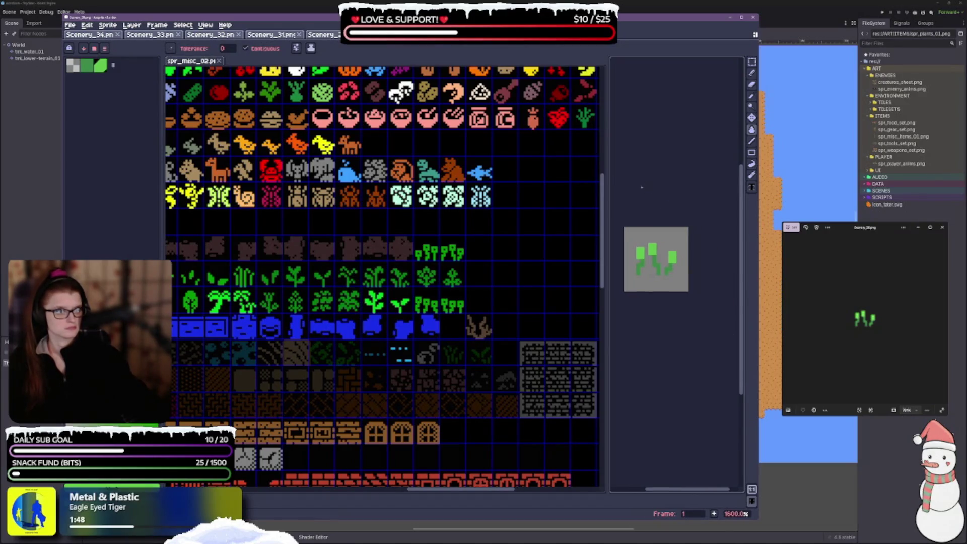
left_click(752, 62)
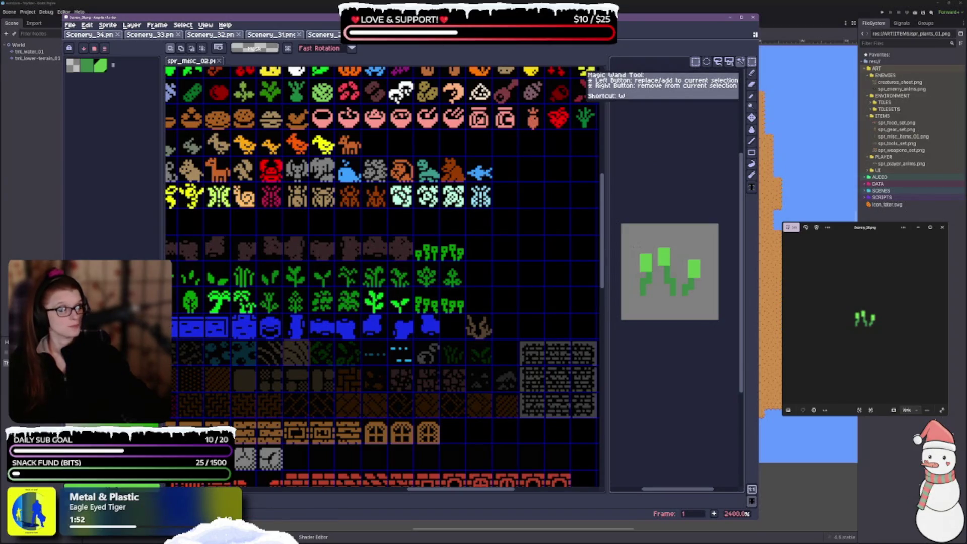
left_click_drag(632, 240, 703, 304)
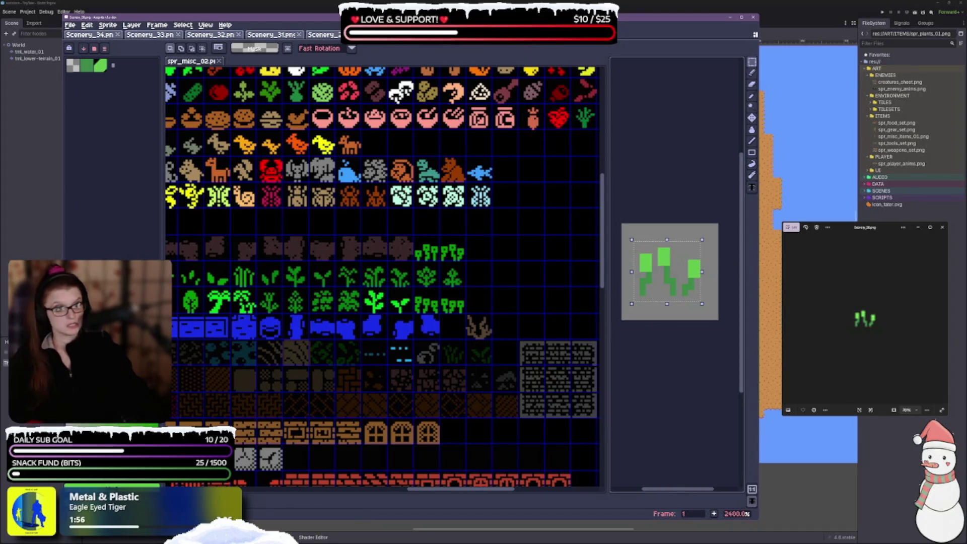
scroll(460, 207, "down", 2)
scroll(480, 220, "up", 2)
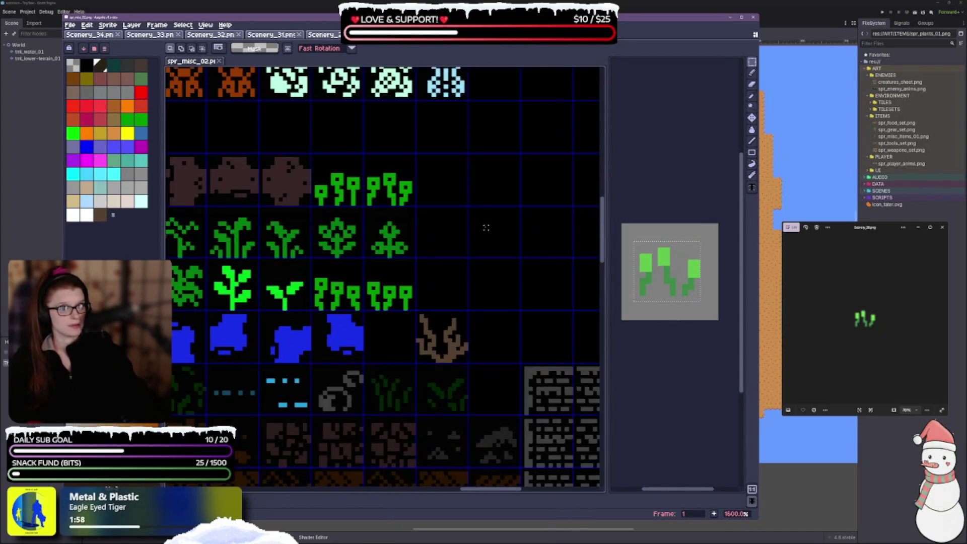
Step: Paste the plant beside the other plants and another copy into the empty cell above
key("ctrl+v")
left_click_drag(395, 284, 452, 293)
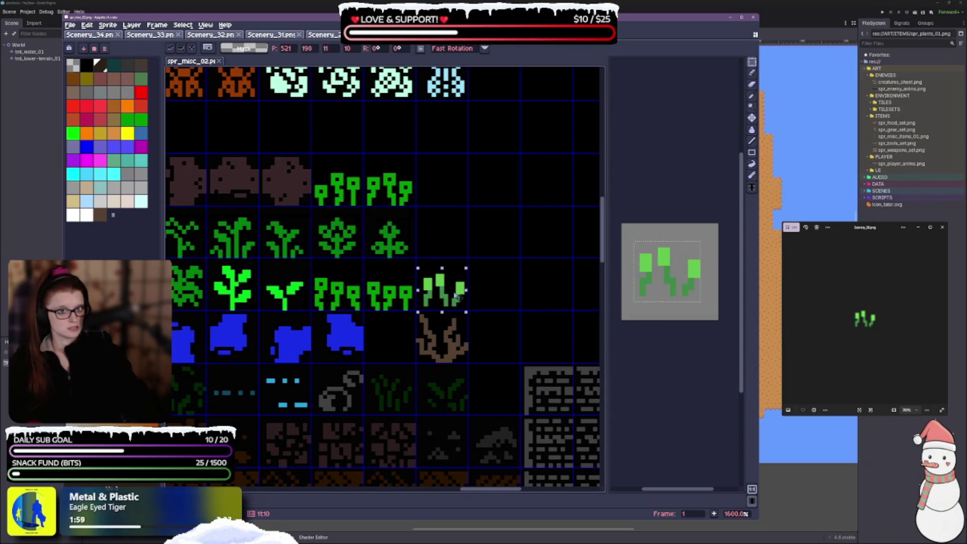
scroll(456, 292, "up", 1)
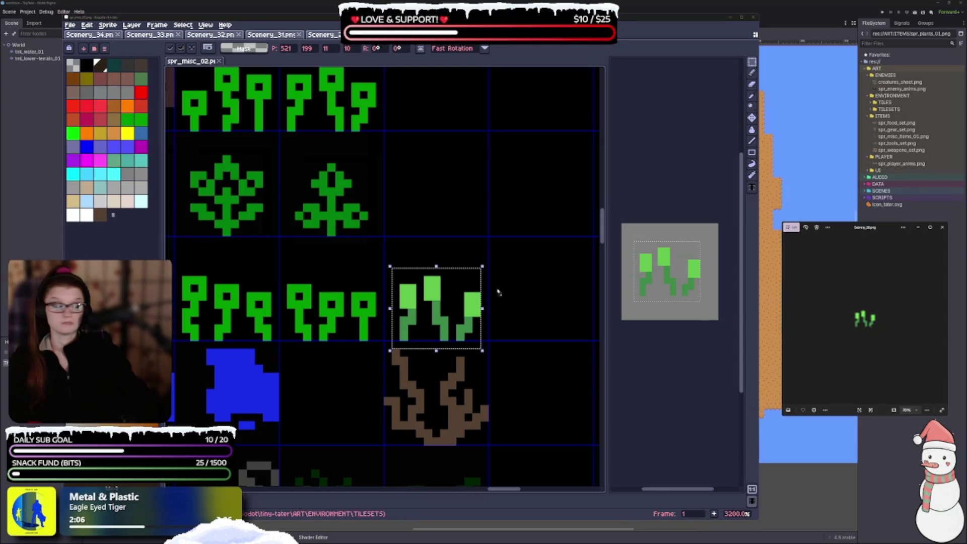
left_click(470, 326)
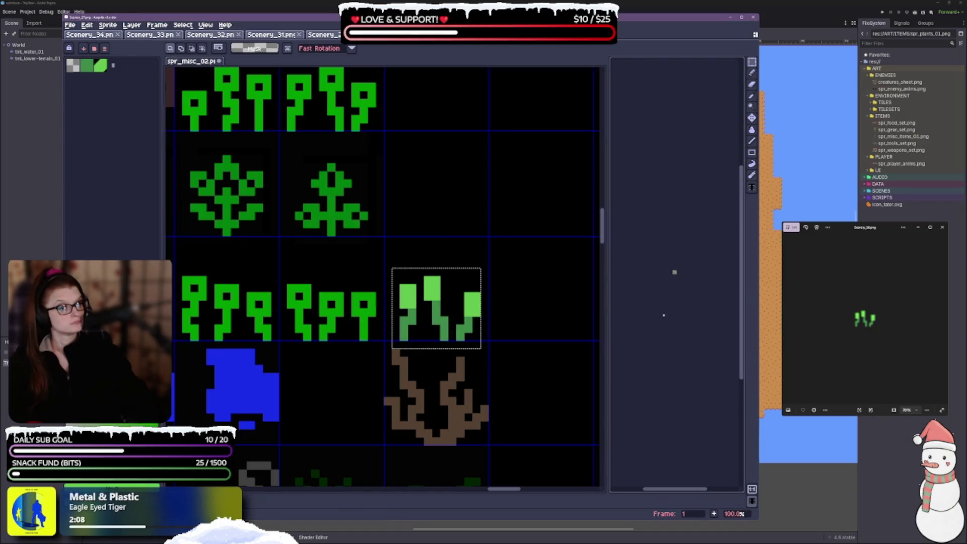
scroll(666, 280, "up", 5)
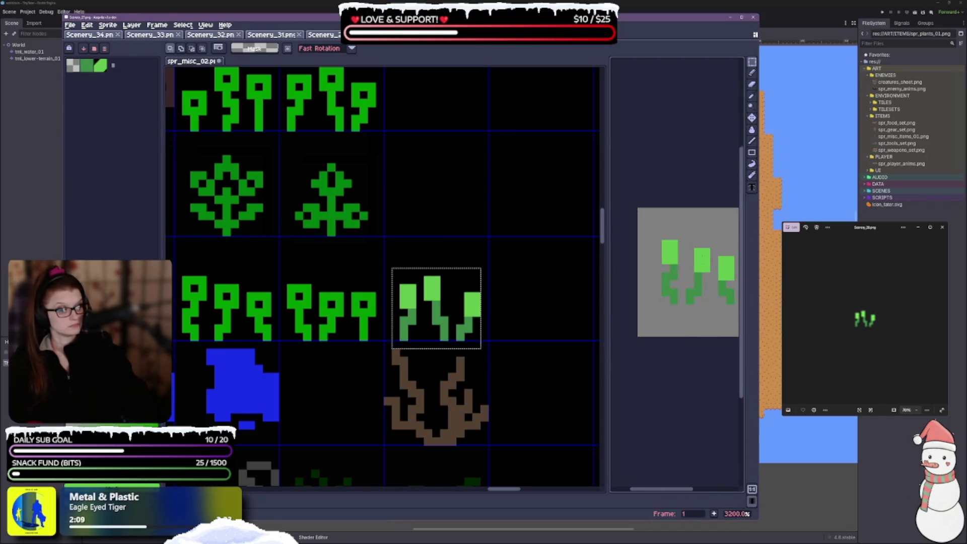
scroll(679, 270, "right", 2)
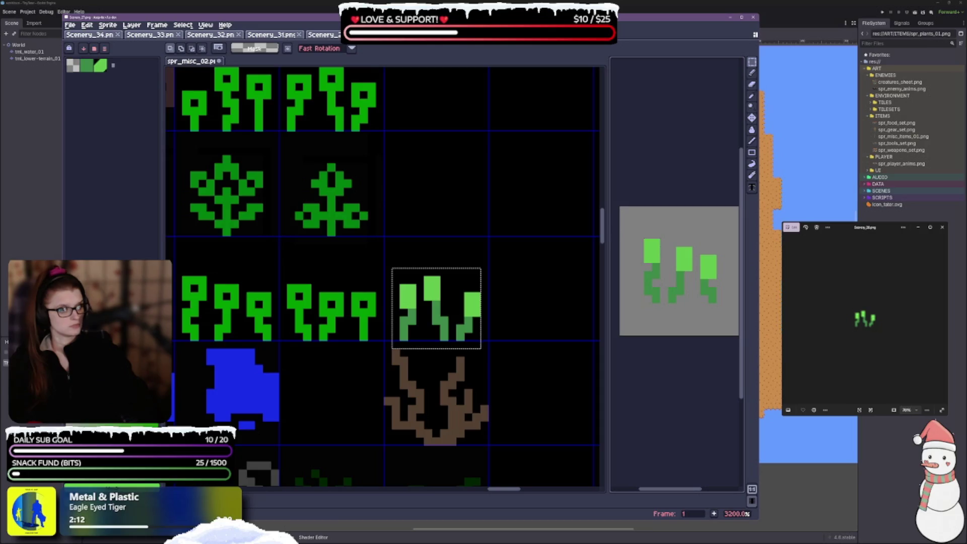
key("ctrl+v")
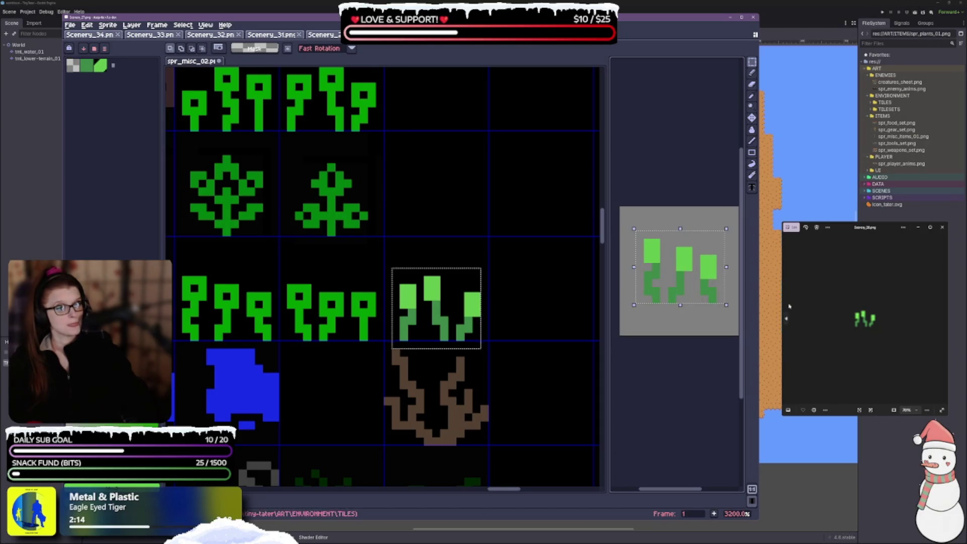
left_click(460, 208)
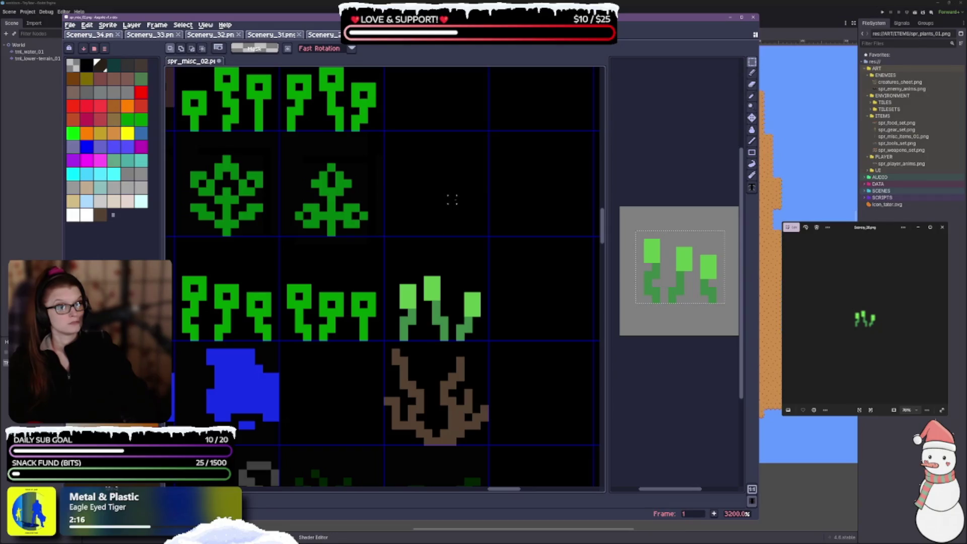
key("ctrl+v")
left_click_drag(390, 273, 446, 192)
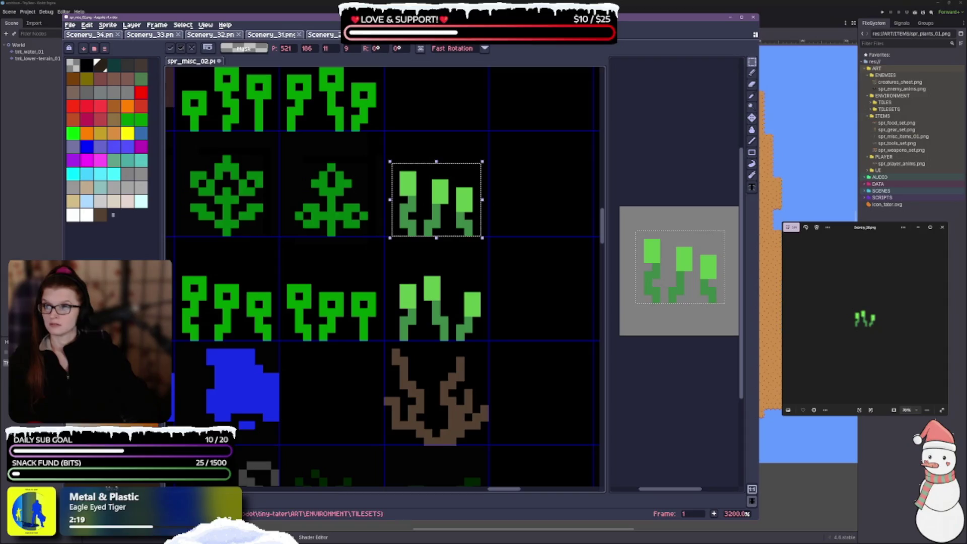
key("ctrl+s")
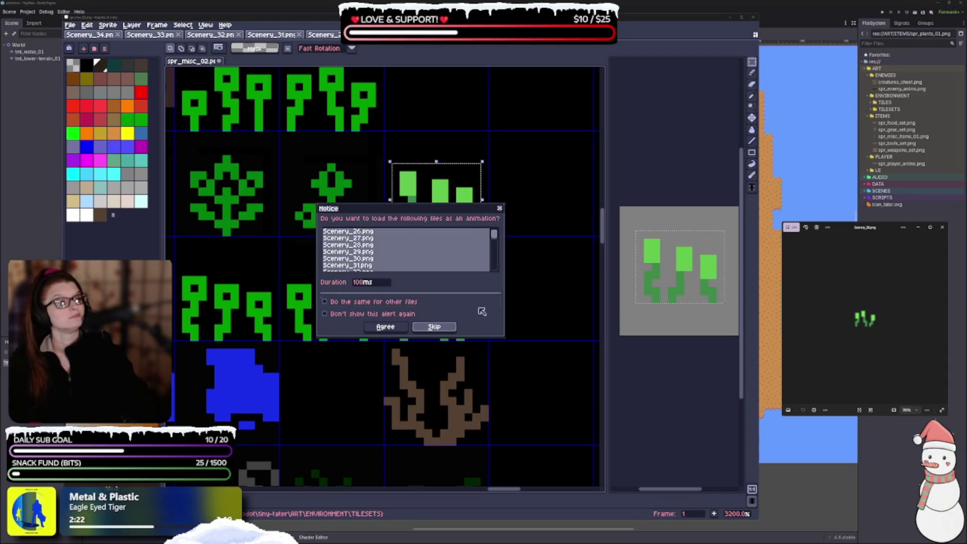
Step: Load the next plant image as a single frame and place it in the next empty cell
left_click(453, 326)
scroll(677, 276, "up", 10)
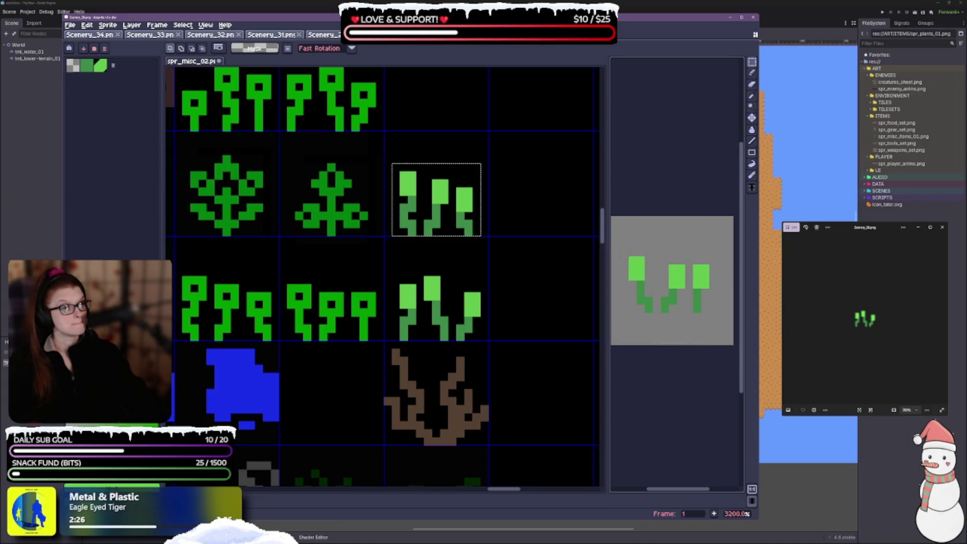
left_click(628, 250)
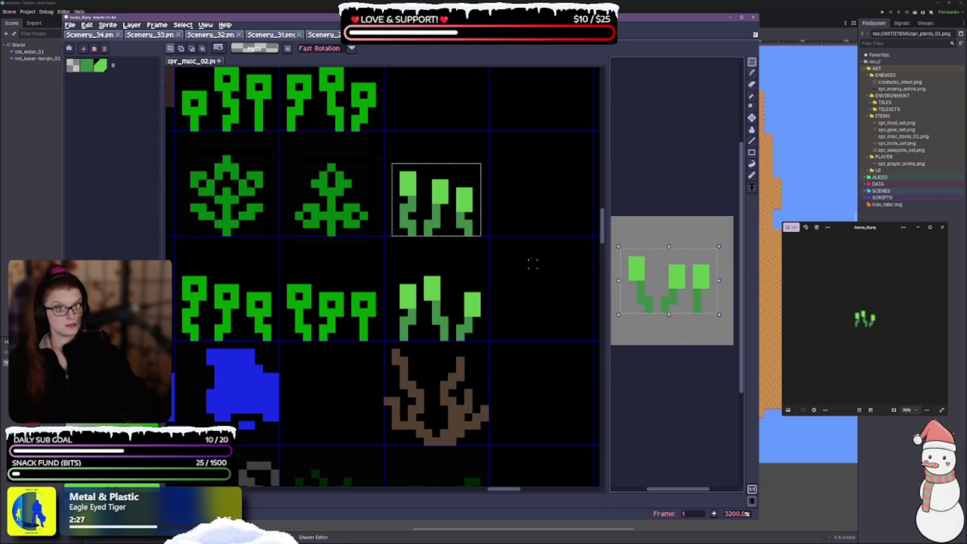
scroll(519, 282, "down", 2)
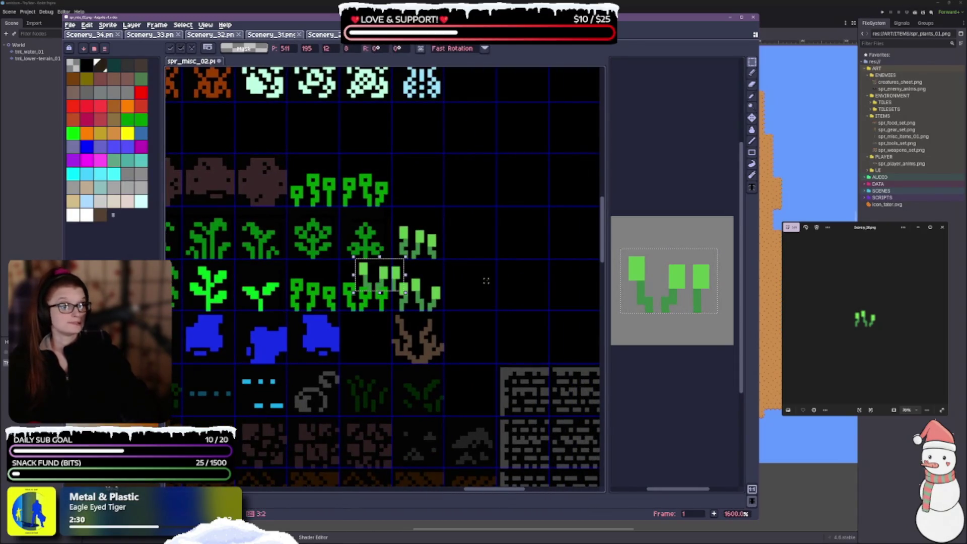
mouse_move(393, 312)
left_mouse_down()
mouse_move(454, 320)
mouse_move(453, 307)
mouse_move(453, 317)
mouse_move(474, 318)
left_mouse_up()
scroll(458, 308, "up", 5)
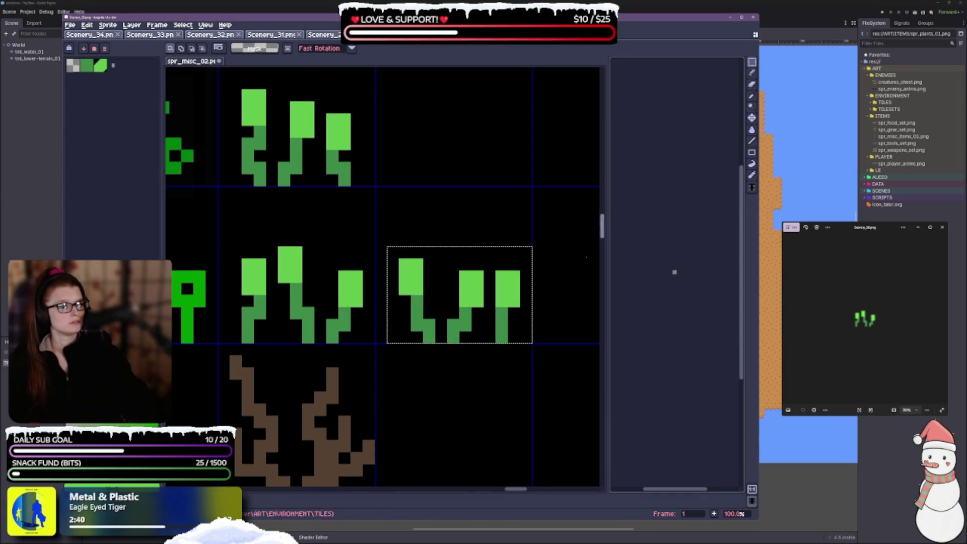
Step: Select the recoloured plants in the new image
scroll(695, 268, "up", 8)
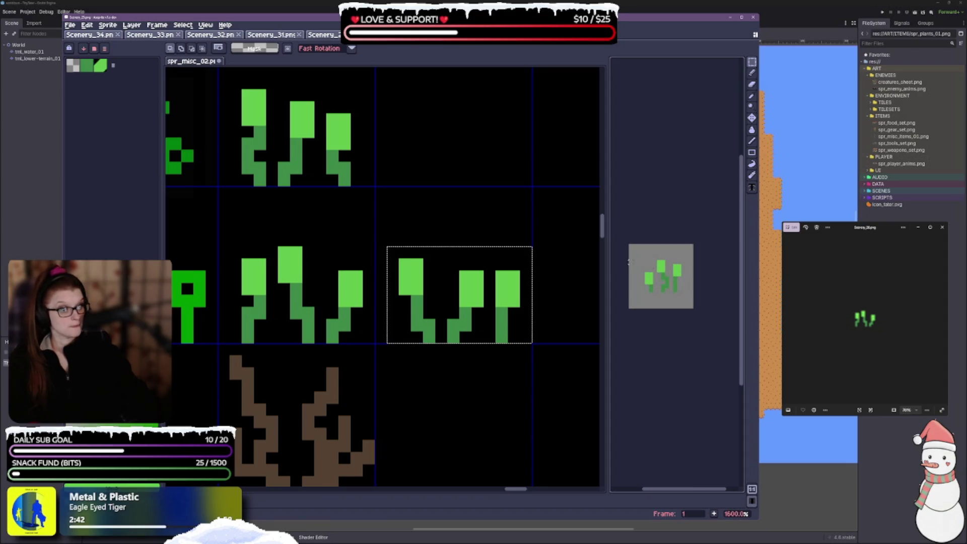
scroll(630, 261, "up", 2)
left_click_drag(639, 240, 731, 316)
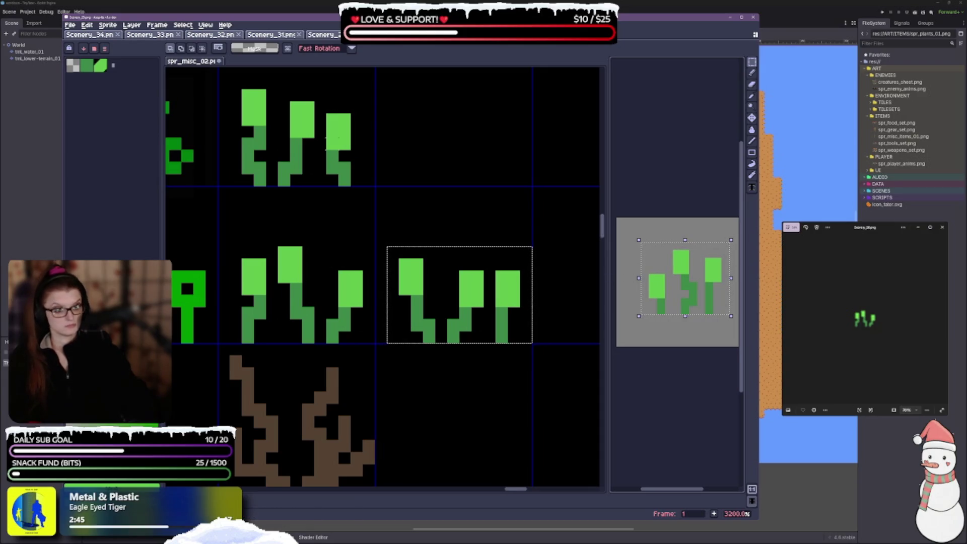
scroll(460, 216, "down", 1)
Step: Paste the plants into the empty top-row cell, nudged one pixel right, and drop them
key("ctrl+v")
left_click_drag(469, 318, 527, 280)
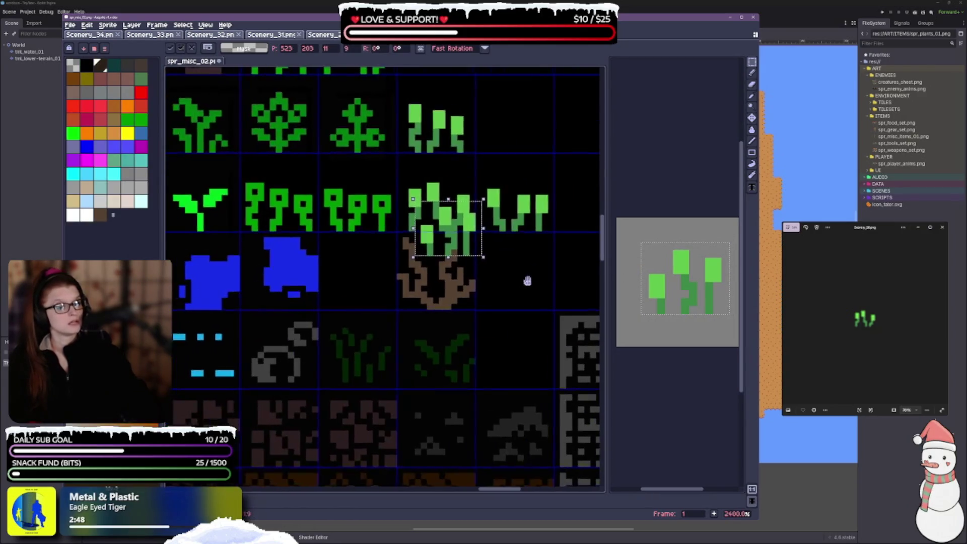
scroll(528, 280, "down", 4)
scroll(523, 278, "up", 3)
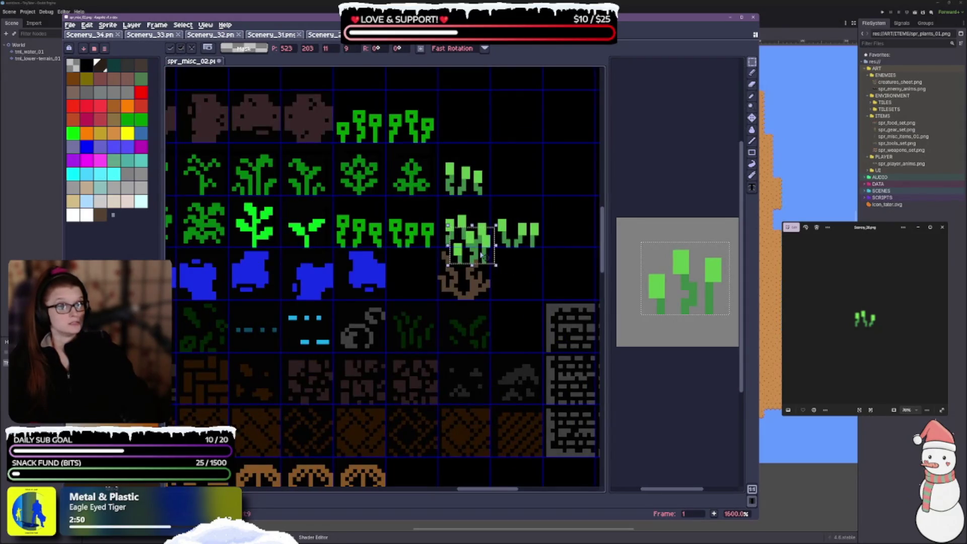
left_click_drag(481, 254, 471, 156)
scroll(472, 156, "up", 2)
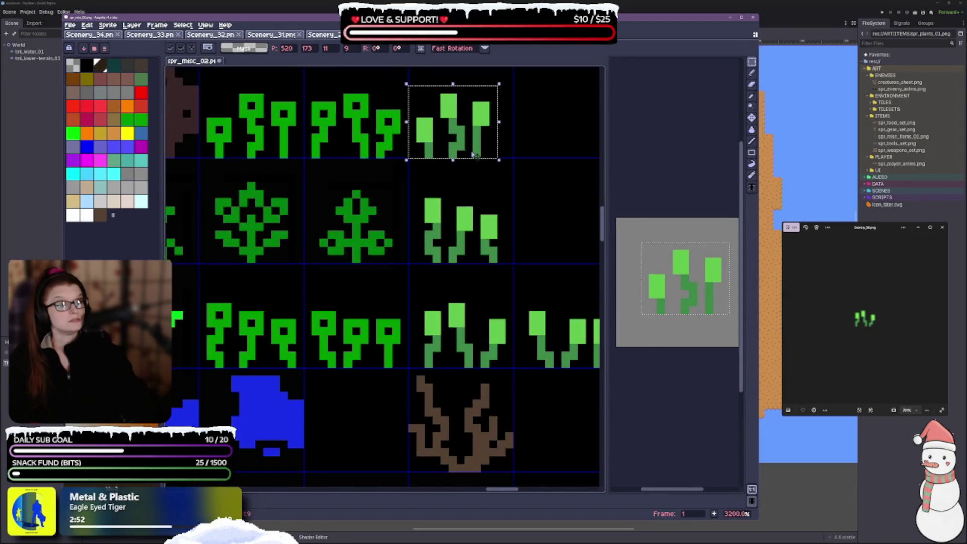
key("Right")
left_click(573, 178)
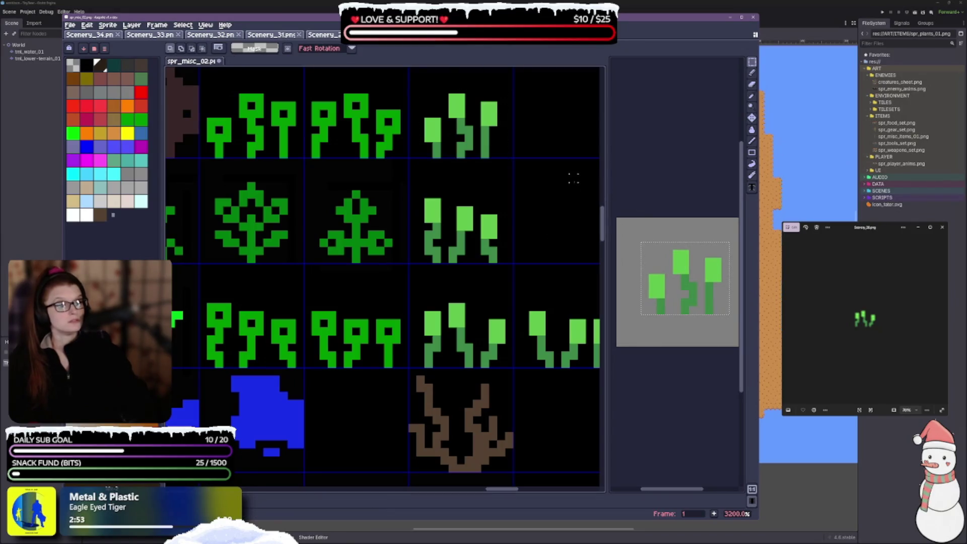
scroll(574, 235, "down", 2)
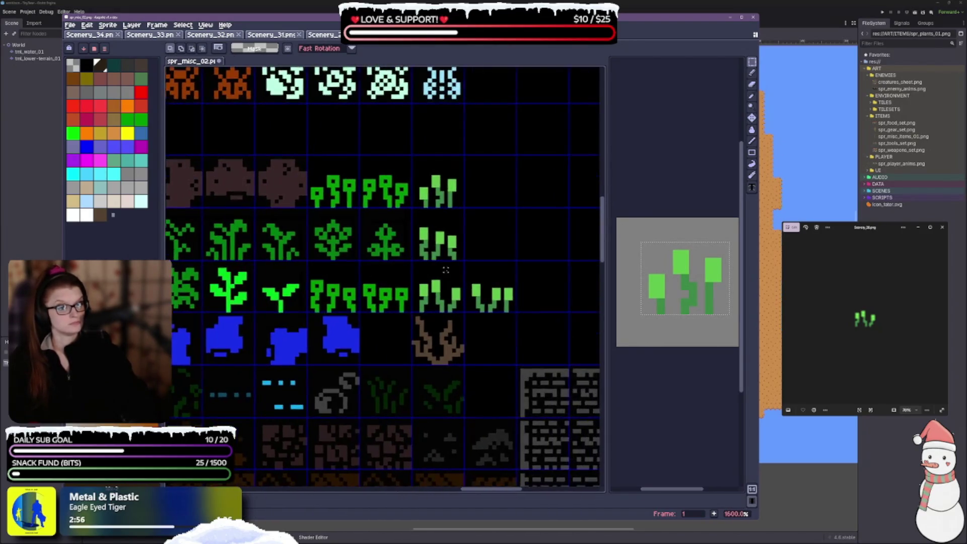
scroll(554, 227, "up", 1)
left_click(751, 129)
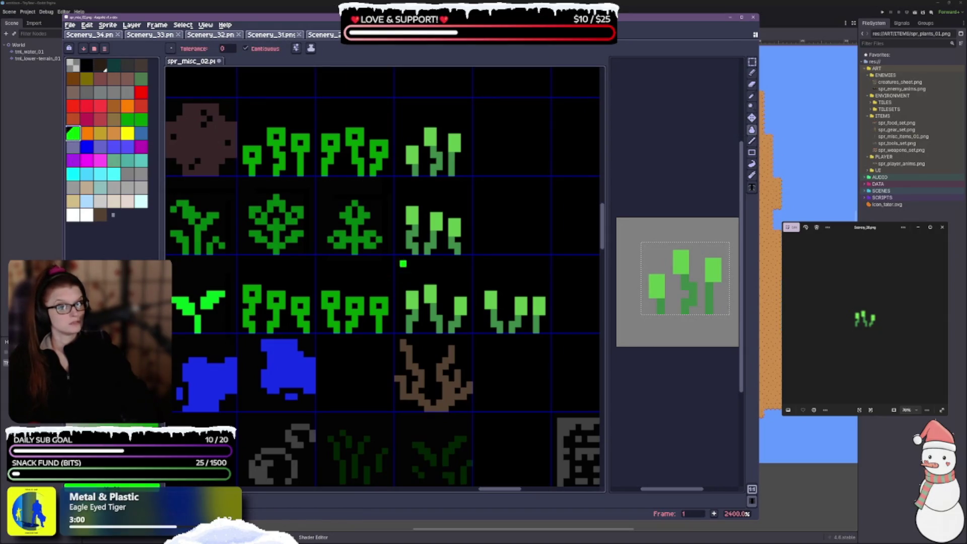
Step: Fill the plant stems and tops bright green one by one, undoing a stray background fill
left_click(430, 294)
left_click(412, 300)
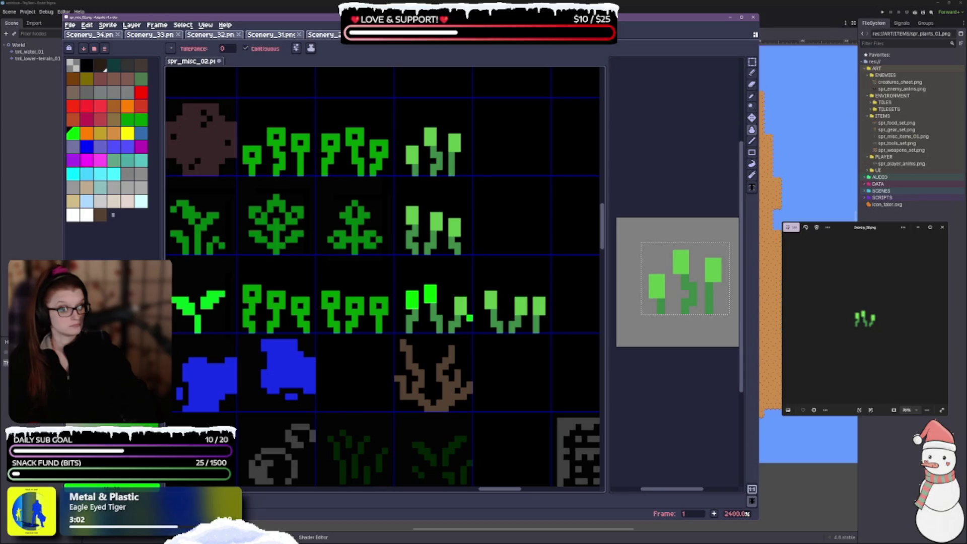
left_click(413, 323)
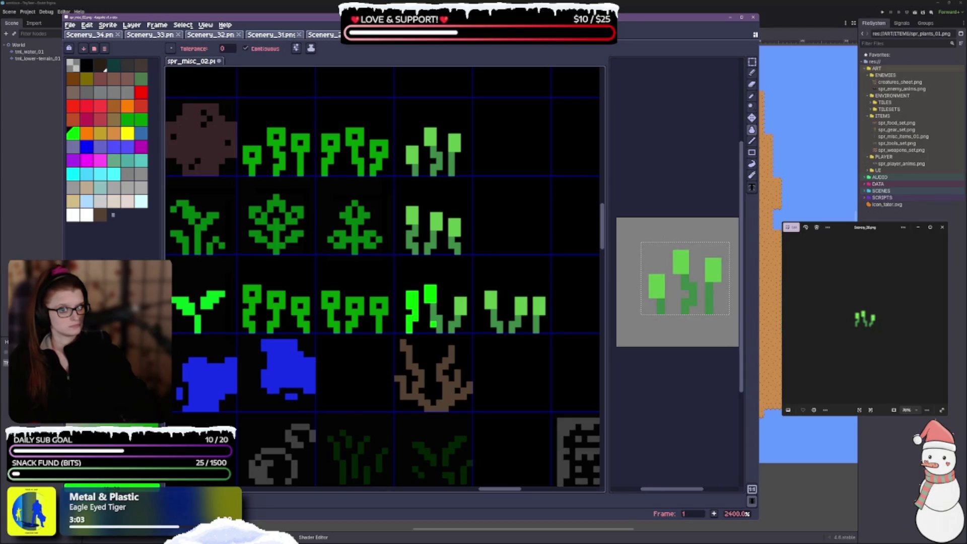
left_click(433, 325)
left_click(465, 325)
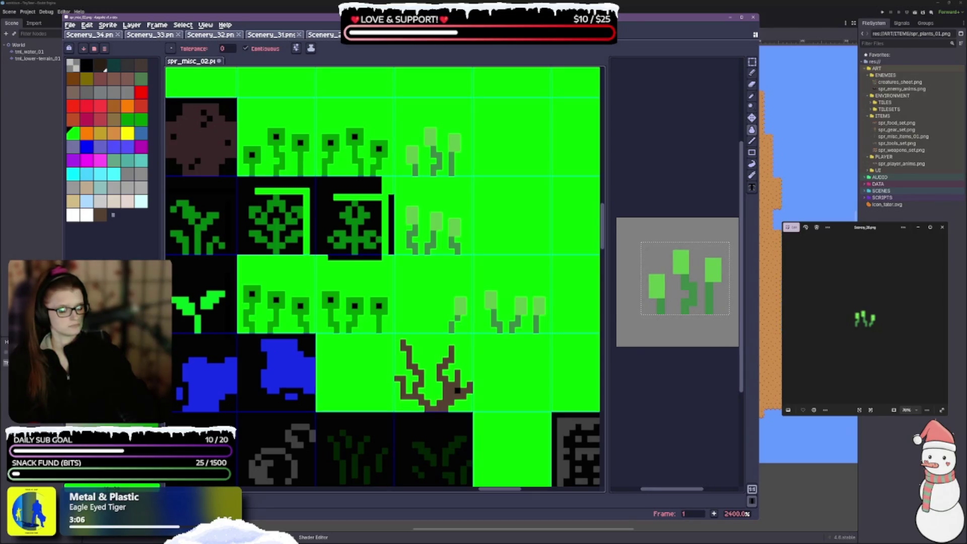
key("ctrl+z")
left_click(458, 325)
left_click(455, 318)
Step: Turn off Contiguous and recolour all light-green tops and dark-green stems bright green
left_click(245, 48)
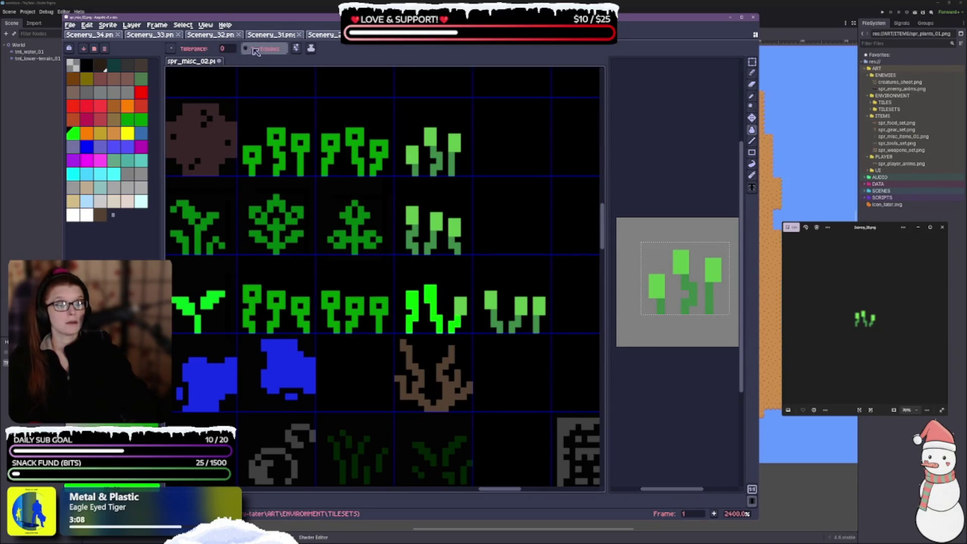
left_click(491, 303)
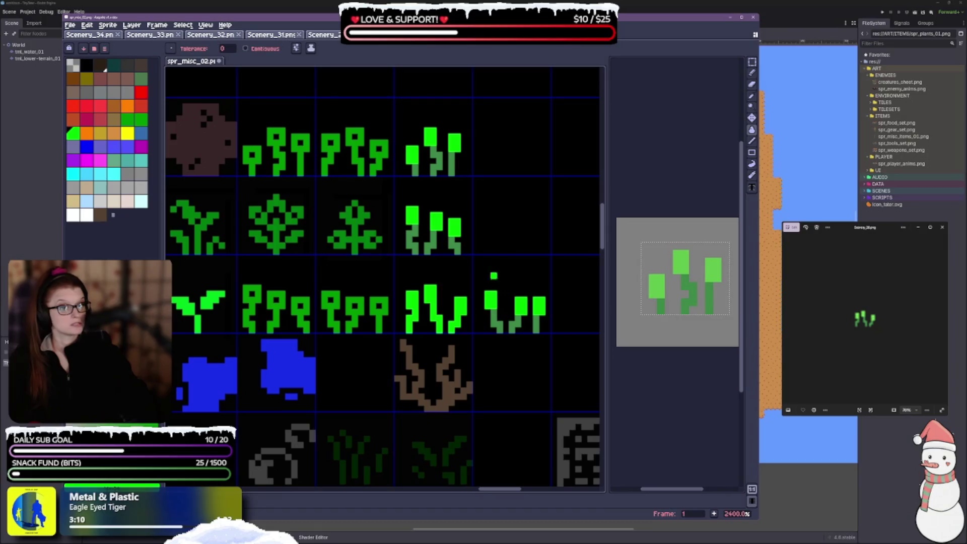
left_click(426, 245)
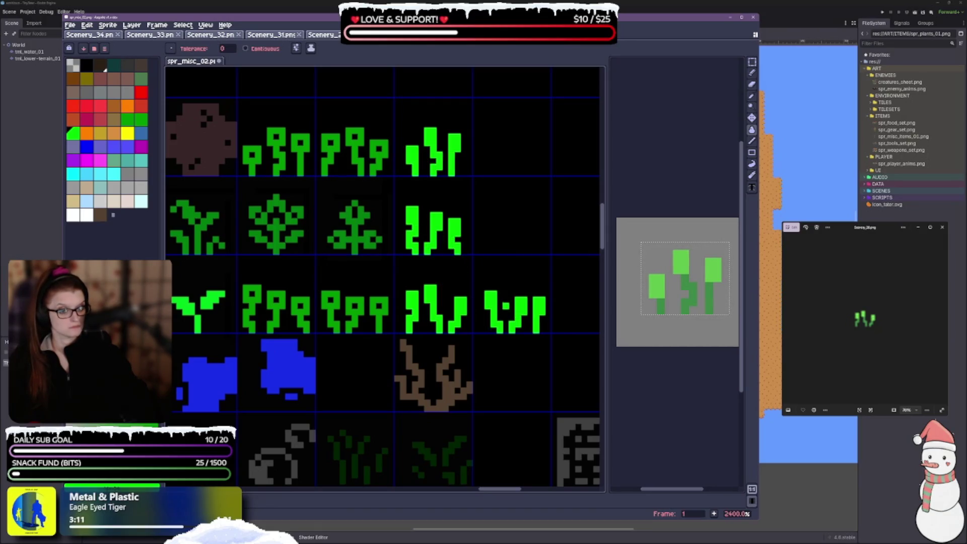
Step: Fill a plant stalk with the darker green colour
scroll(379, 228, "down", 3)
scroll(420, 229, "down", 2)
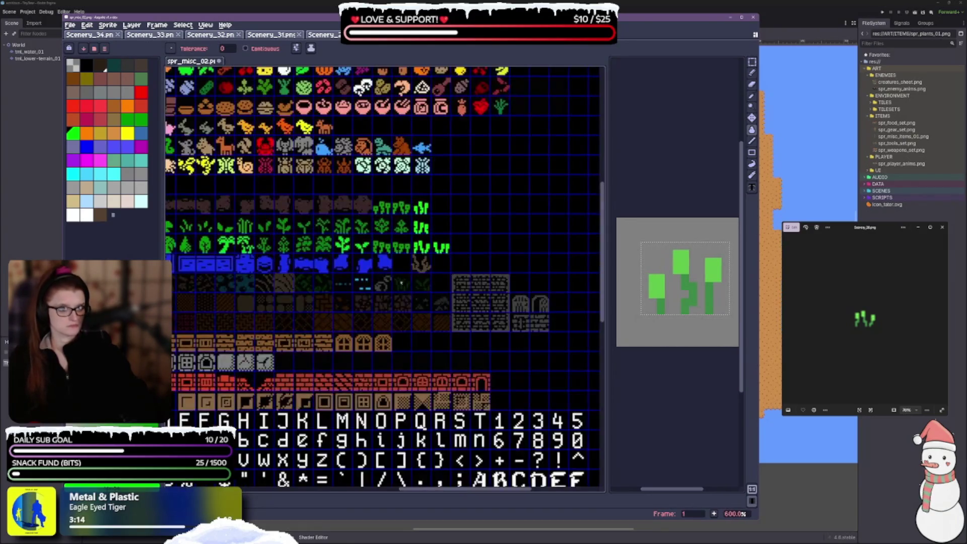
scroll(447, 286, "down", 2)
scroll(447, 285, "up", 2)
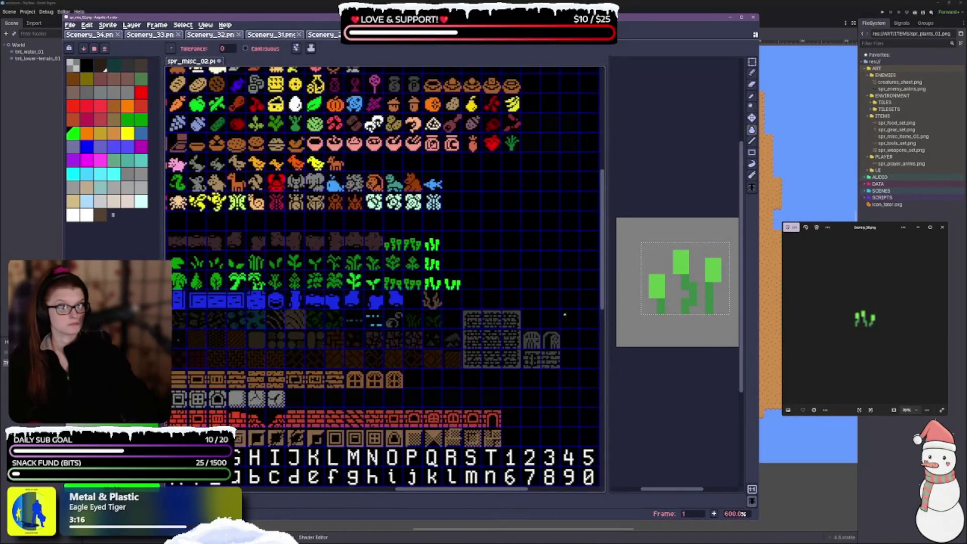
scroll(446, 285, "up", 3)
scroll(398, 253, "up", 3)
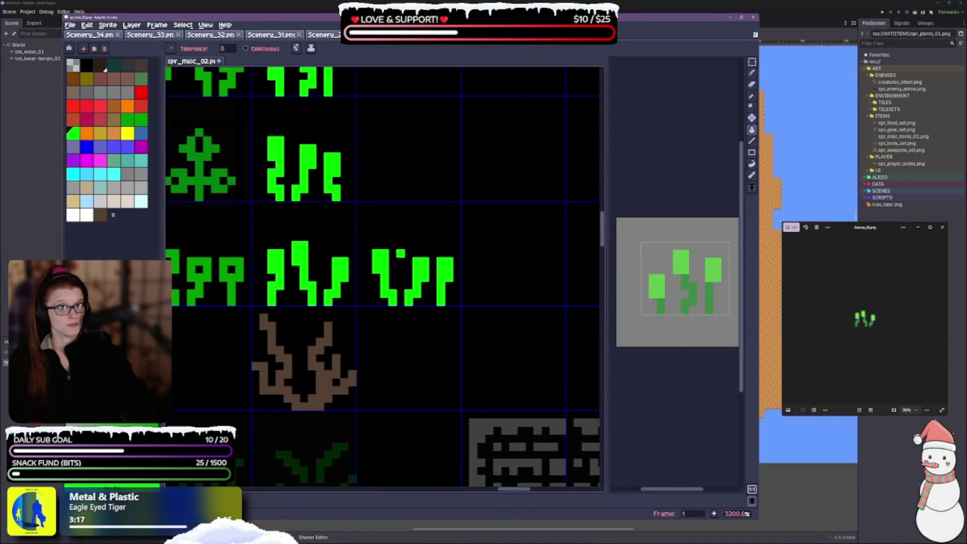
left_click(141, 119)
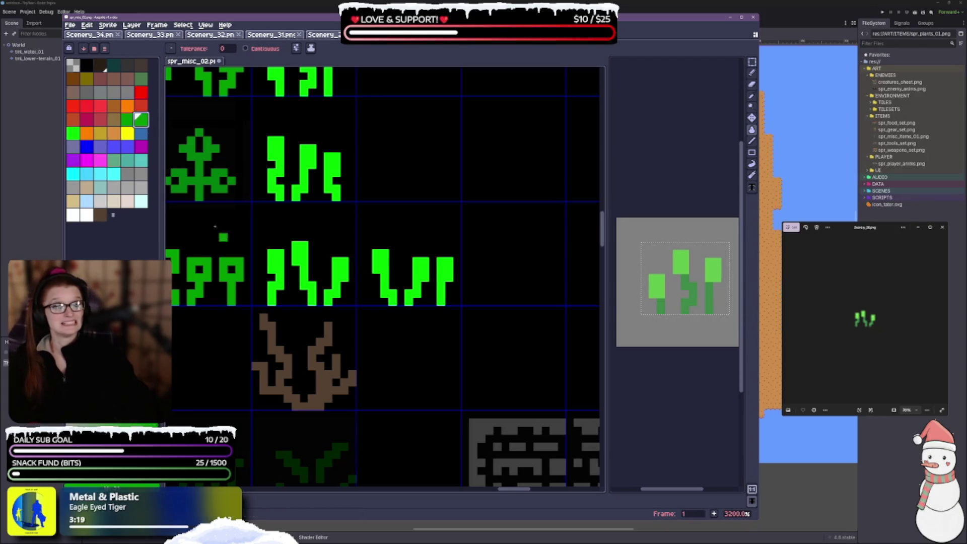
left_click(376, 262)
Step: Bring the upper sprite rows of the sheet into view
scroll(383, 357, "down", 4)
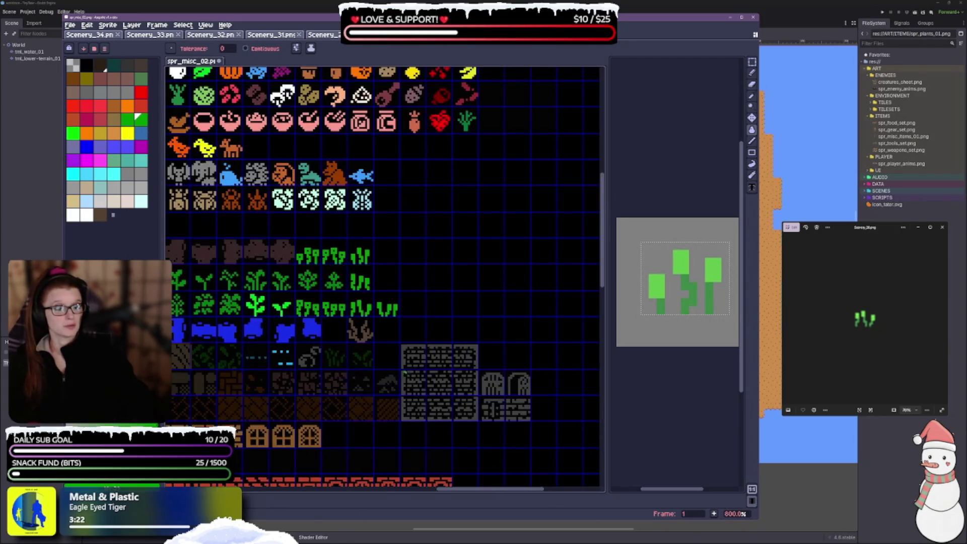
key("v")
key("g")
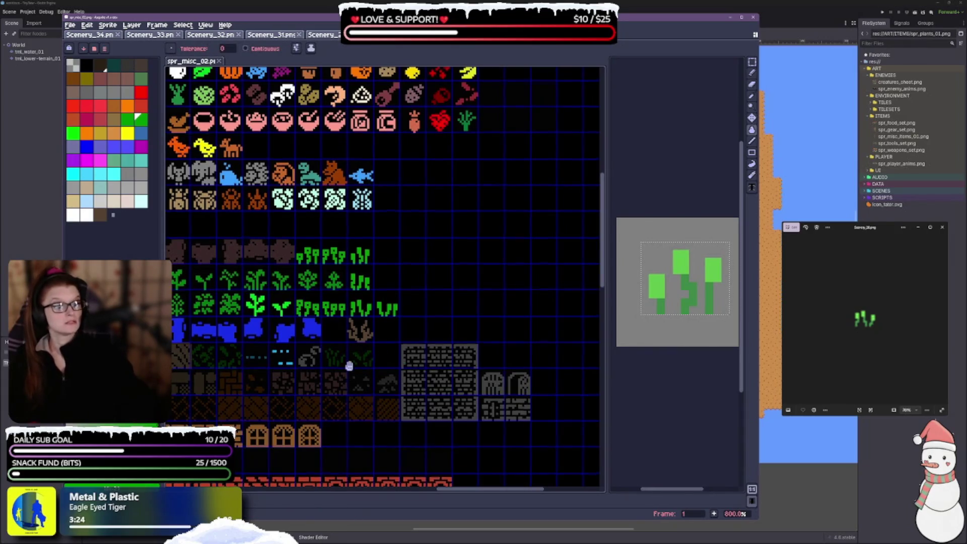
left_click_drag(349, 367, 398, 311)
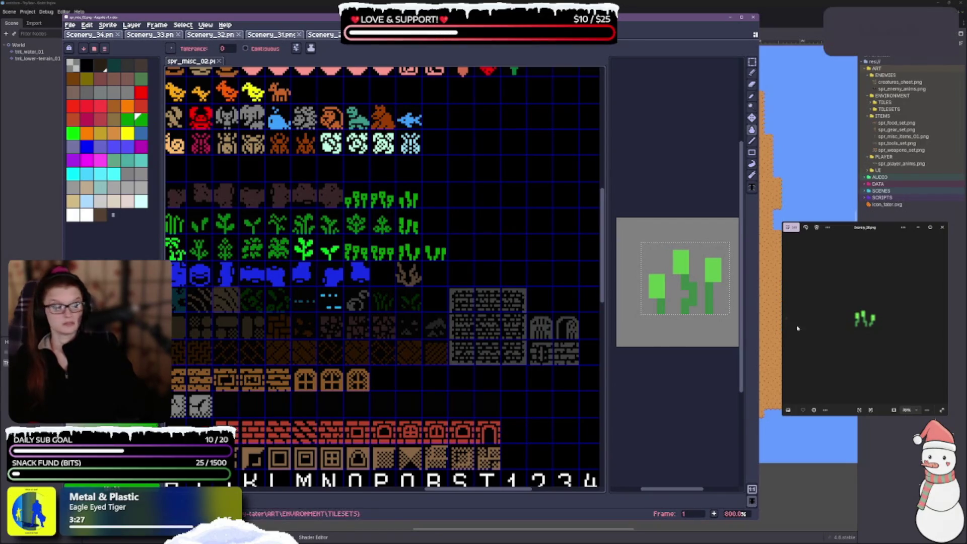
Step: Step through the Scenery images in the viewer to the small brown sprite
left_click(944, 320)
left_click(944, 320)
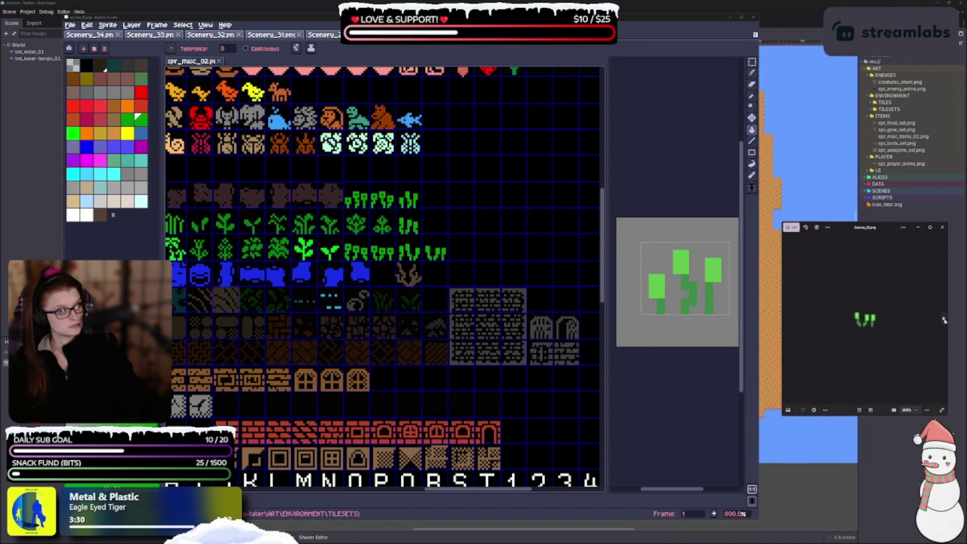
left_click(944, 320)
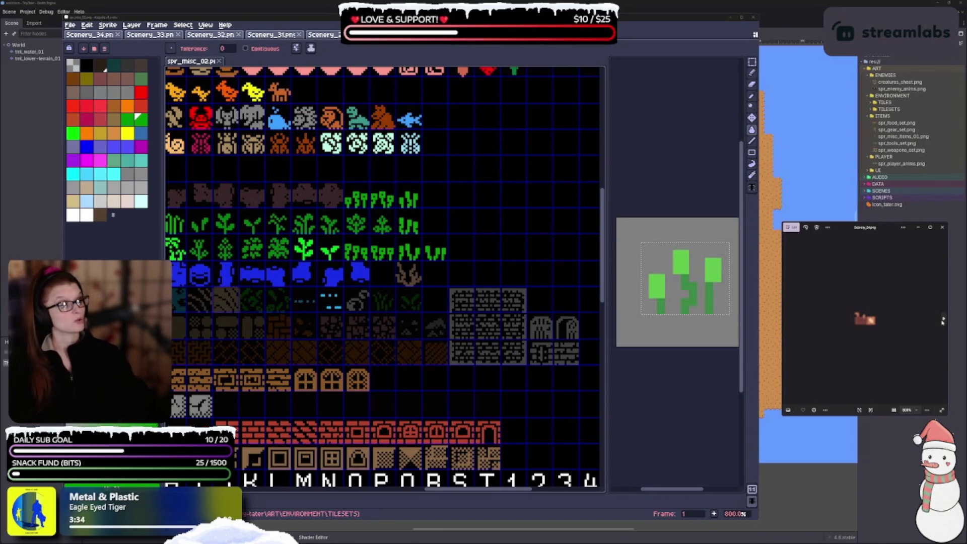
left_click(939, 325)
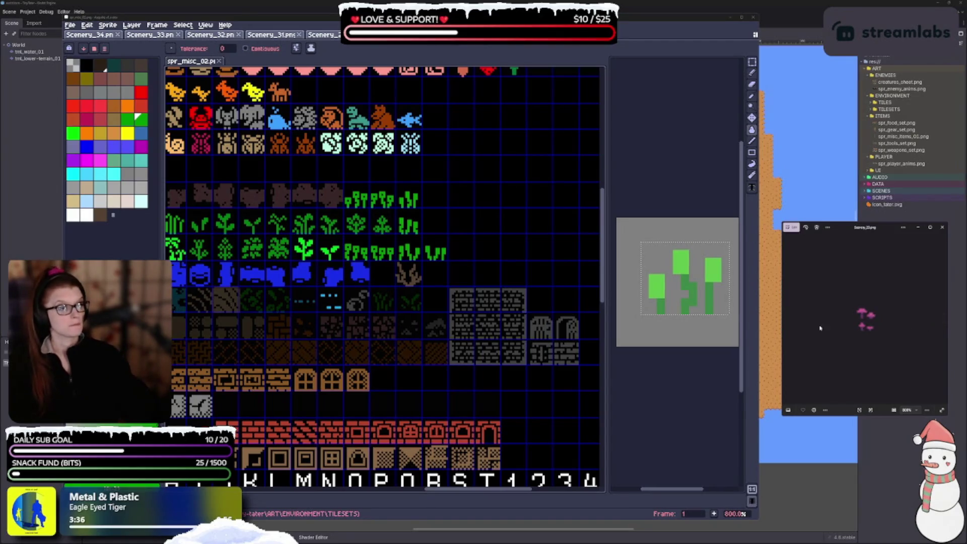
left_click(796, 327)
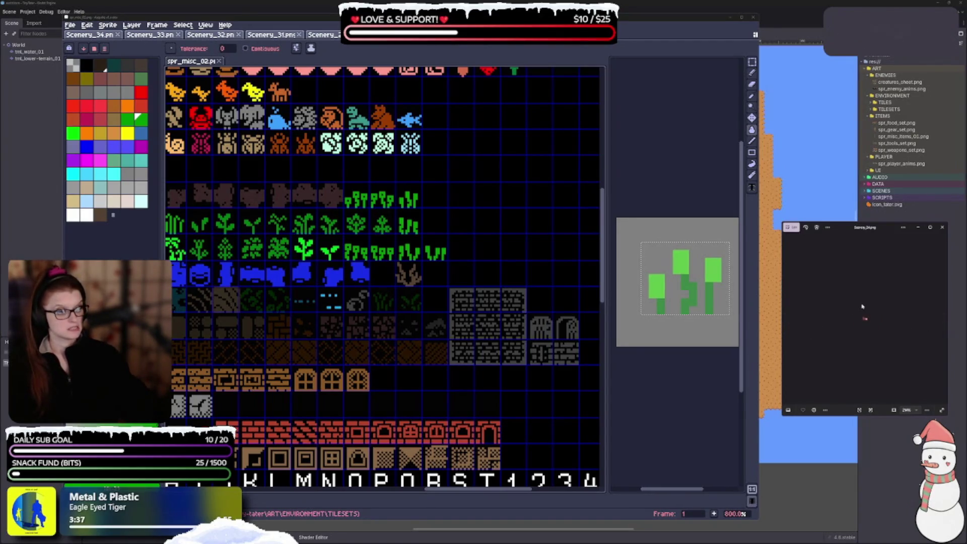
scroll(865, 319, "up", 3)
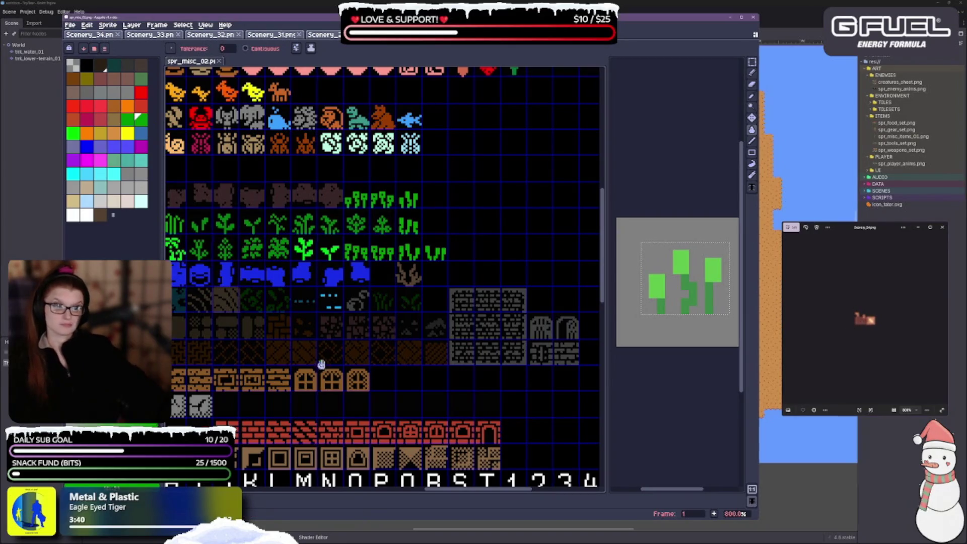
left_click_drag(305, 342, 431, 261)
key("v")
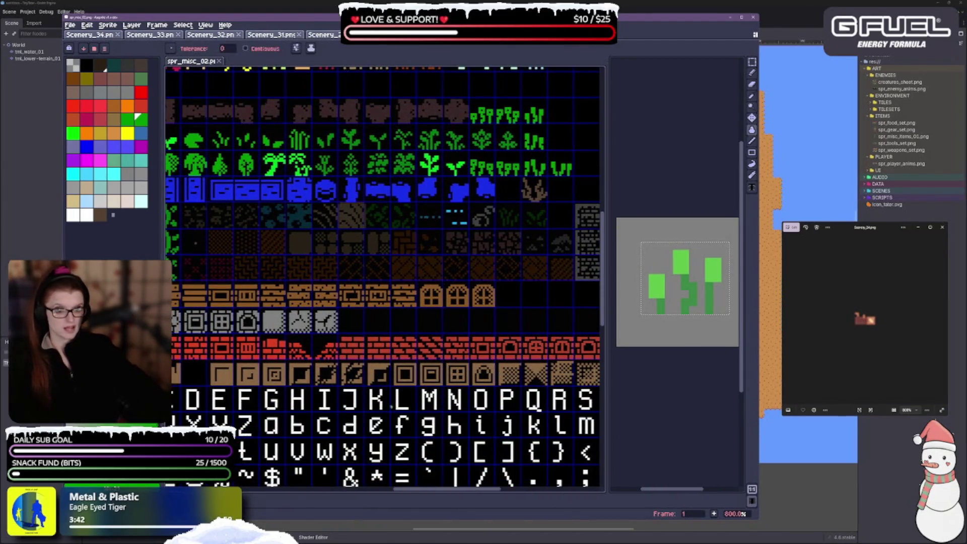
mouse_move(188, 368)
left_mouse_down()
mouse_move(331, 357)
mouse_move(485, 299)
left_mouse_up()
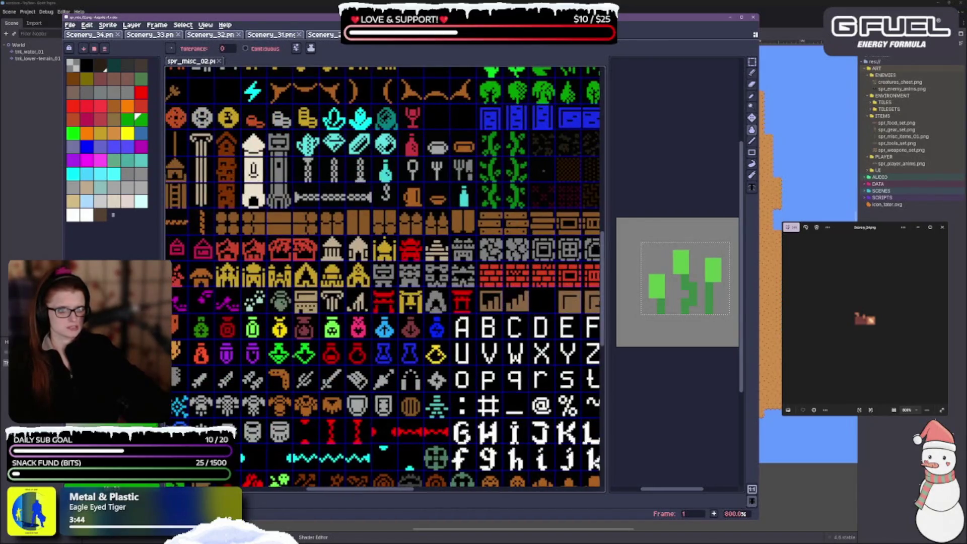
left_click_drag(181, 308, 423, 228)
mouse_move(207, 218)
left_mouse_down()
mouse_move(188, 284)
mouse_move(454, 190)
mouse_move(330, 347)
mouse_move(302, 532)
left_mouse_up()
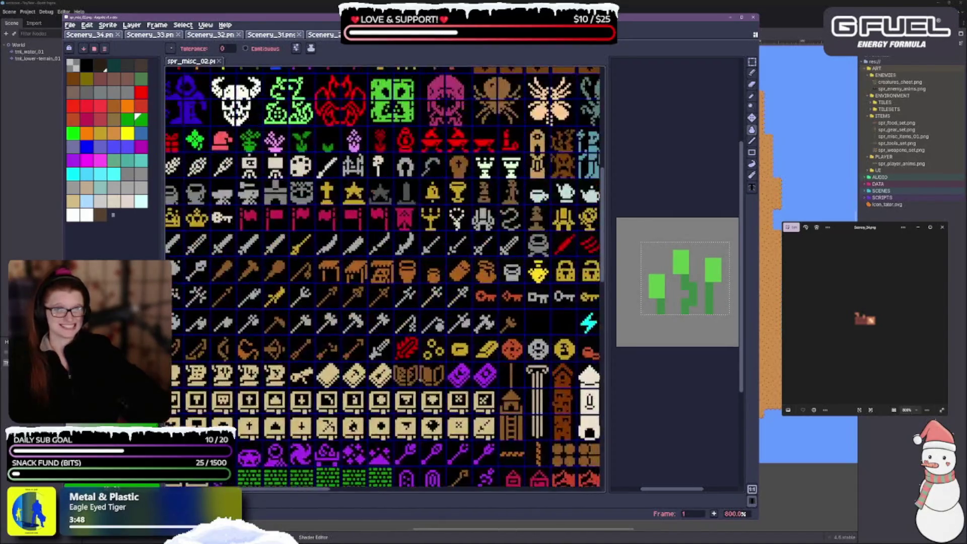
scroll(386, 279, "down", 1)
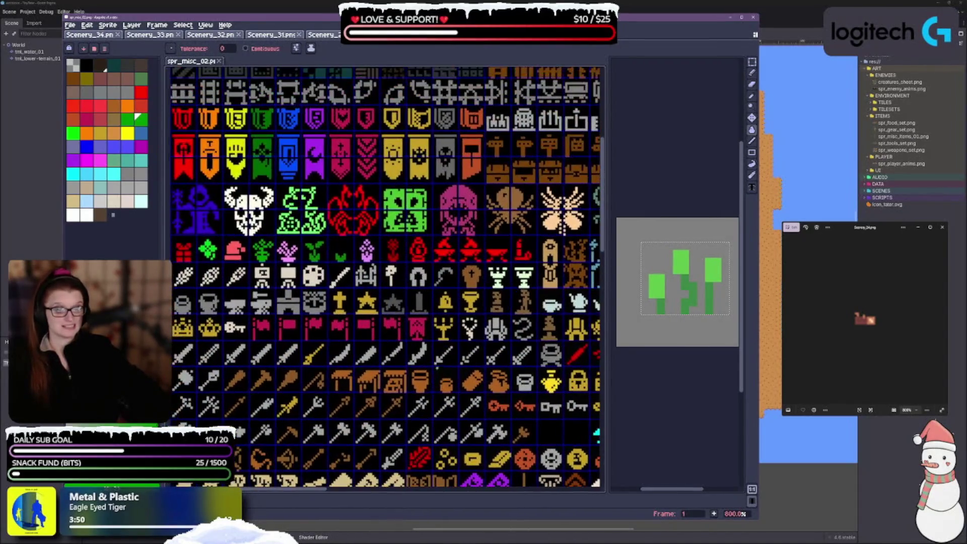
left_click_drag(386, 278, 256, 296)
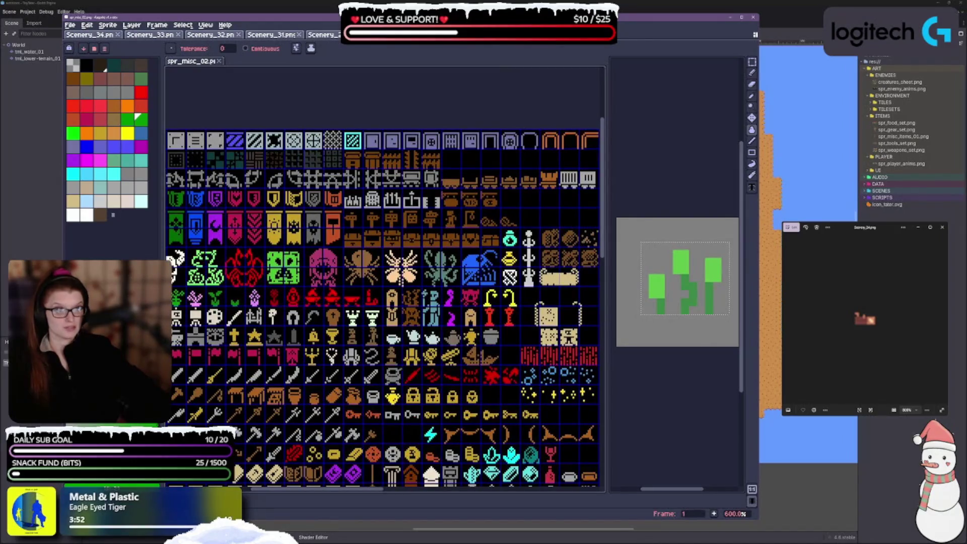
left_click_drag(386, 278, 271, 209)
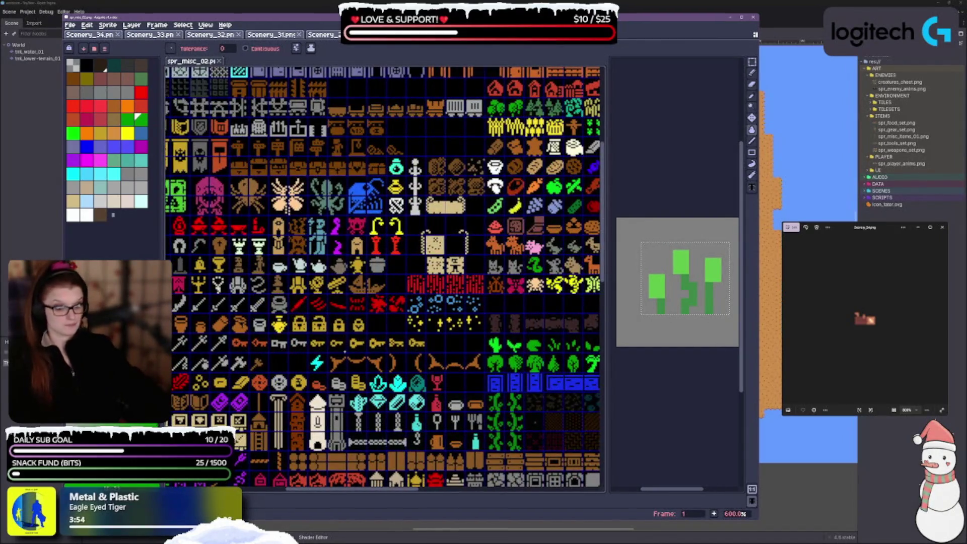
mouse_move(385, 279)
left_mouse_down()
mouse_move(322, 123)
mouse_move(191, 347)
left_mouse_up()
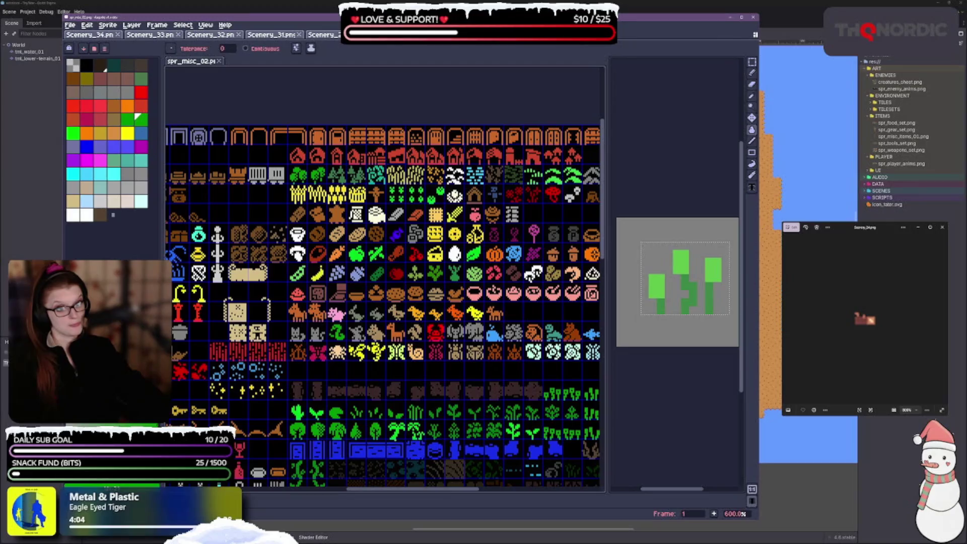
left_click_drag(472, 400, 343, 422)
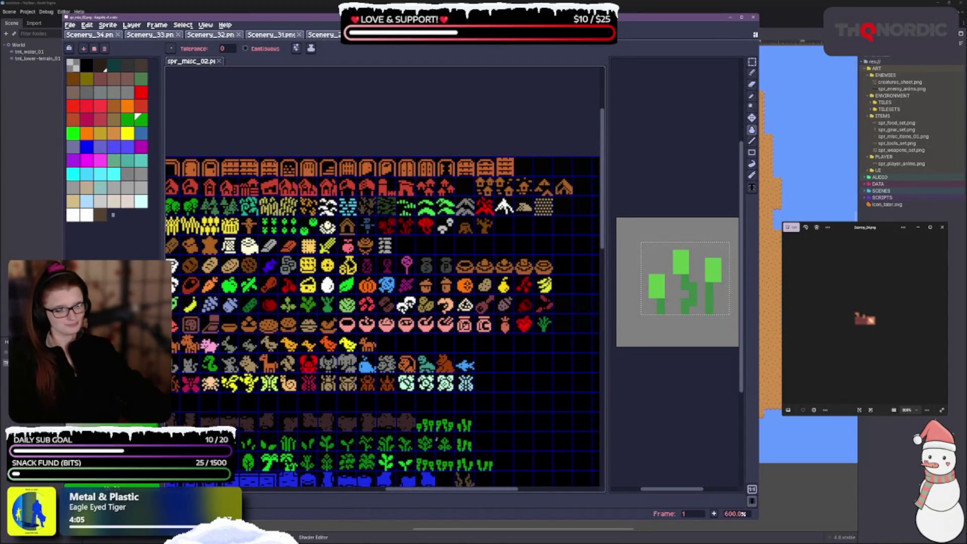
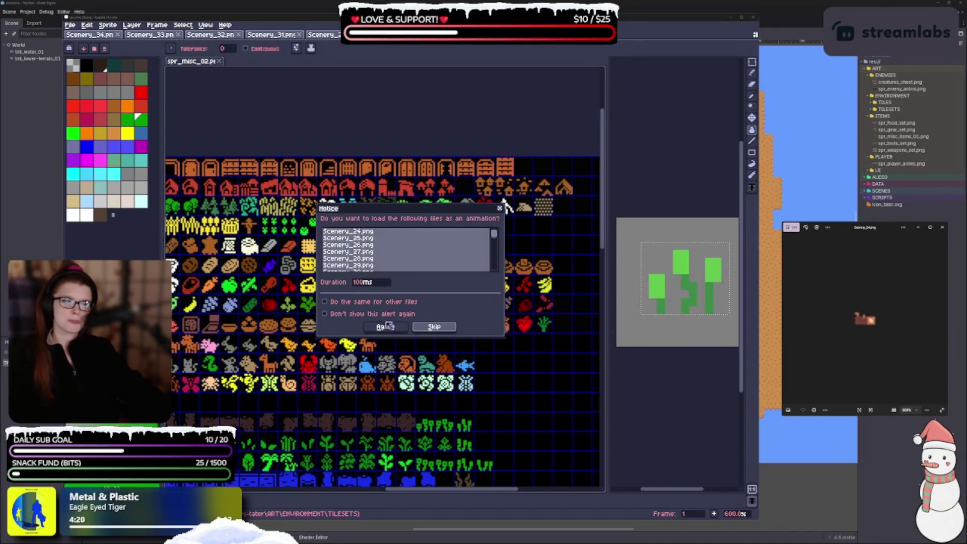
Step: Open Scenery_24.png alone, undo a trial cream fill, select the whole log, and return to spr_misc_02
left_click(434, 327)
scroll(674, 293, "up", 10)
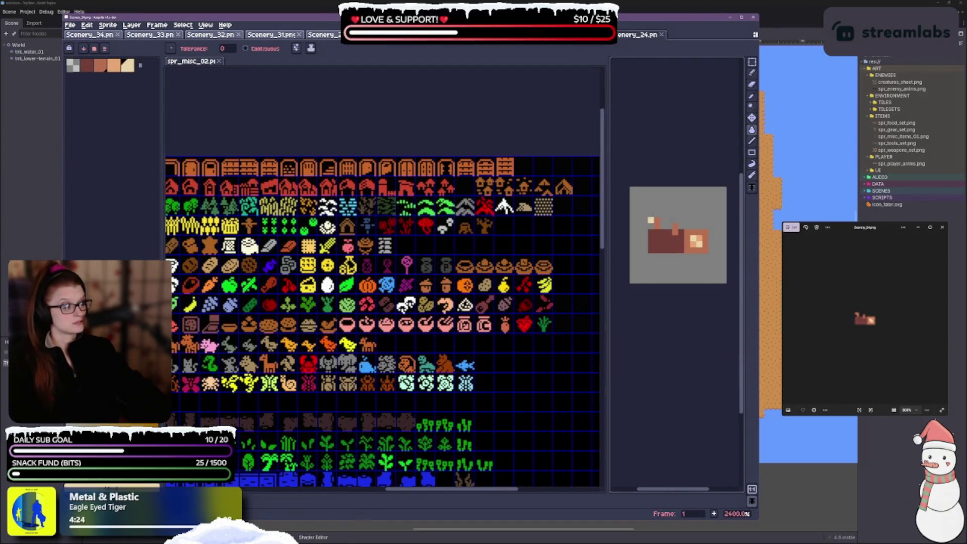
left_click(690, 237)
key("ctrl+z")
key("ctrl+z")
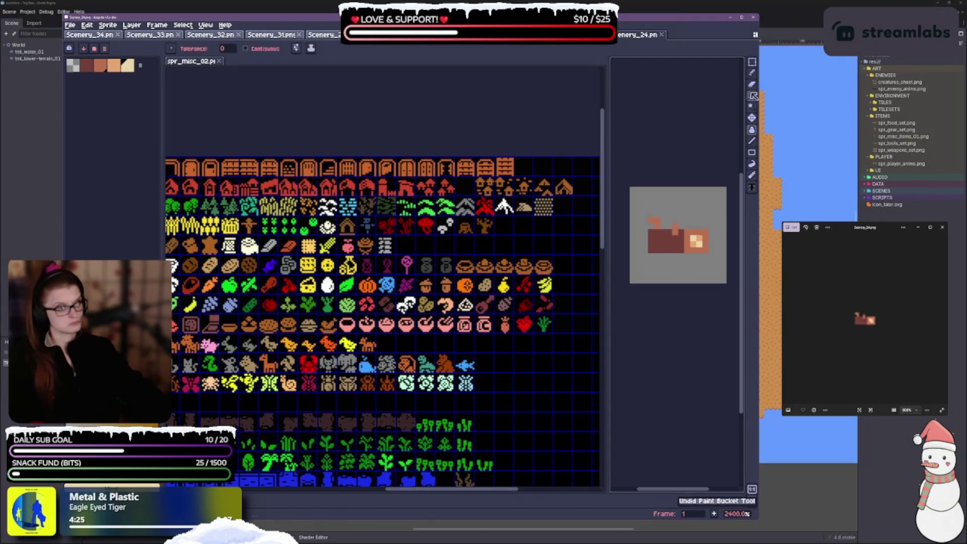
key("m")
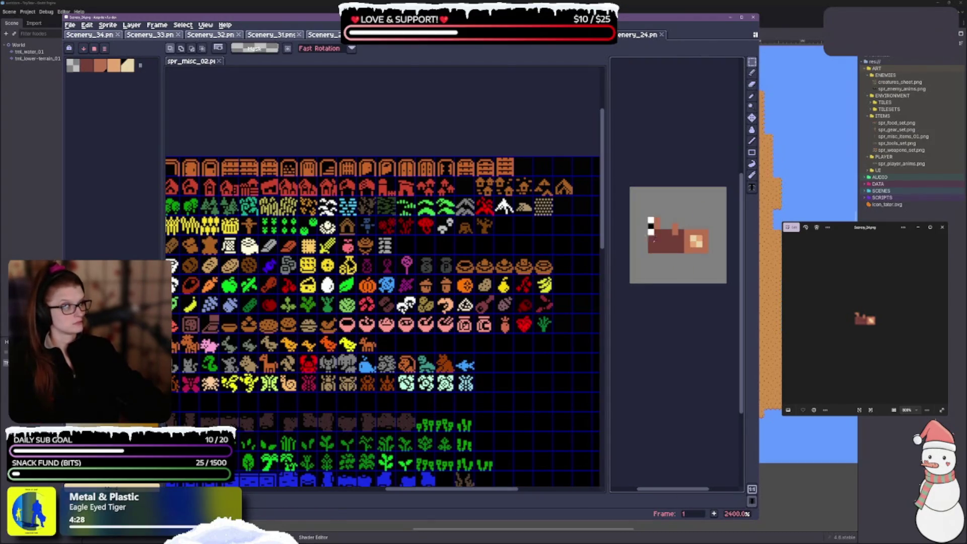
key("ctrl+a")
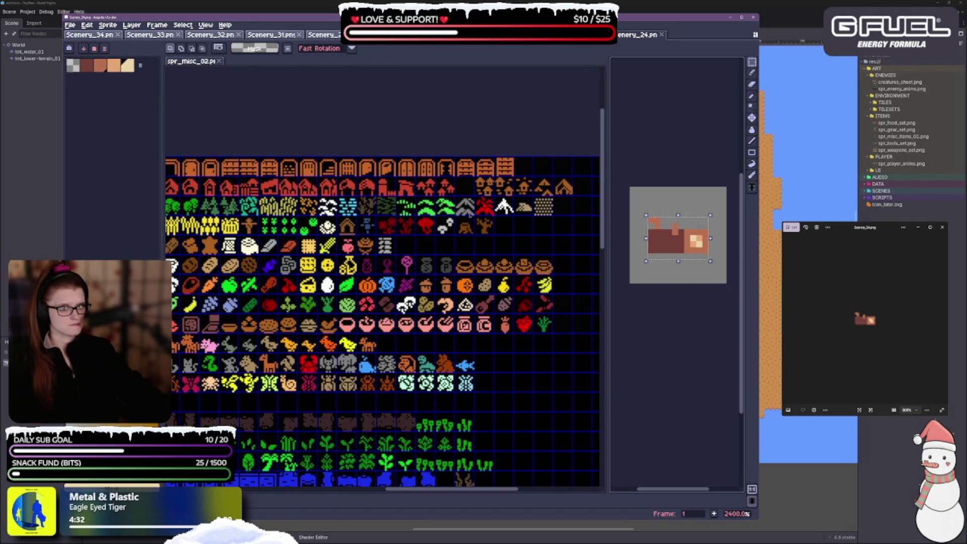
left_click(538, 245)
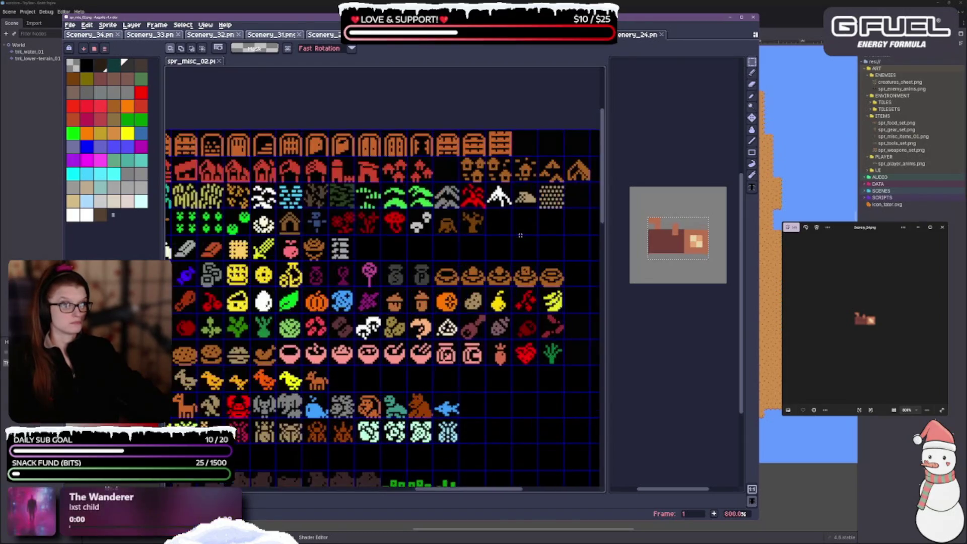
Step: Paste the log sprite into the empty cell beside the brown tree, nudge it one pixel right, and commit it
scroll(538, 245, "up", 3)
key("ctrl+v")
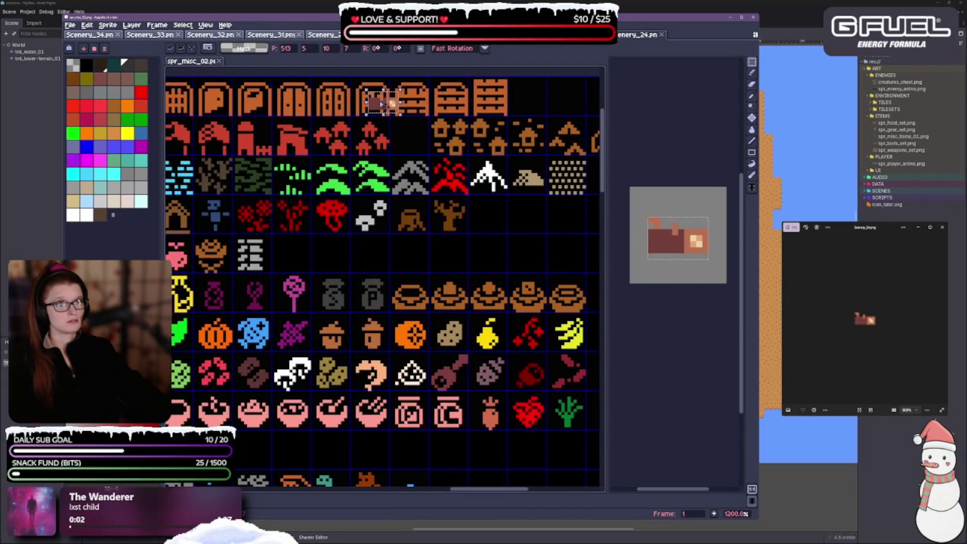
mouse_move(387, 104)
left_mouse_down()
mouse_move(490, 214)
mouse_move(486, 224)
left_mouse_up()
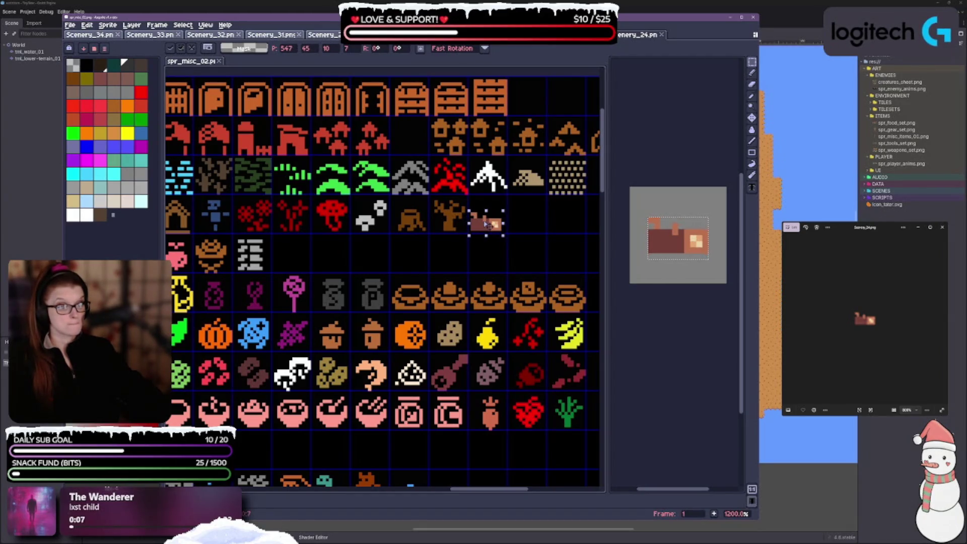
scroll(520, 246, "up", 3)
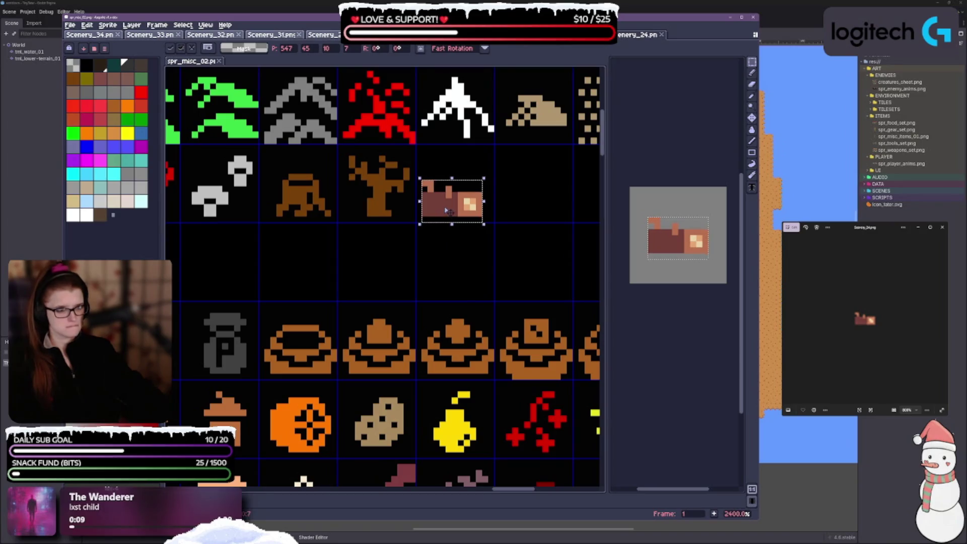
left_click_drag(445, 211, 452, 212)
key("ctrl+d")
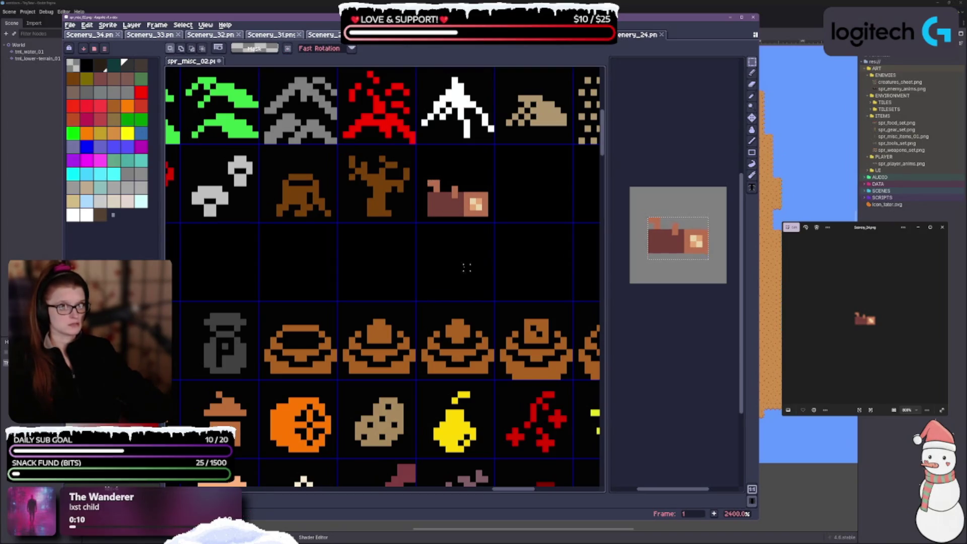
left_click_drag(464, 270, 453, 286)
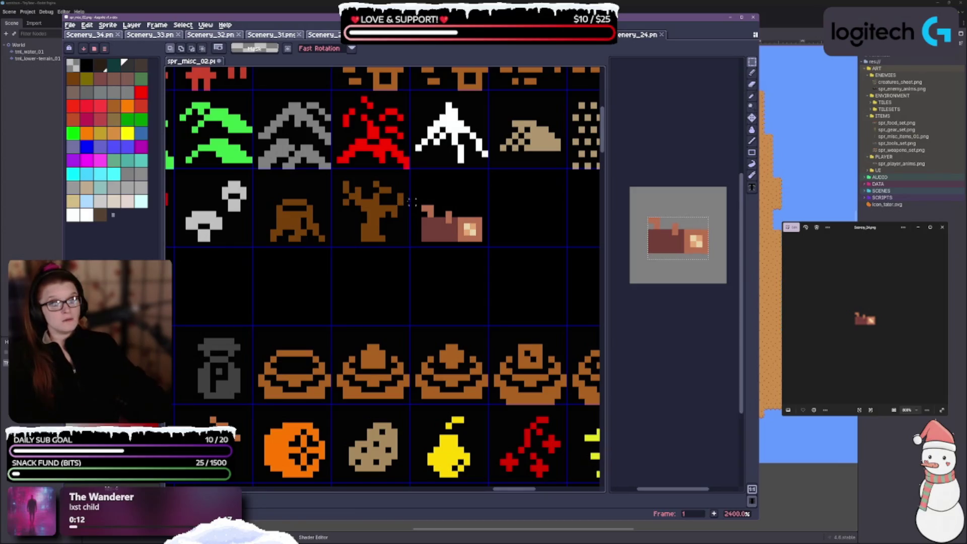
left_click(752, 130)
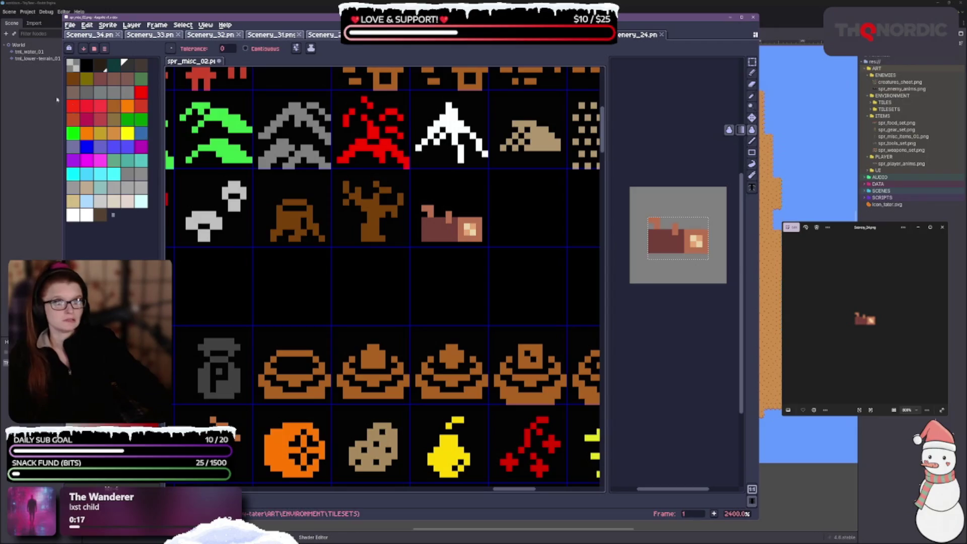
Step: Bucket-fill the pasted log sprite with the tree's brown
left_click(369, 228, "alt")
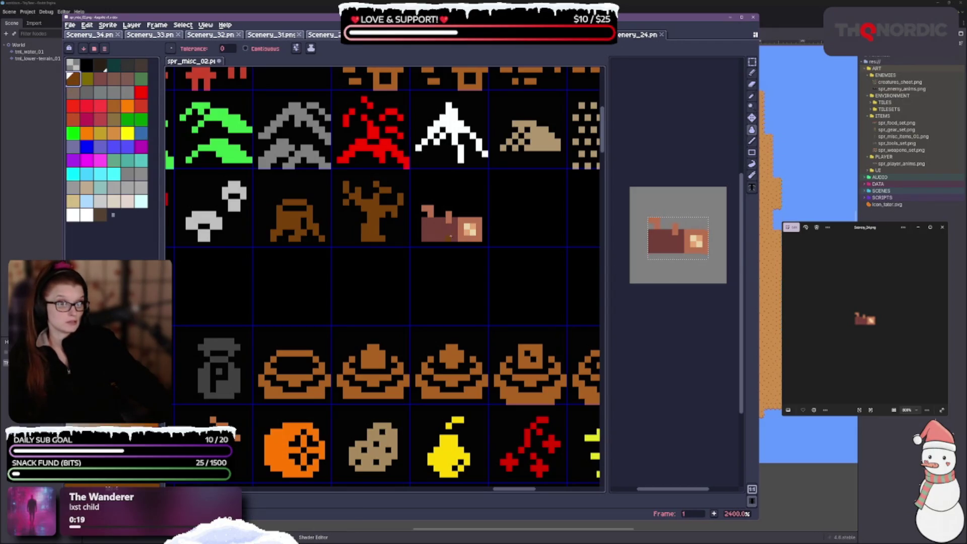
left_click(450, 236)
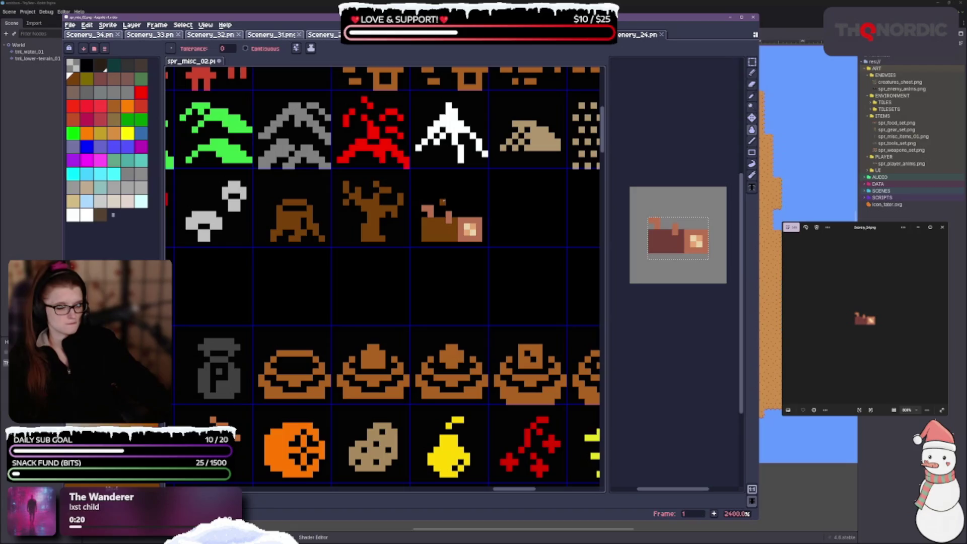
scroll(456, 239, "down", 5)
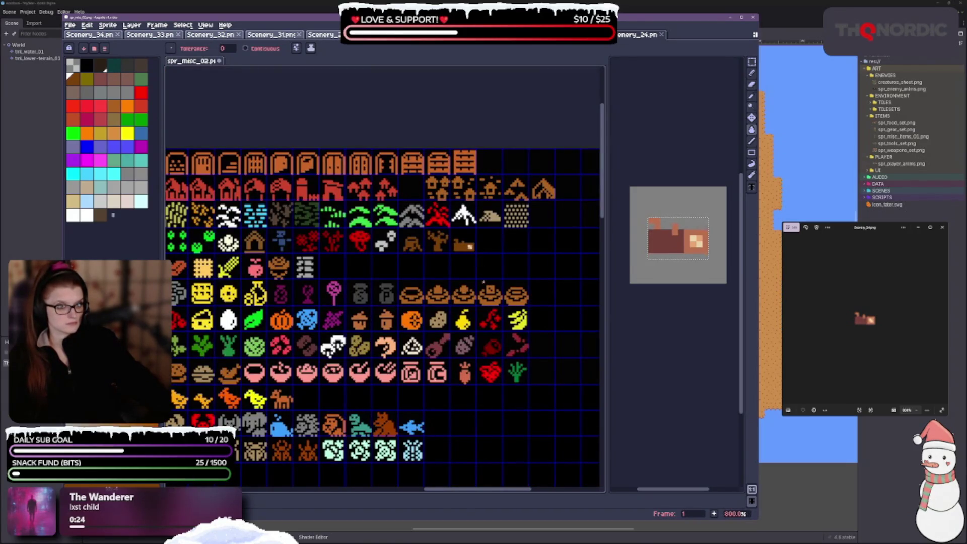
scroll(475, 252, "up", 3)
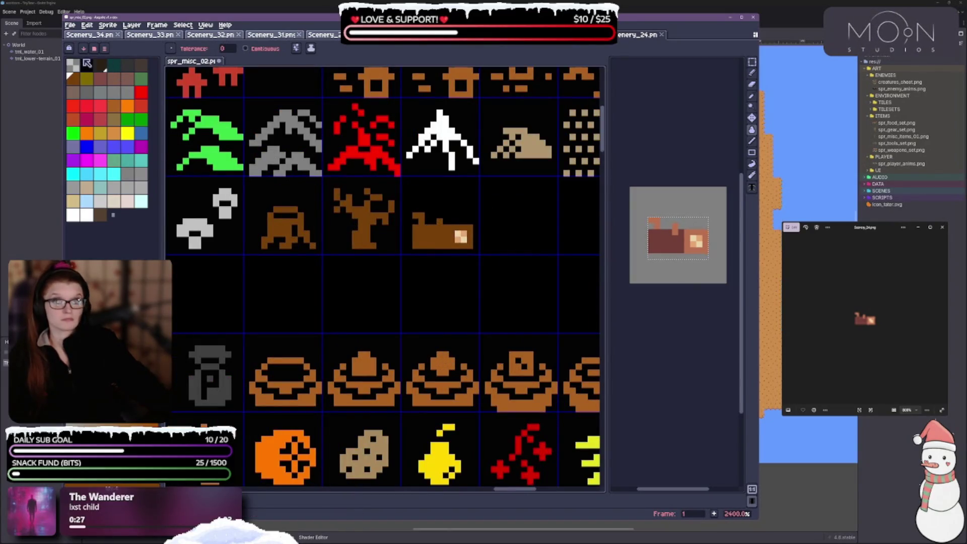
Step: Fill the log's light square with black, undoing a stray fill that blacked out the sprites
left_click(86, 64)
left_click(458, 237)
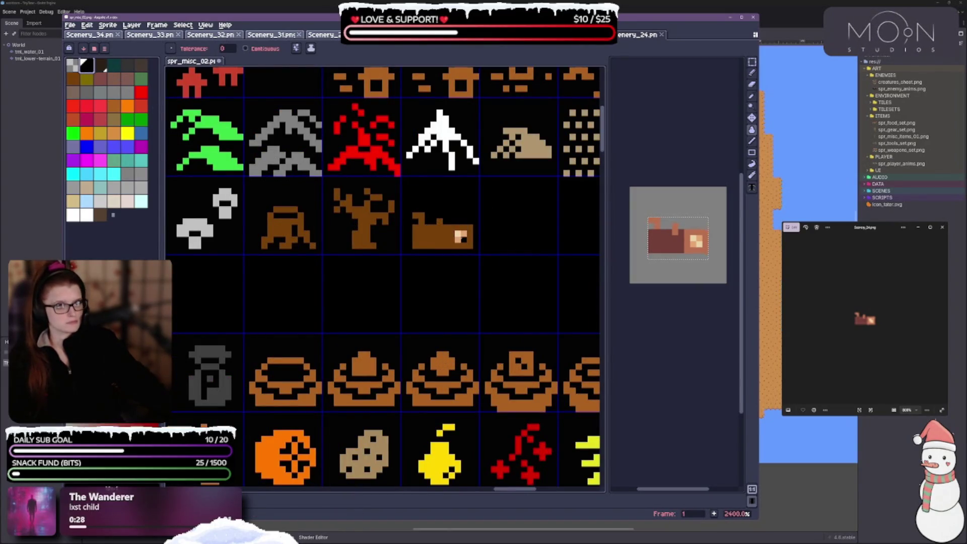
left_click(461, 238)
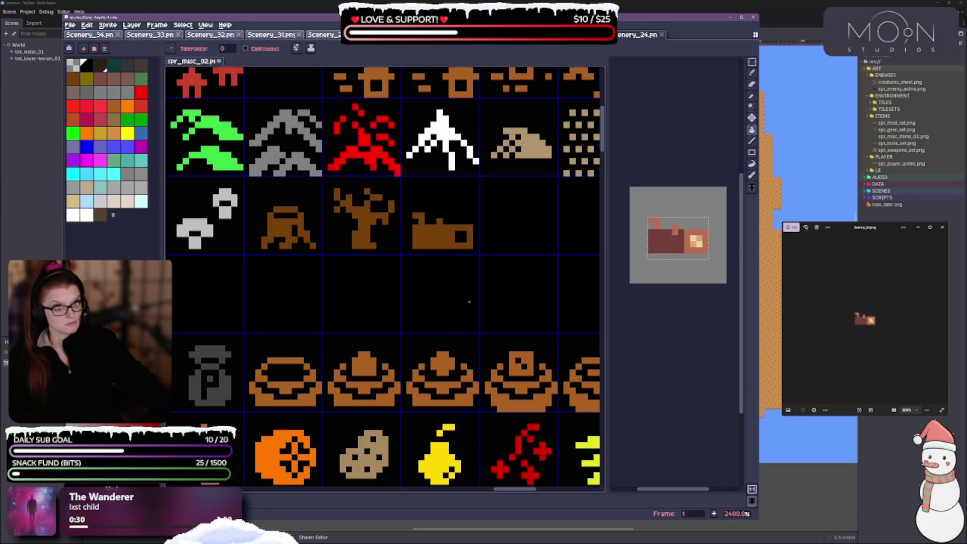
scroll(498, 293, "down", 4)
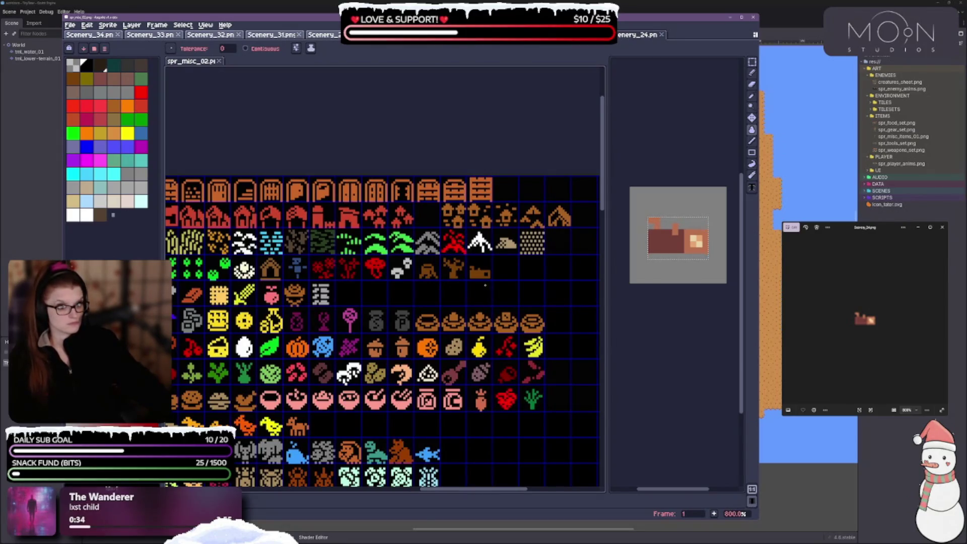
scroll(486, 286, "up", 1)
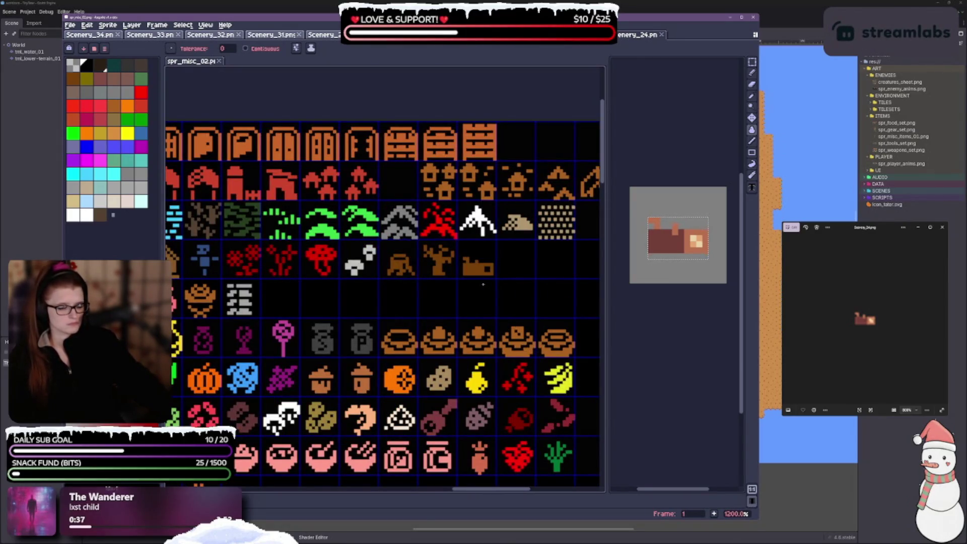
scroll(483, 285, "up", 3)
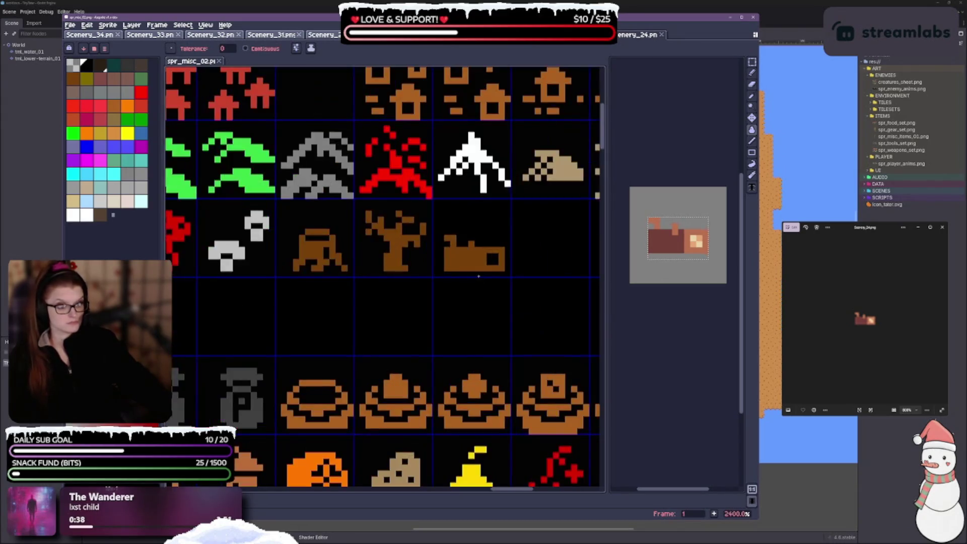
left_click(454, 251)
key("ctrl+z")
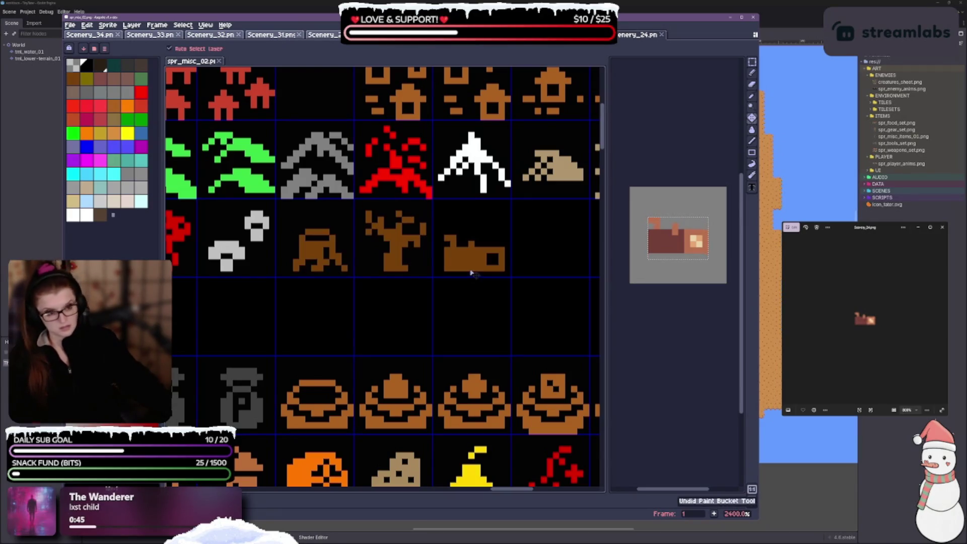
left_click(752, 72)
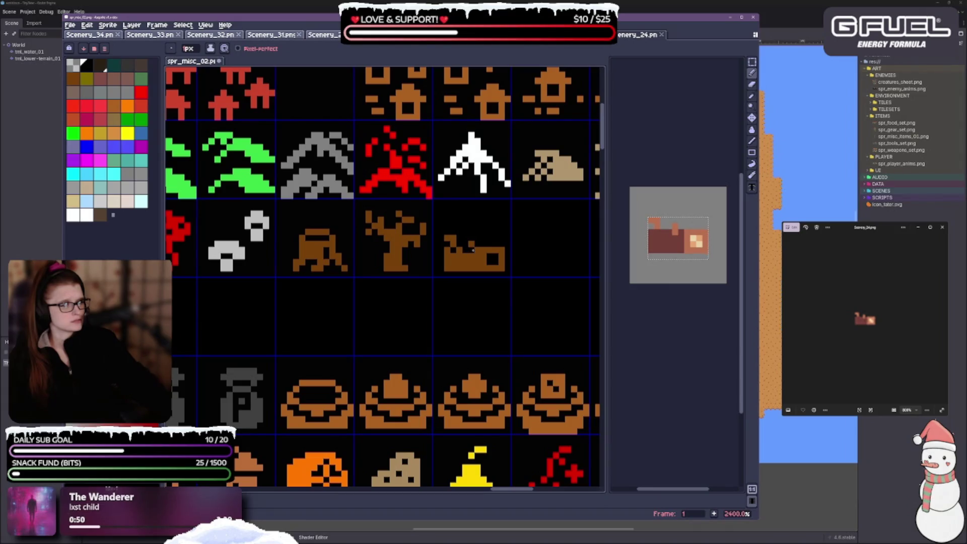
Step: Undo a stray pencil stroke, try brown shades, and settle on black as the drawing colour
scroll(504, 287, "down", 3)
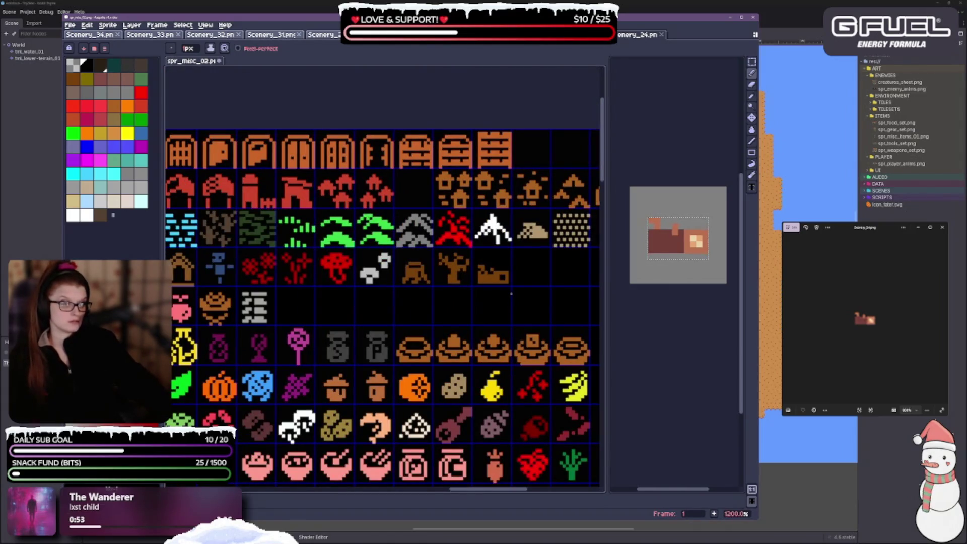
scroll(509, 291, "up", 3)
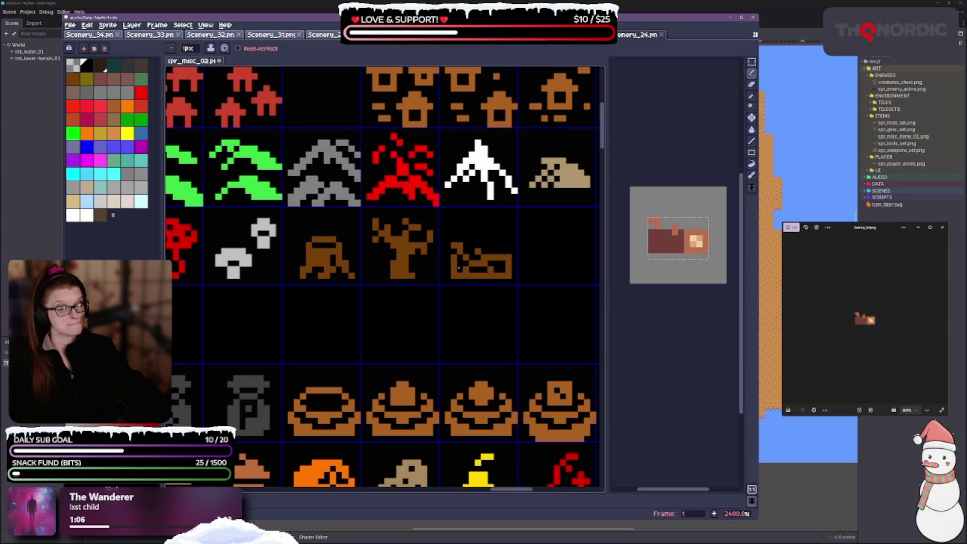
scroll(489, 294, "down", 3)
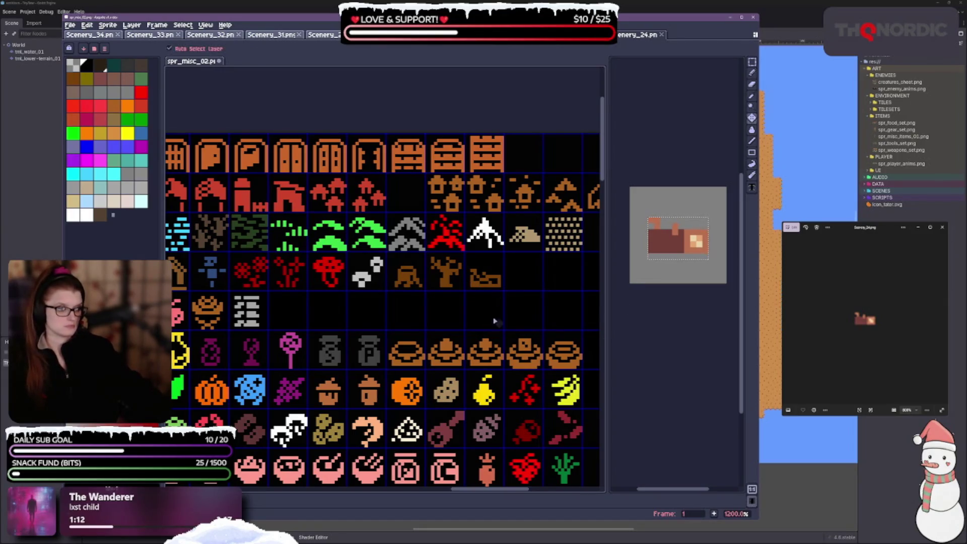
key("ctrl+z")
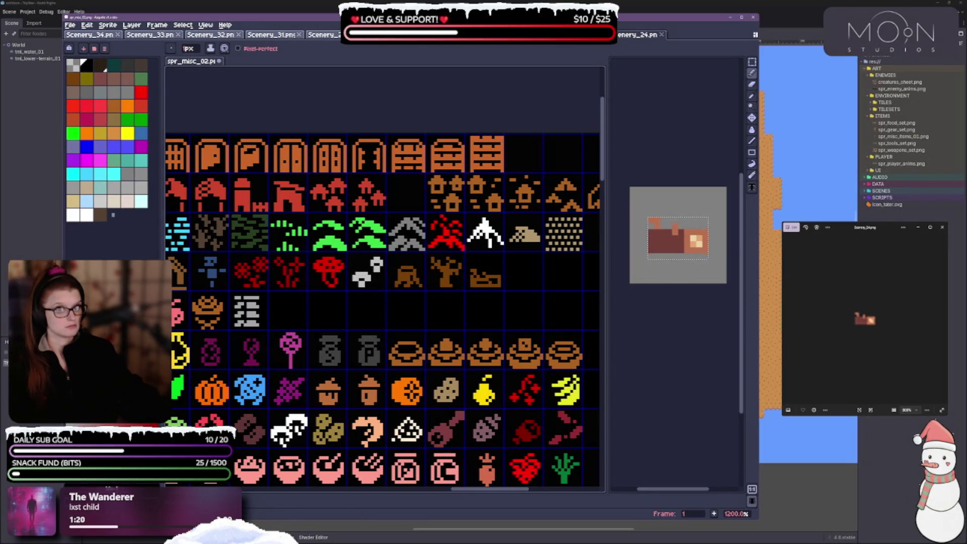
left_click(73, 78)
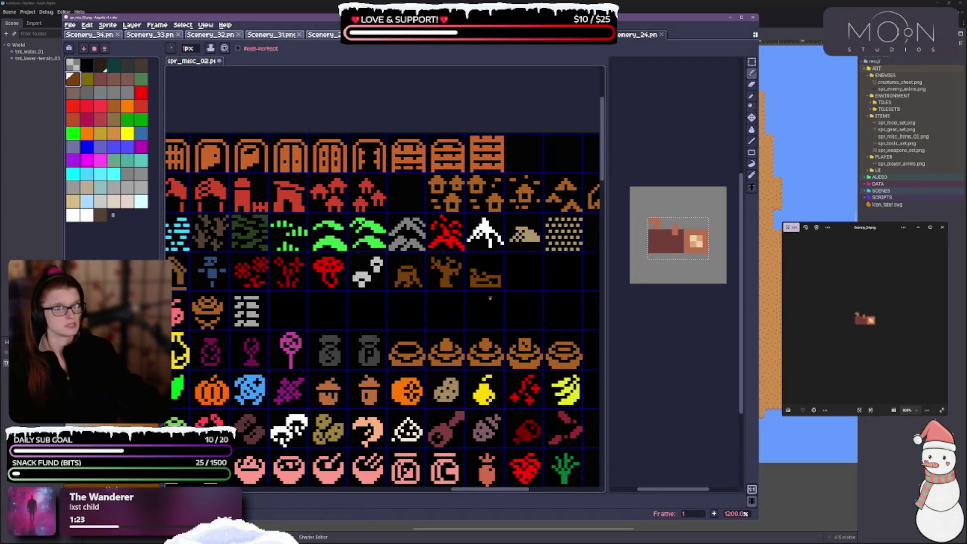
scroll(486, 290, "up", 3)
scroll(464, 266, "down", 2)
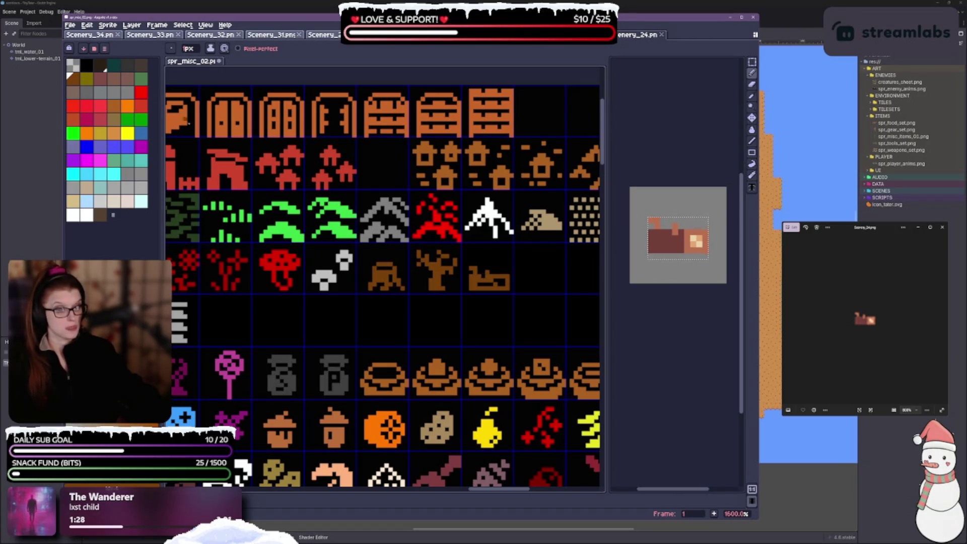
left_click(89, 68)
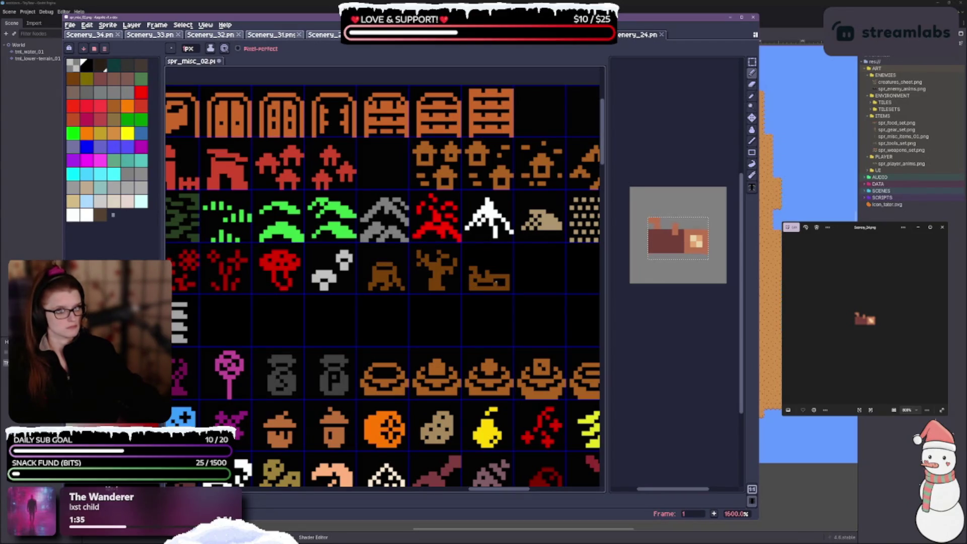
scroll(495, 282, "down", 3)
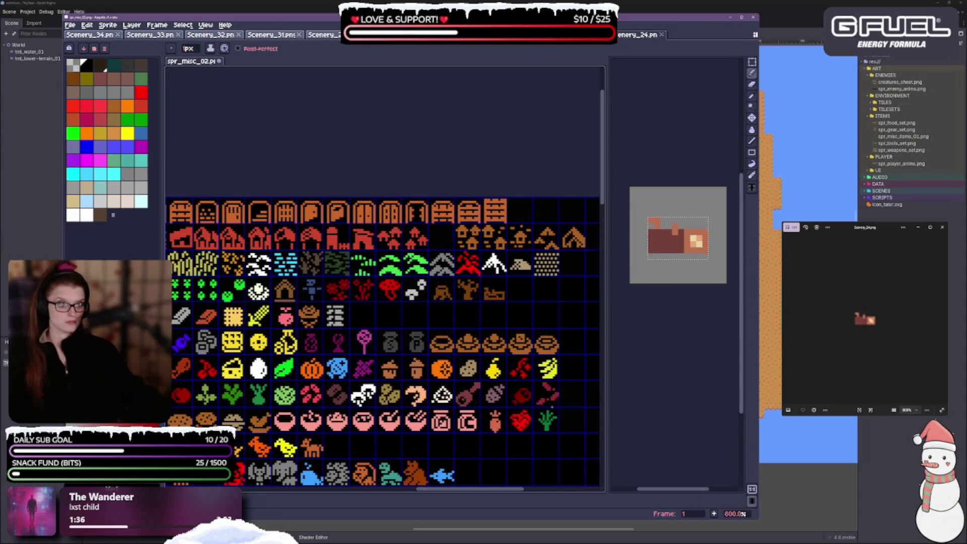
scroll(496, 295, "up", 3)
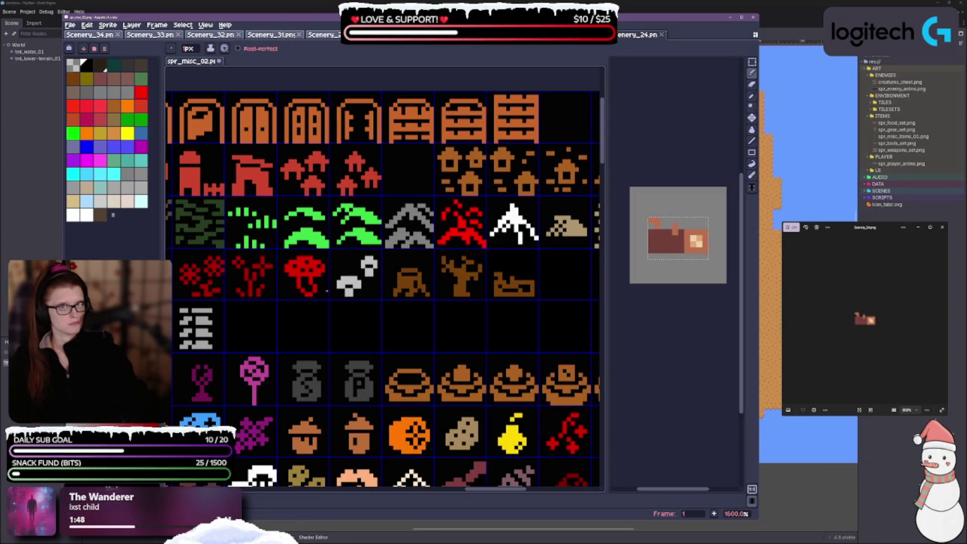
left_click(79, 75)
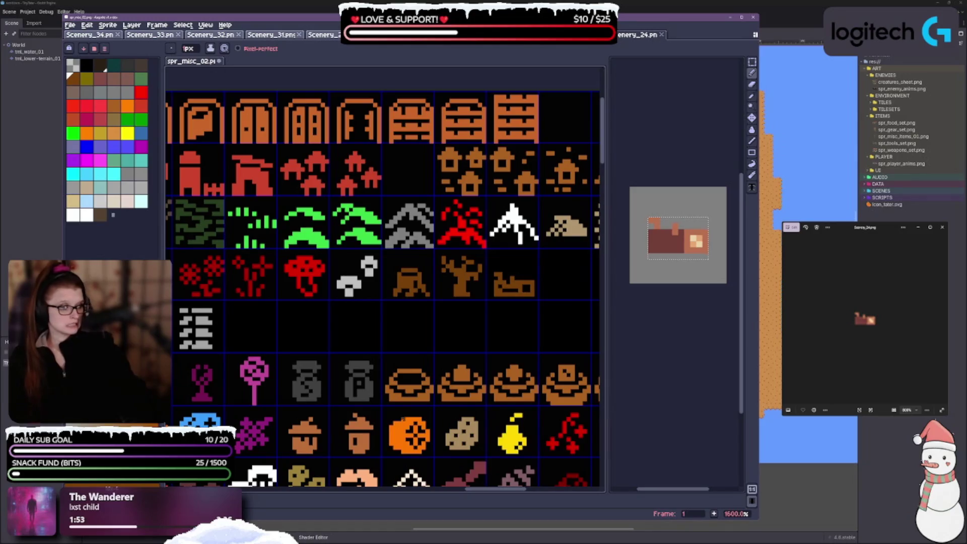
left_click(87, 65)
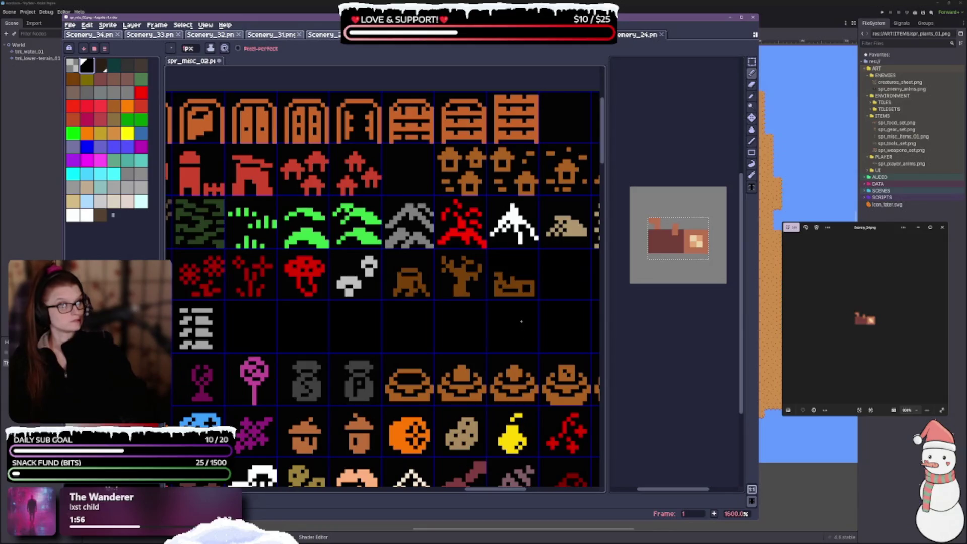
Step: Try a brown pixel on the green sprite, then revert to black and undo the stroke
scroll(522, 322, "up", 2)
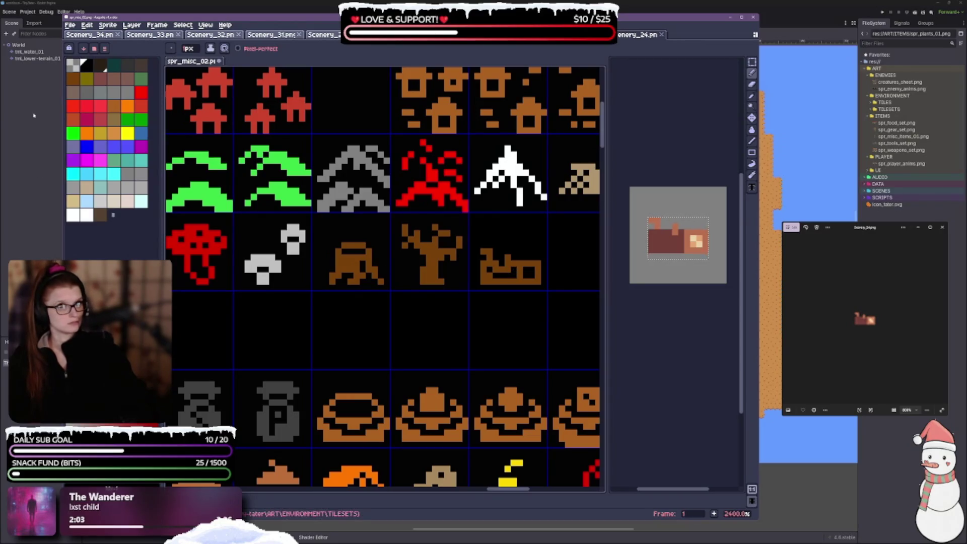
left_click(73, 78)
left_click(297, 167)
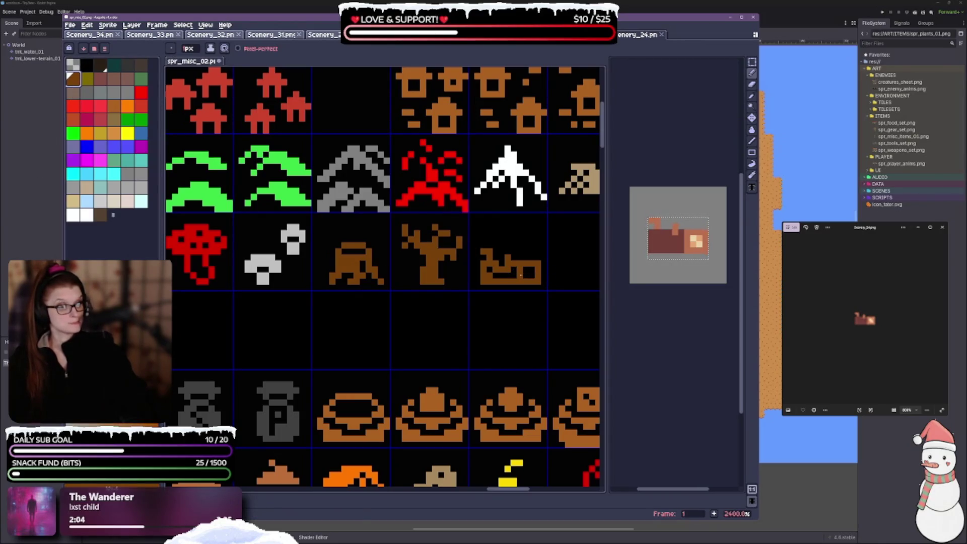
scroll(549, 294, "down", 2)
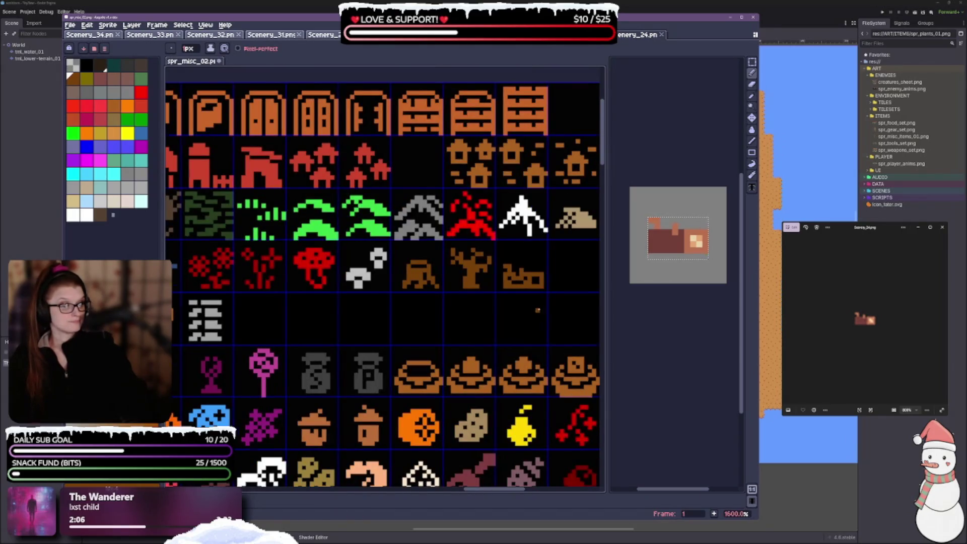
scroll(538, 308, "up", 2)
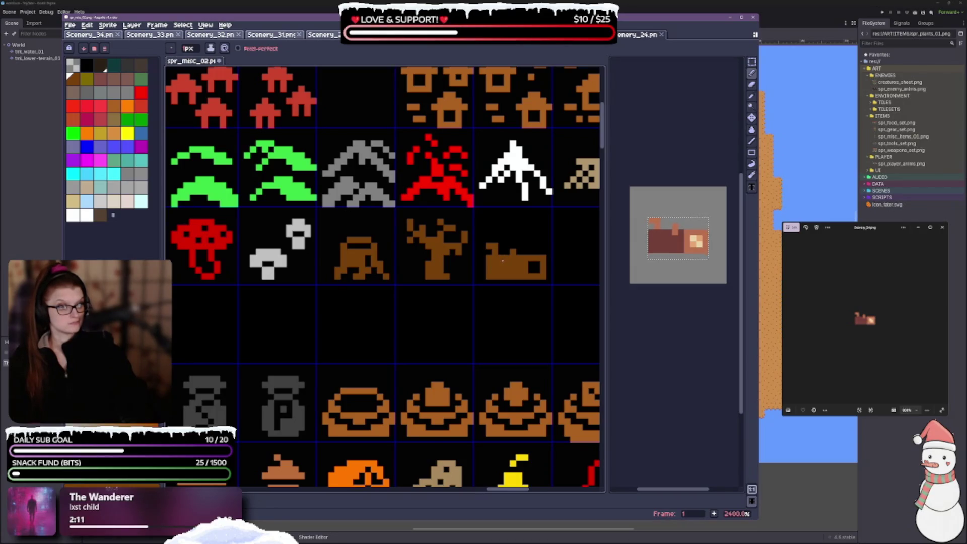
left_click(89, 66)
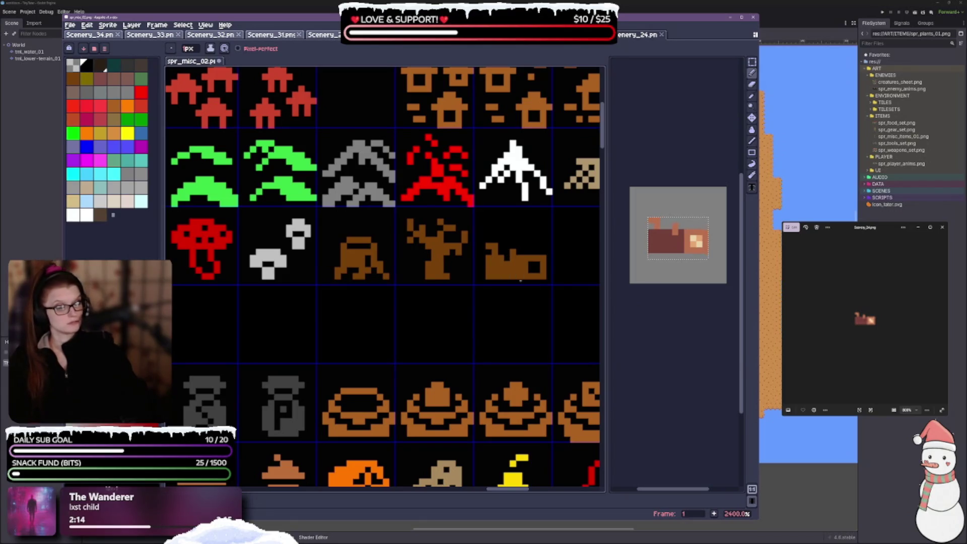
scroll(506, 323, "down", 2)
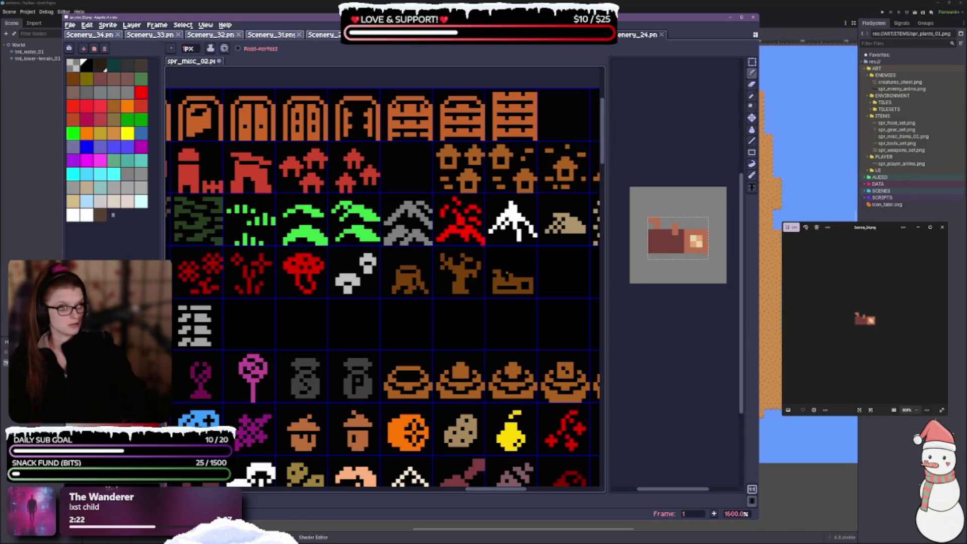
key("ctrl+z")
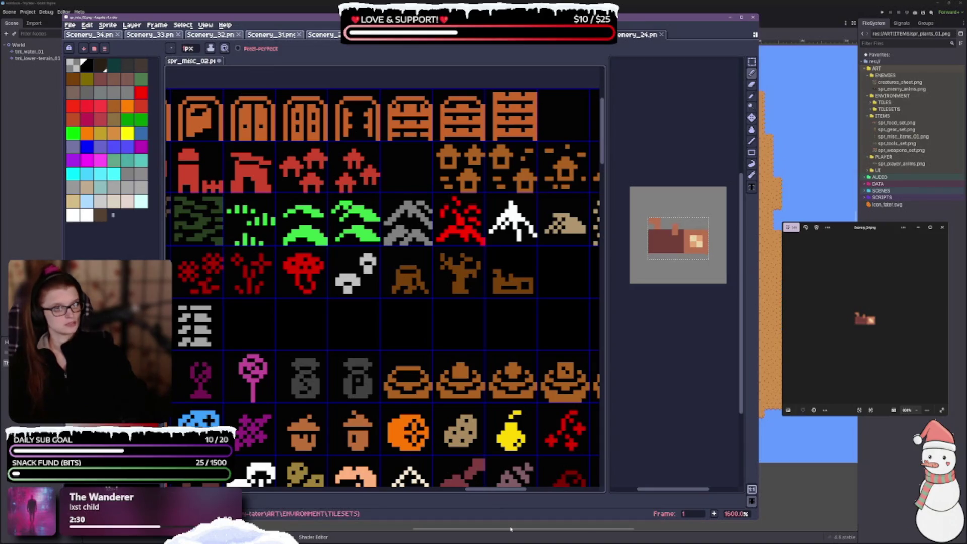
scroll(510, 285, "down", 3)
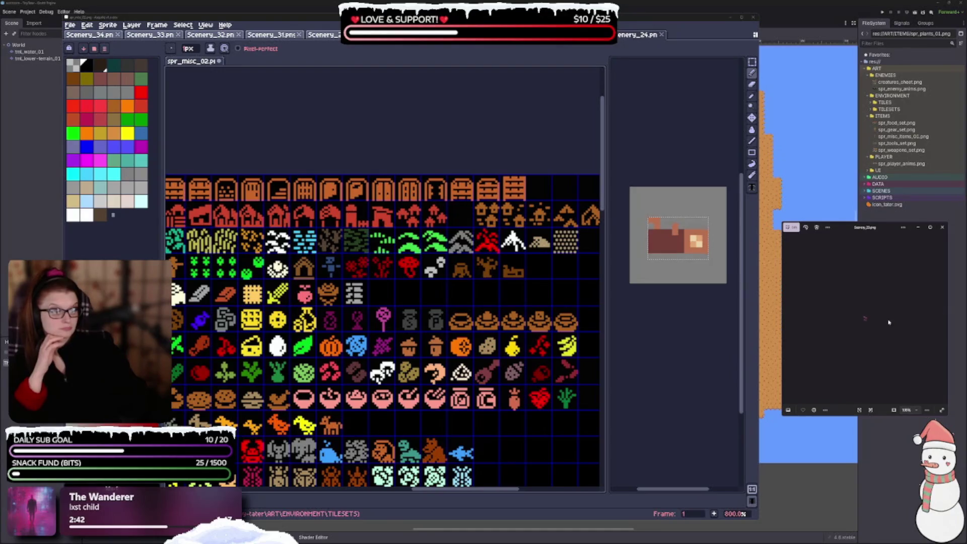
scroll(879, 324, "up", 5)
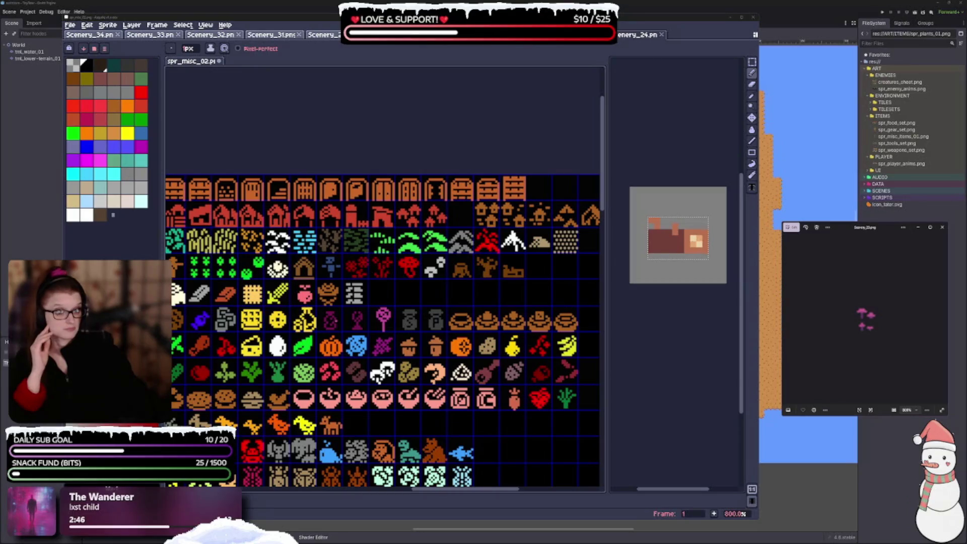
scroll(384, 310, "left", 5)
scroll(384, 311, "down", 2)
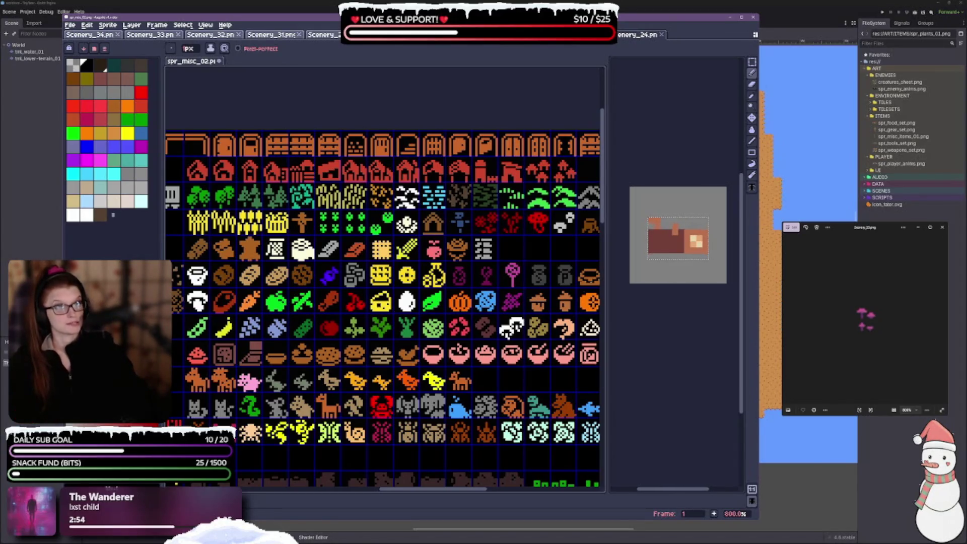
scroll(518, 277, "right", 2)
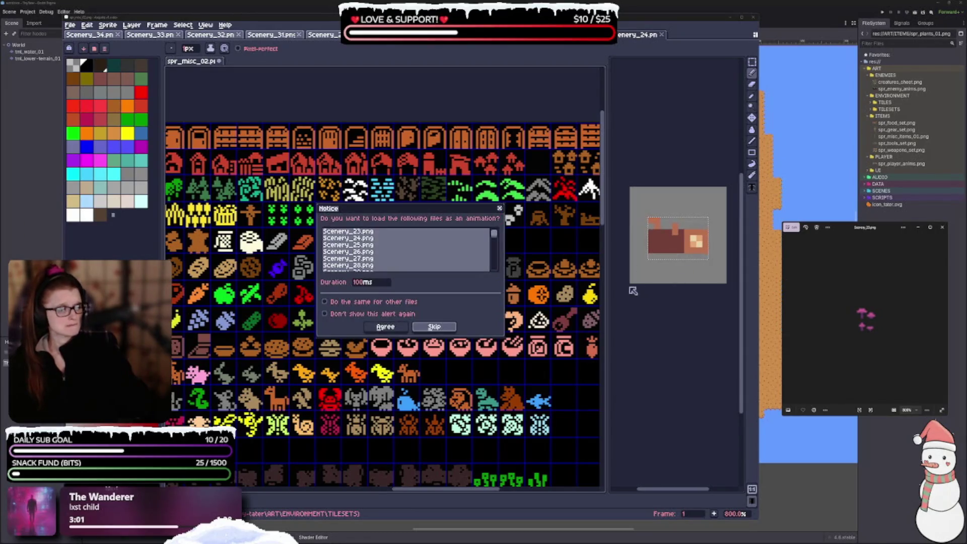
Step: Open Scenery_23.png as a single image and select the whole pink mushroom sprite
left_click(436, 323)
left_click(752, 62)
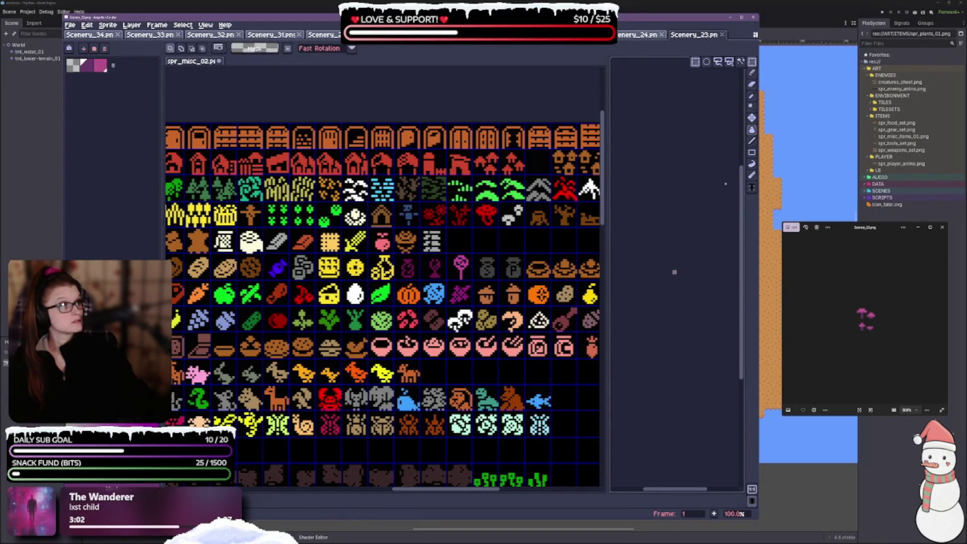
scroll(675, 276, "up", 10)
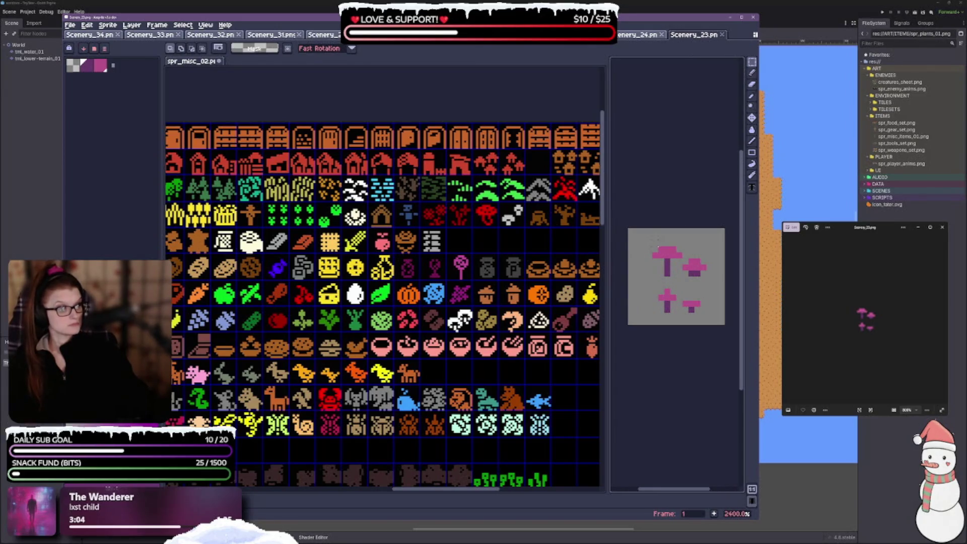
left_click_drag(650, 245, 714, 321)
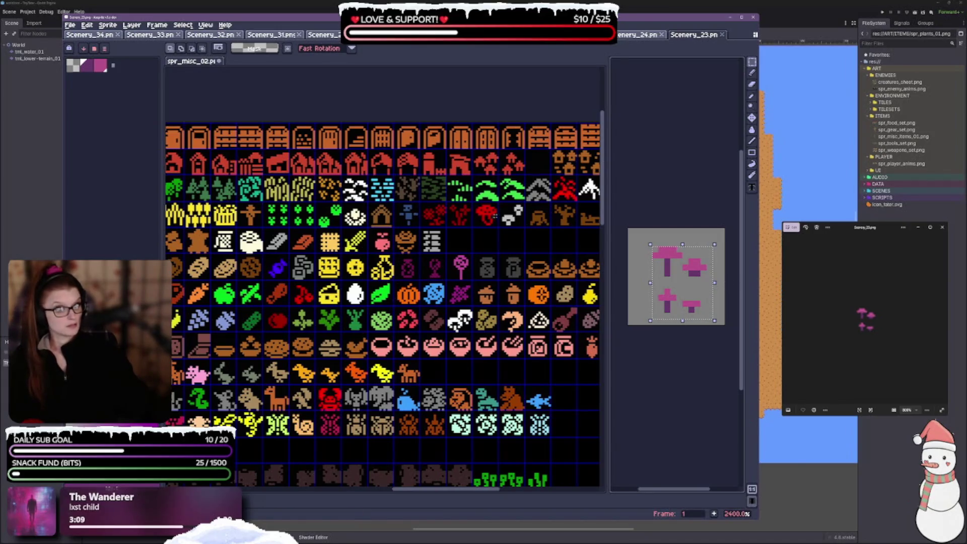
Step: Paste the mushroom sprite into the empty cell beside the grey bricks and nudge it up one pixel
left_click(488, 215)
scroll(488, 215, "down", 1)
key("ctrl+v")
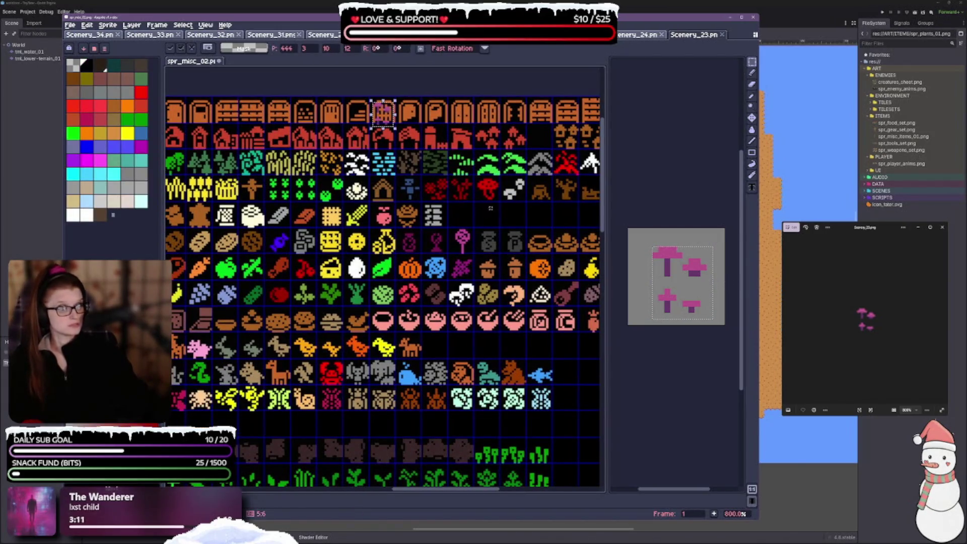
mouse_move(390, 116)
left_mouse_down()
mouse_move(499, 207)
mouse_move(469, 213)
left_mouse_up()
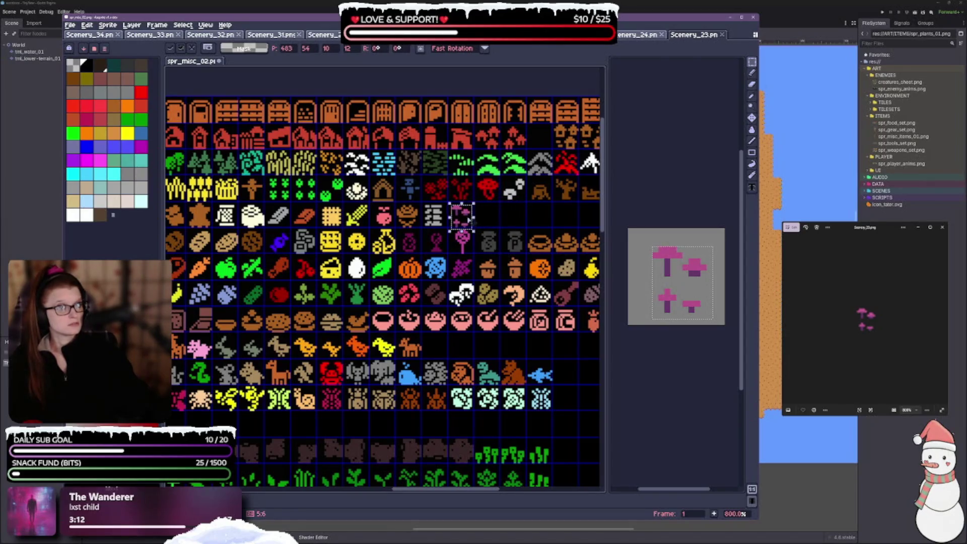
scroll(469, 213, "up", 3)
key("Up")
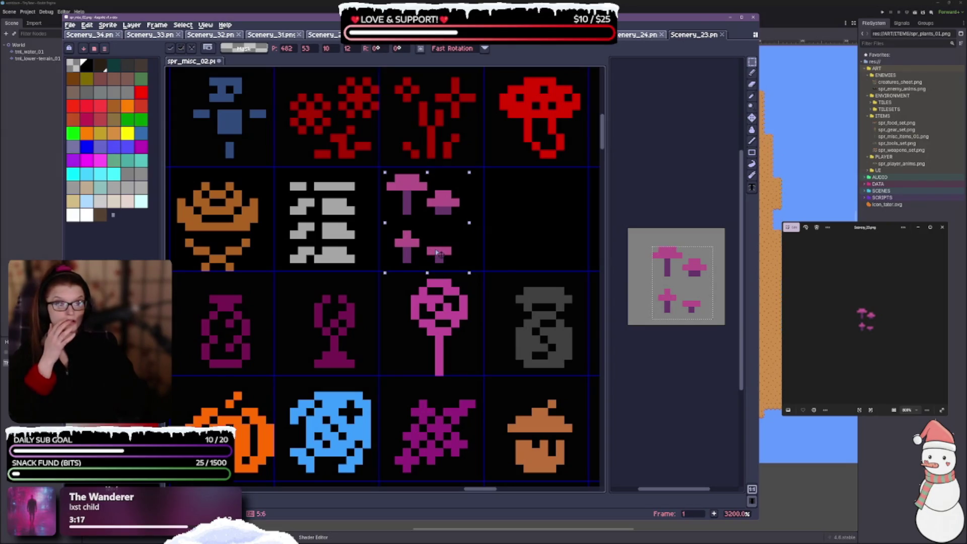
scroll(343, 310, "down", 2)
scroll(344, 309, "up", 1)
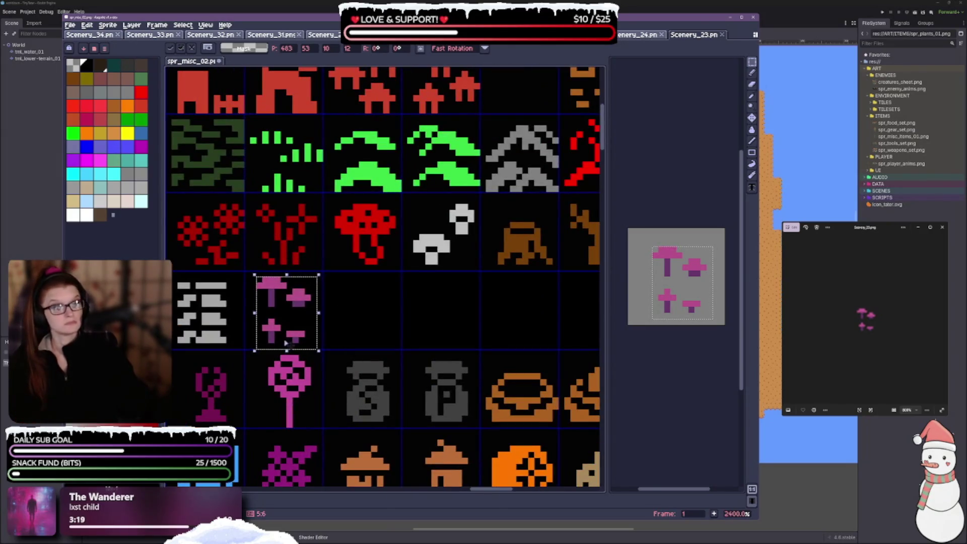
mouse_move(380, 308)
left_mouse_down()
mouse_move(394, 257)
mouse_move(422, 279)
mouse_move(394, 261)
left_mouse_up()
scroll(422, 279, "down", 1)
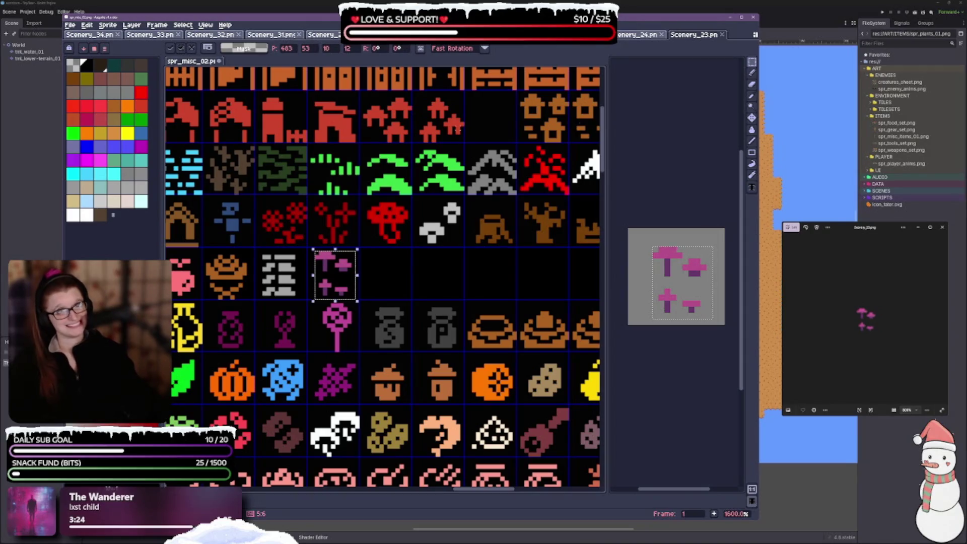
Step: Try pale beige bucket fills on the pasted mushrooms, then undo two fills, leaving them muted pink-purple
left_click(752, 130)
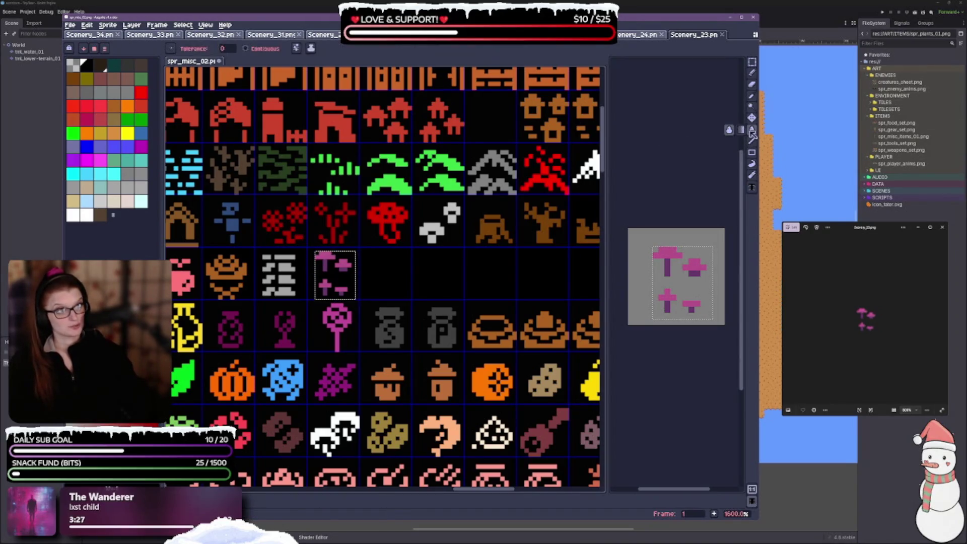
scroll(426, 278, "down", 1)
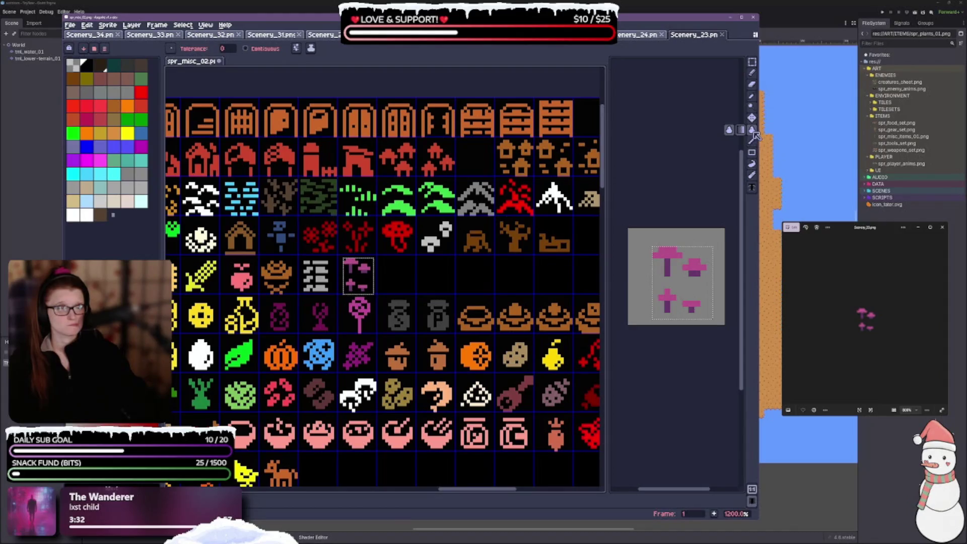
left_click(752, 99)
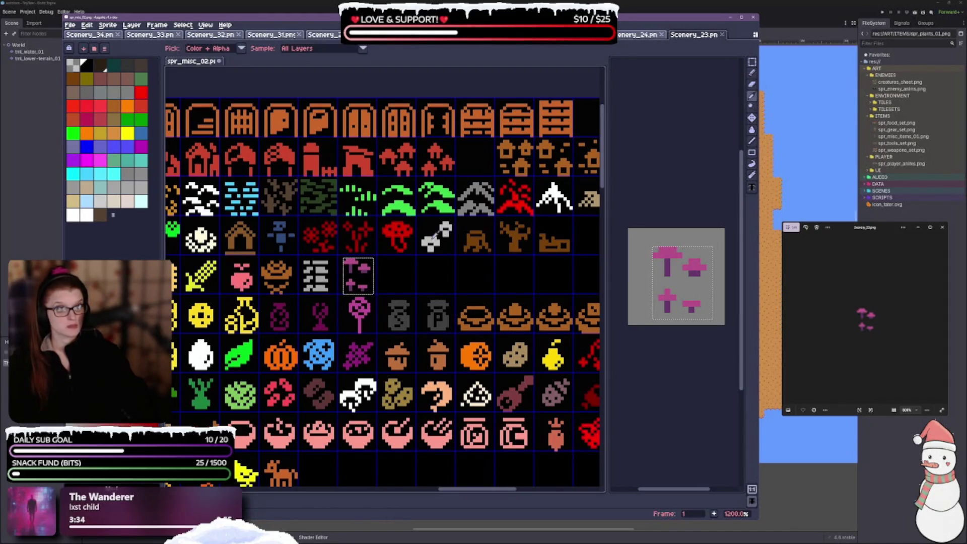
left_click(753, 129)
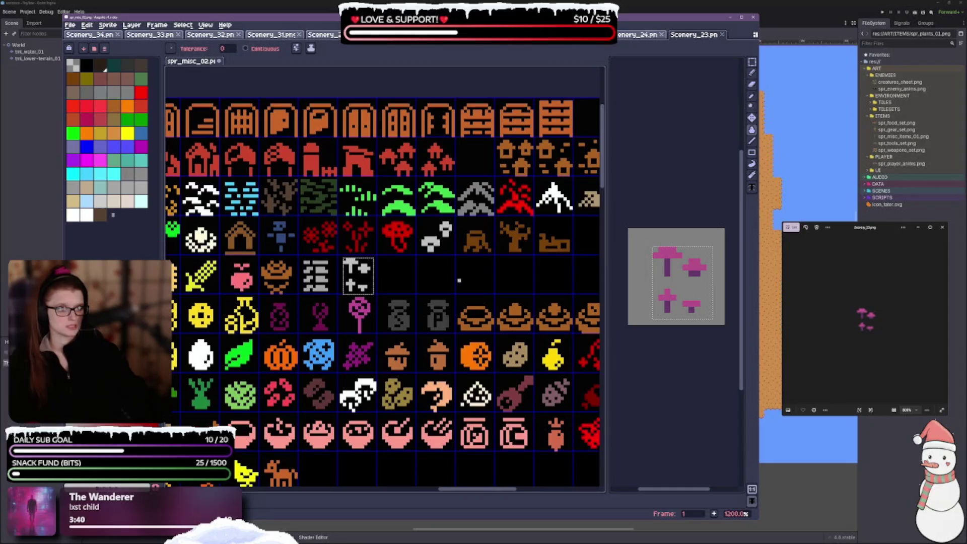
scroll(459, 280, "up", 3)
scroll(423, 283, "down", 3)
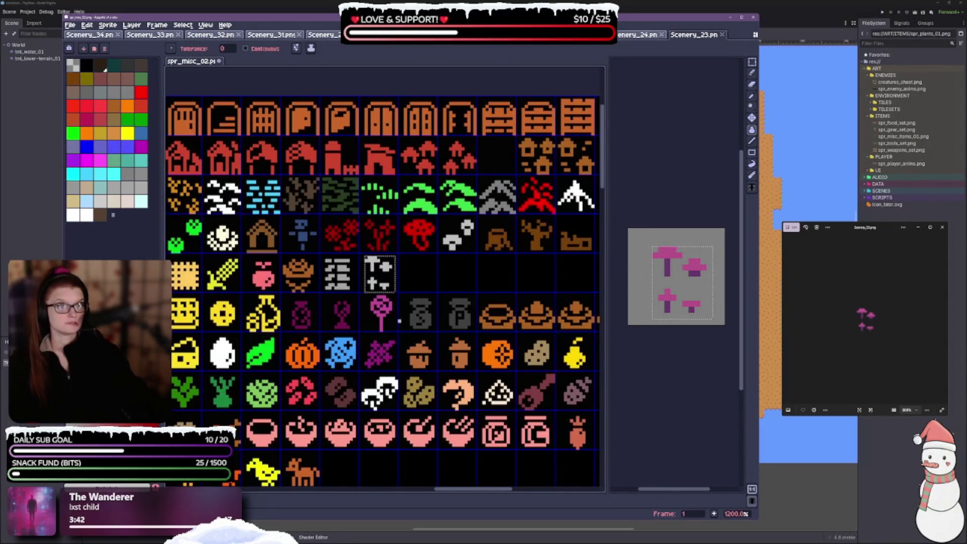
scroll(399, 283, "up", 1)
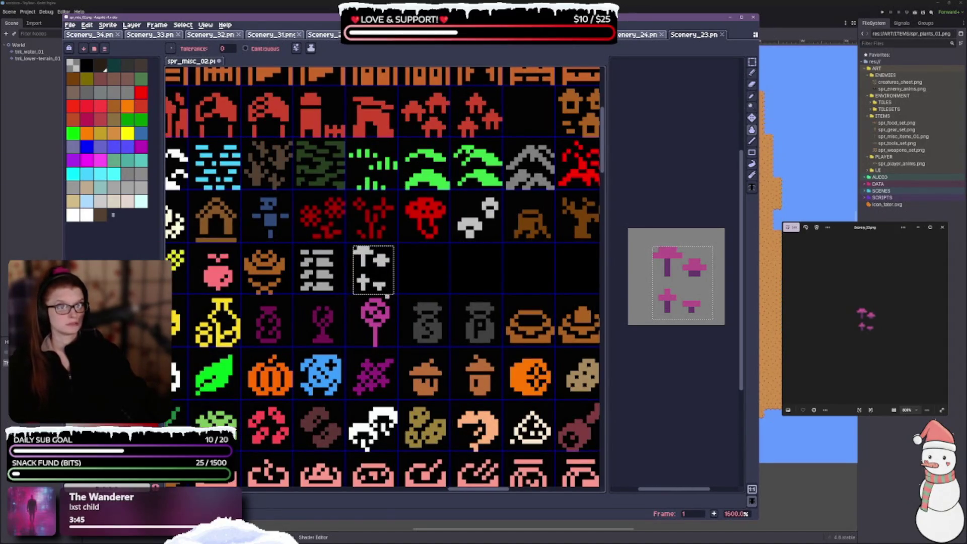
left_click(127, 201)
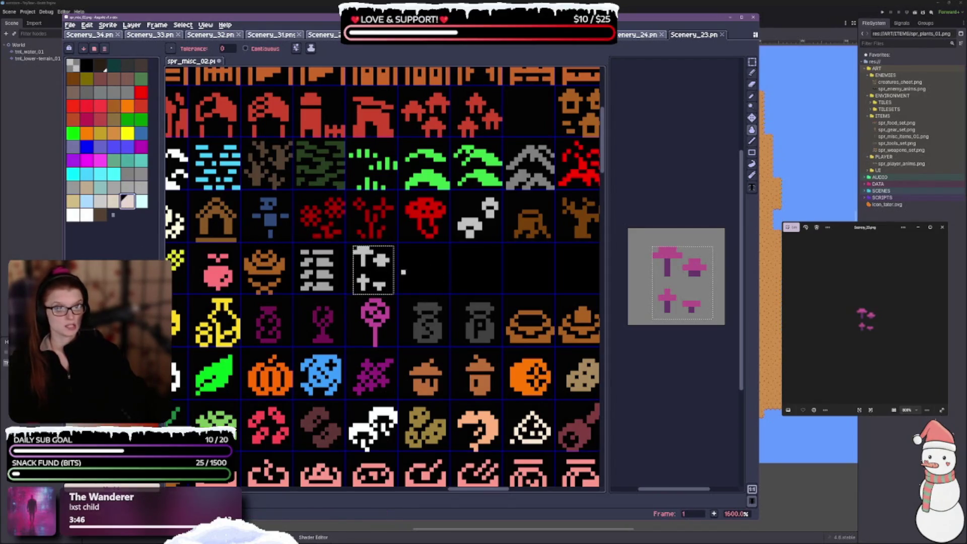
left_click(114, 201)
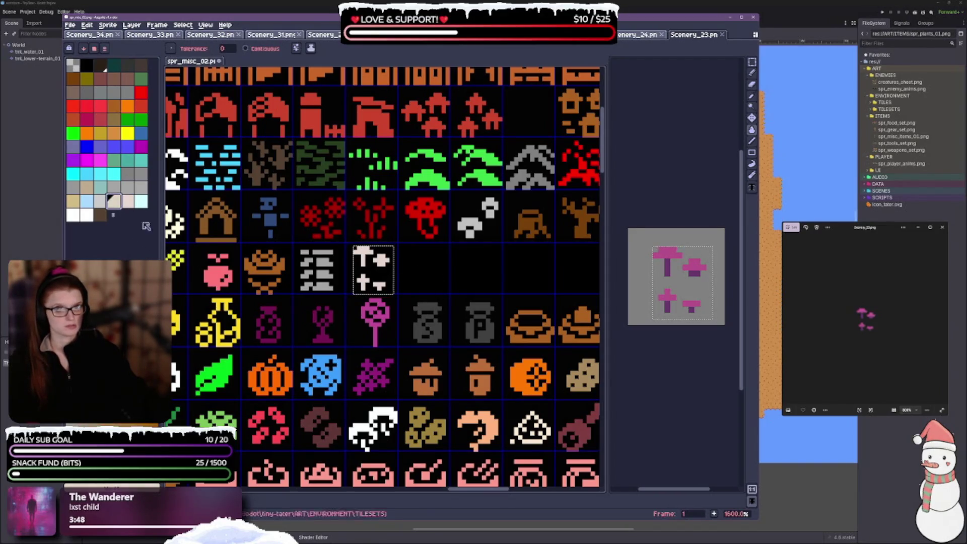
scroll(410, 291, "down", 4)
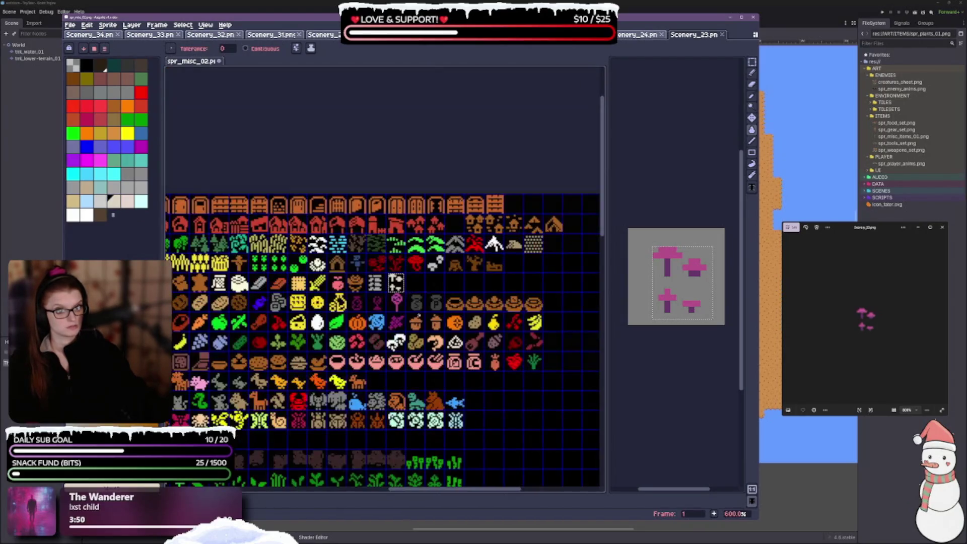
scroll(415, 298, "up", 4)
key("ctrl+z")
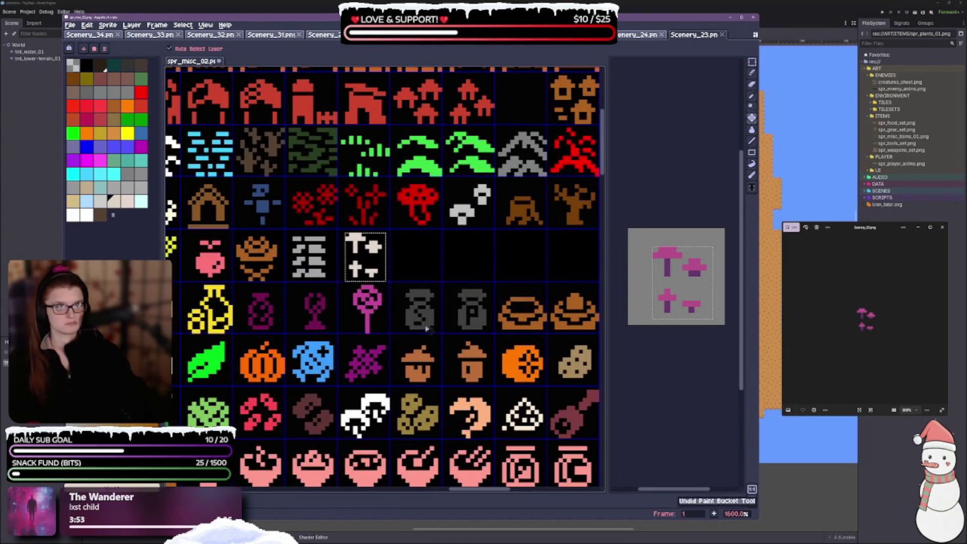
key("ctrl+z")
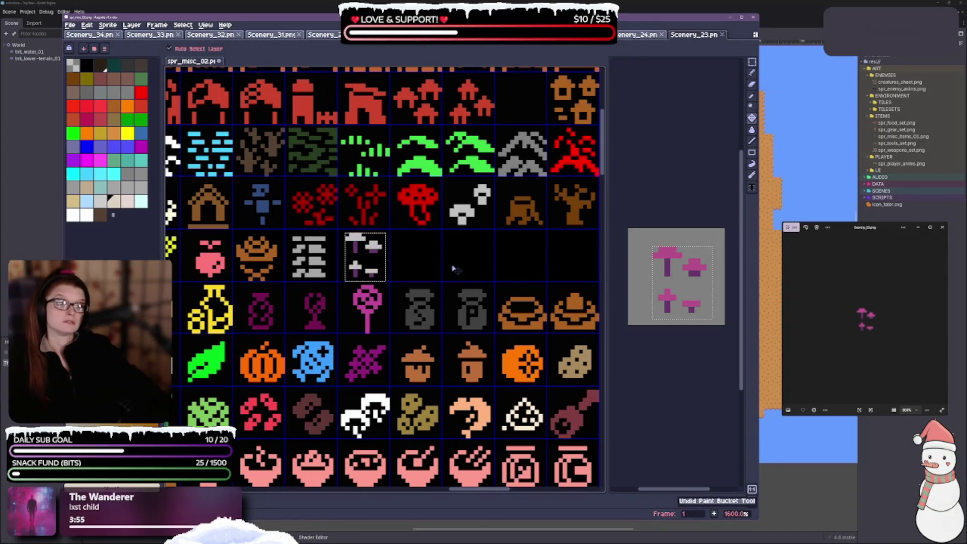
key("b")
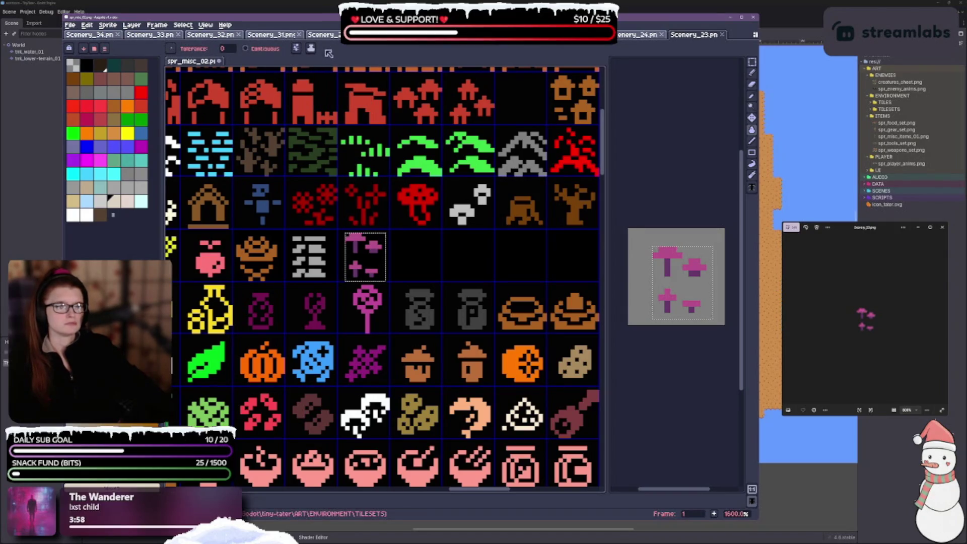
Step: Fill the mushroom caps with tan shades, finally settling on light beige
scroll(366, 264, "up", 1)
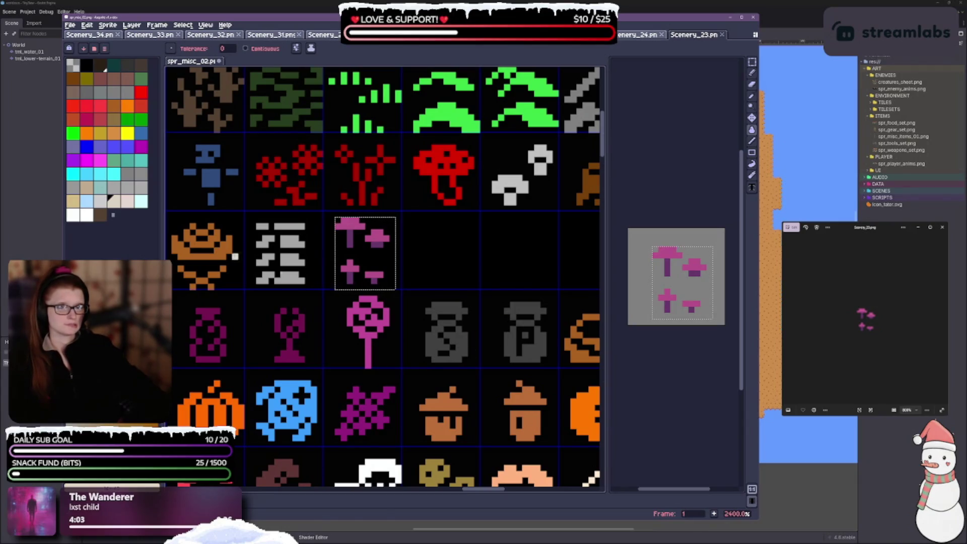
left_click(73, 201)
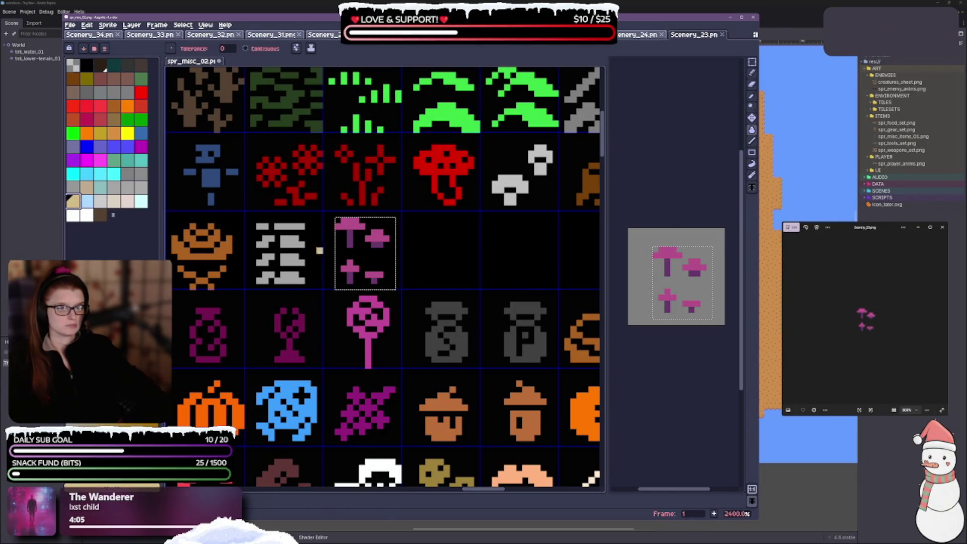
left_click(350, 226)
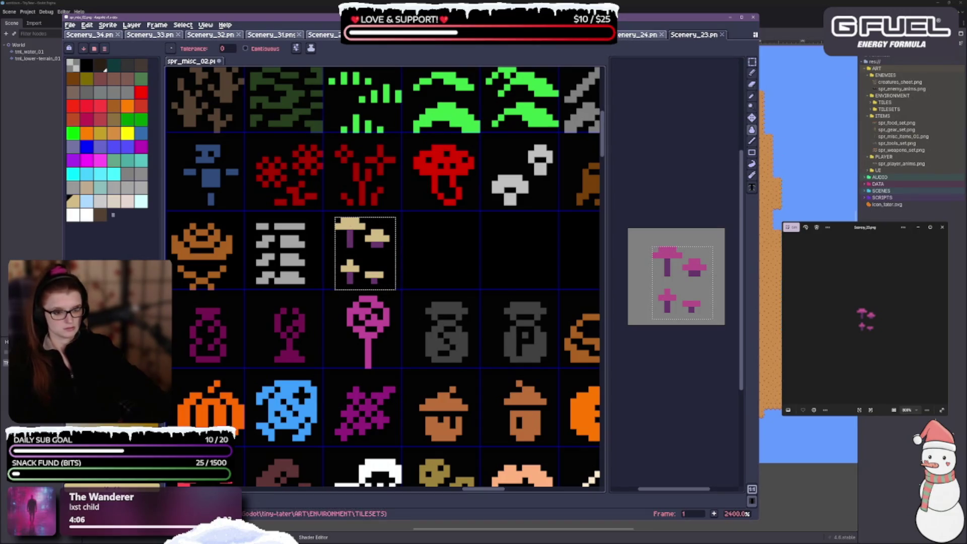
left_click(86, 188)
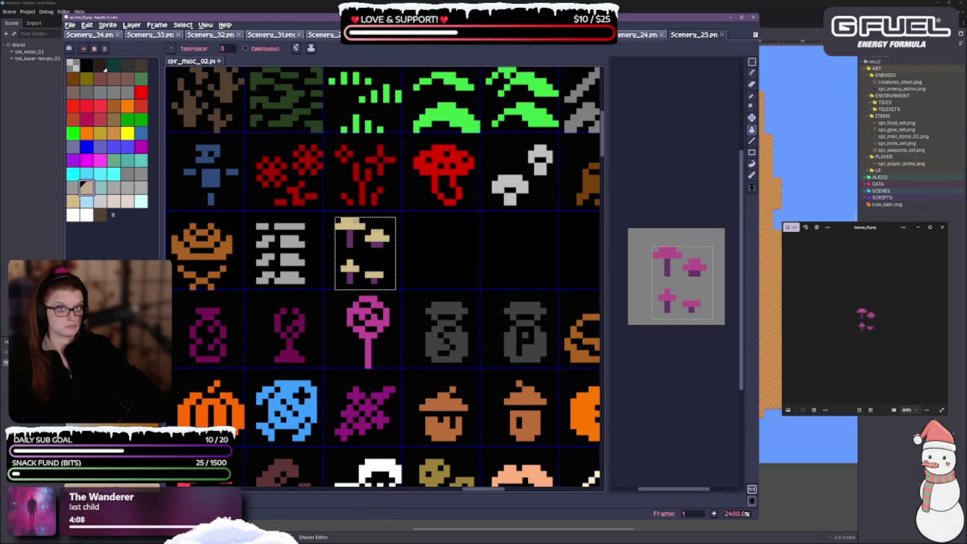
left_click(359, 221)
left_click(73, 201)
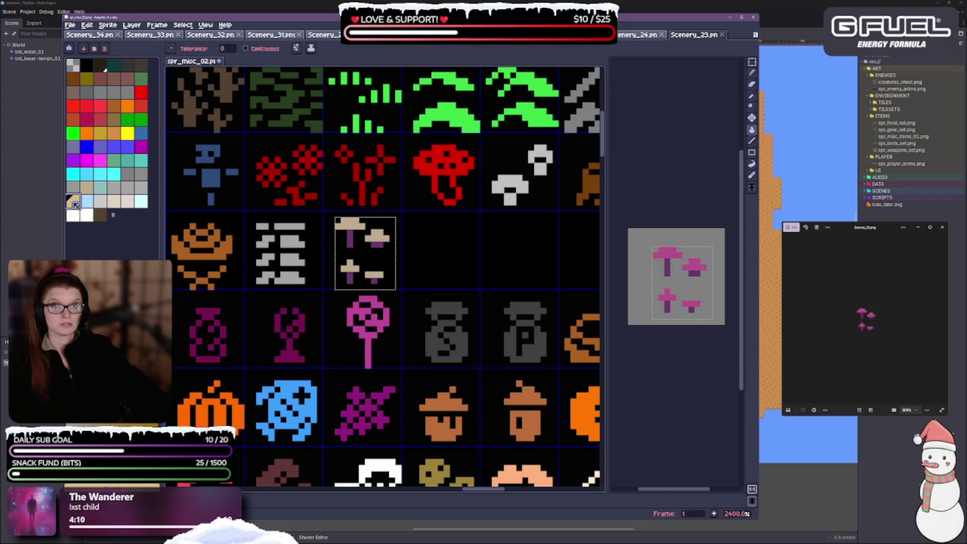
left_click(354, 225)
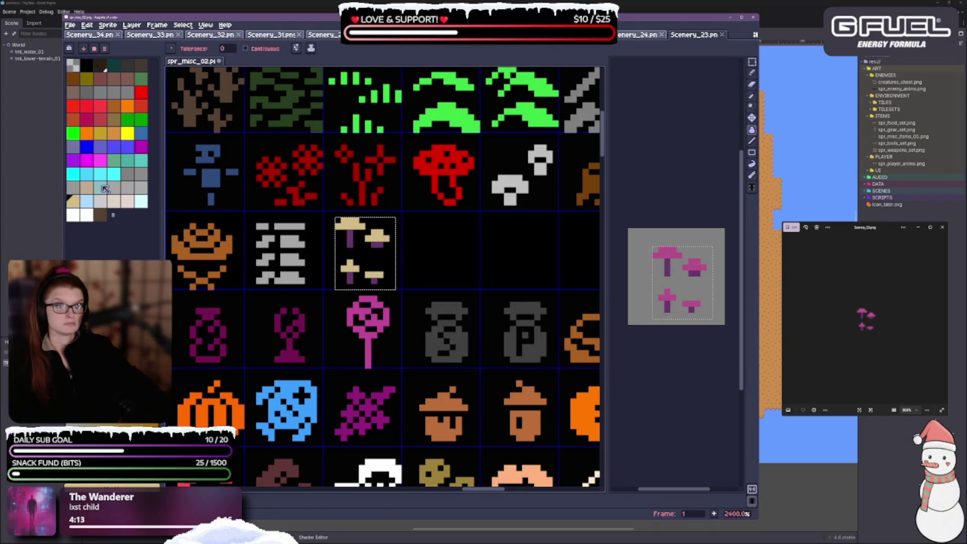
left_click(114, 201)
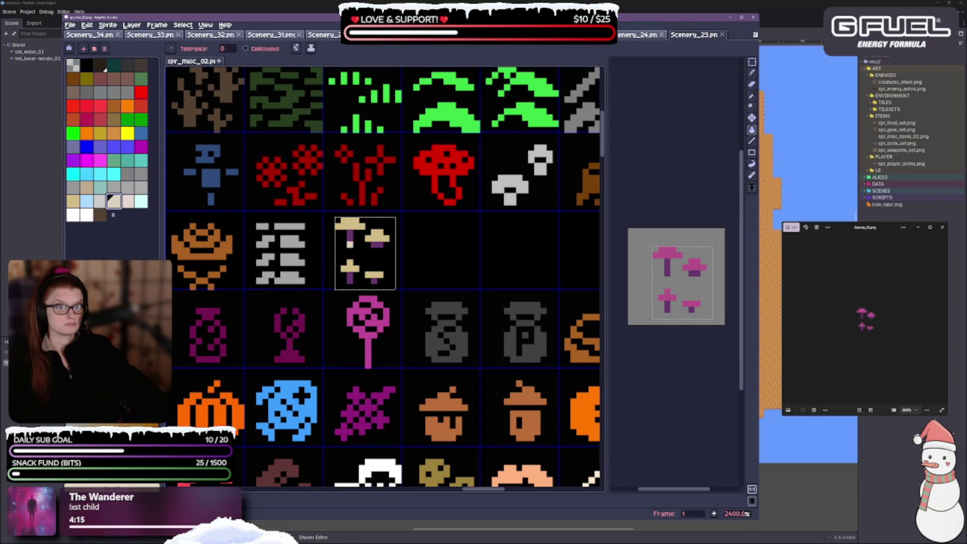
left_click(355, 224)
scroll(411, 286, "down", 4)
scroll(474, 297, "up", 4)
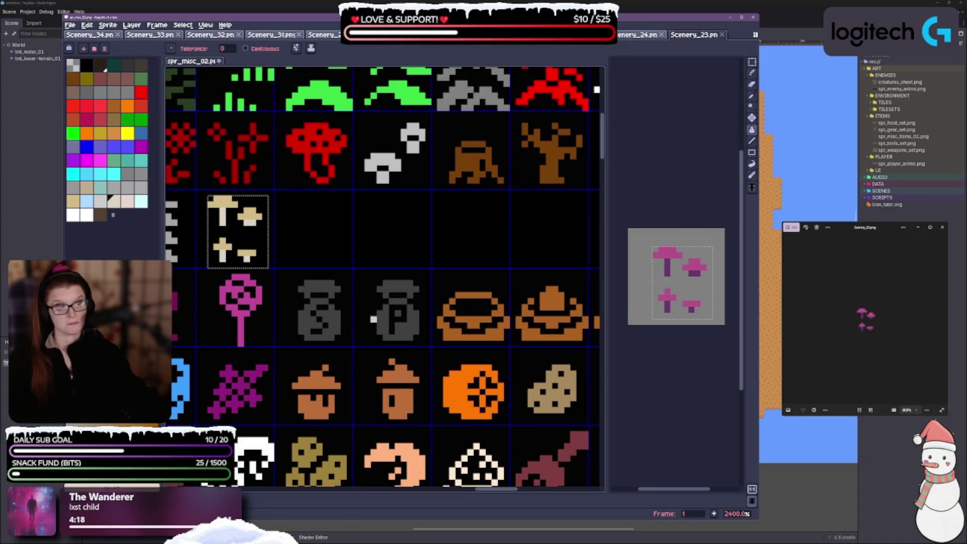
Step: Try reshaping a small mushroom cap and undo it, then keep the cream stem fill after comparing
left_click_drag(319, 253, 354, 268)
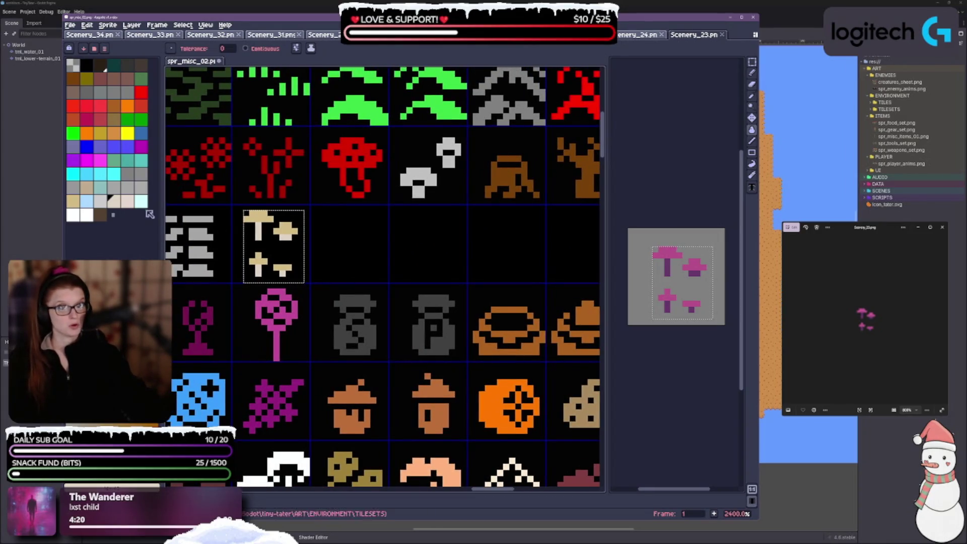
key("b")
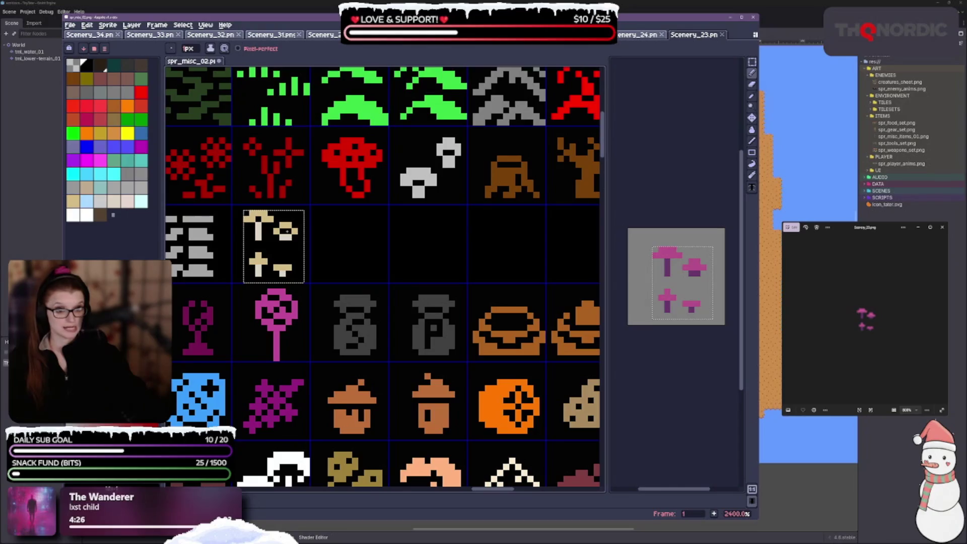
left_click(282, 272)
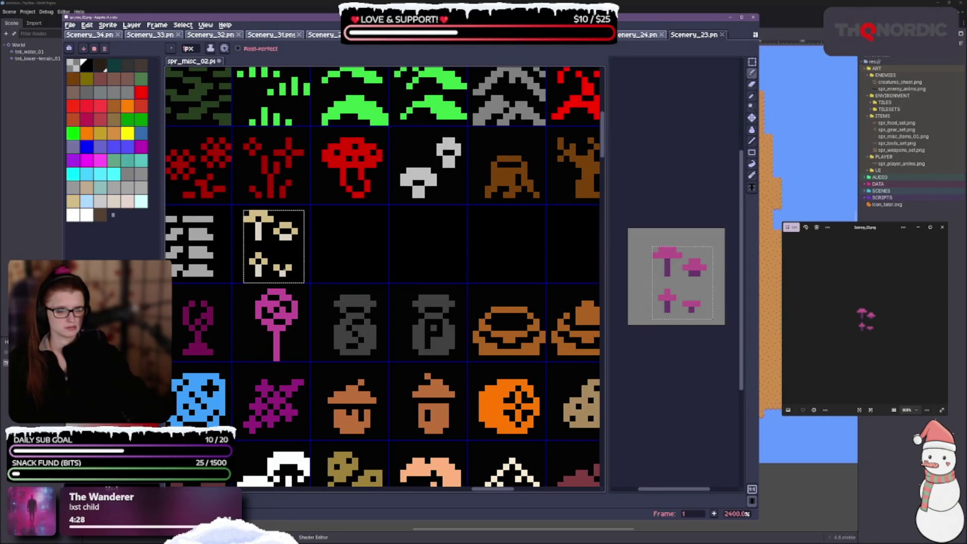
key("ctrl+z")
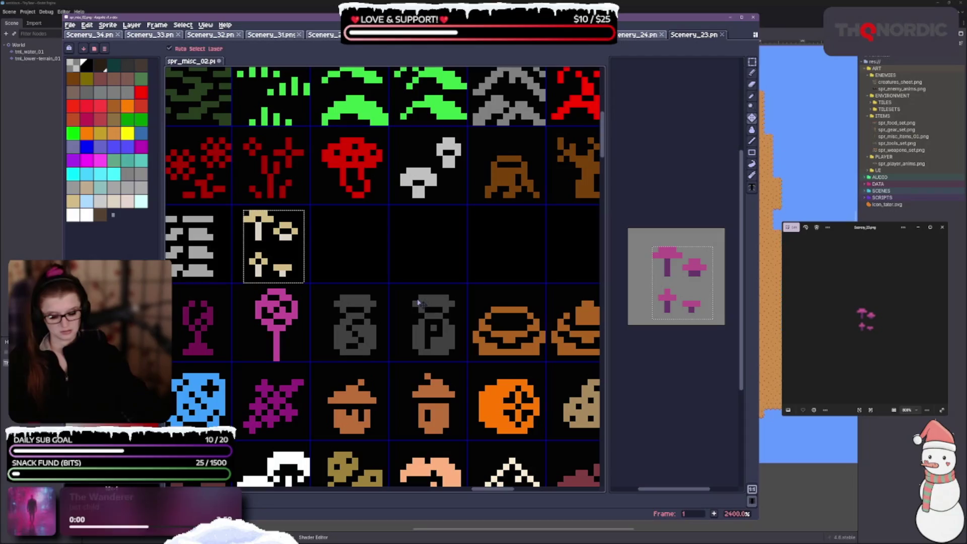
scroll(399, 273, "down", 3)
scroll(379, 269, "up", 3)
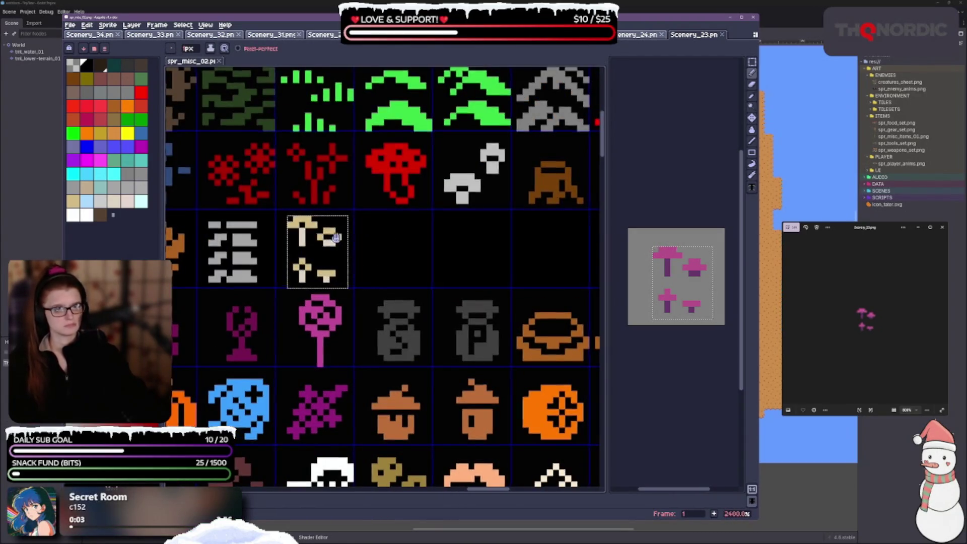
left_click_drag(359, 263, 407, 268)
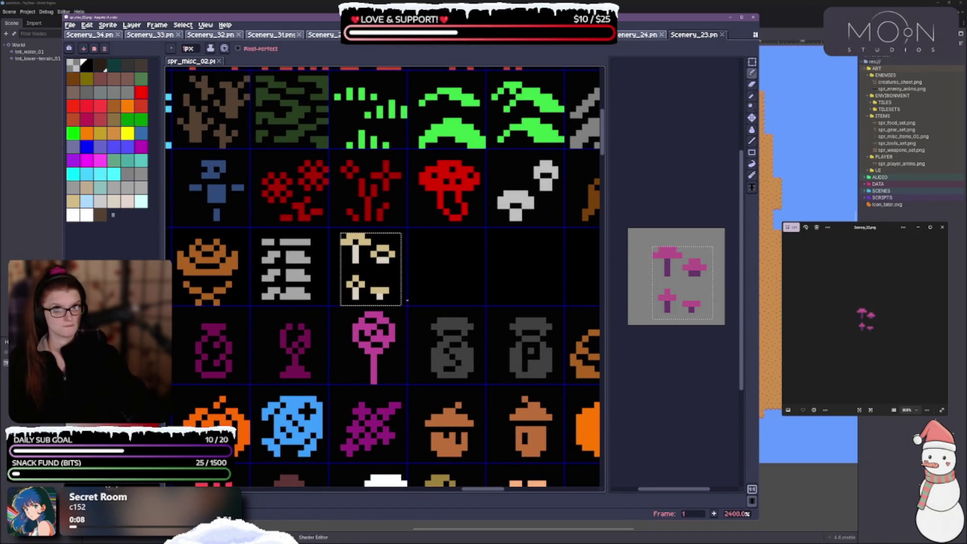
key("ctrl+z")
key("ctrl+z")
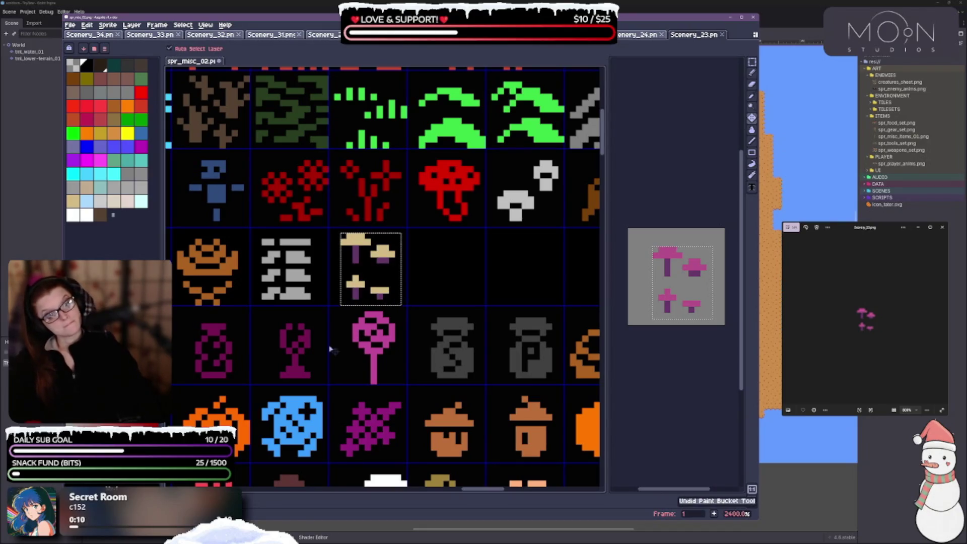
key("ctrl+y")
key("ctrl+y")
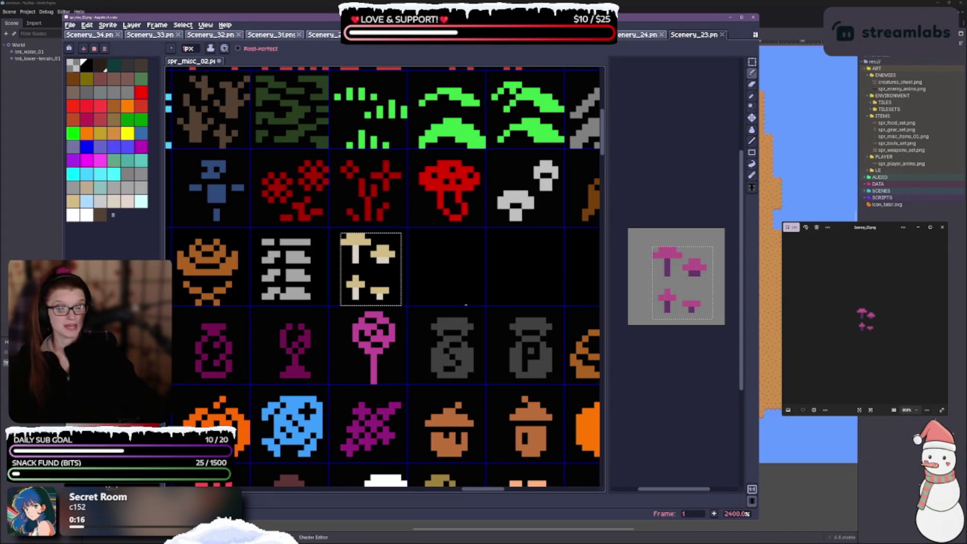
scroll(431, 264, "down", 2)
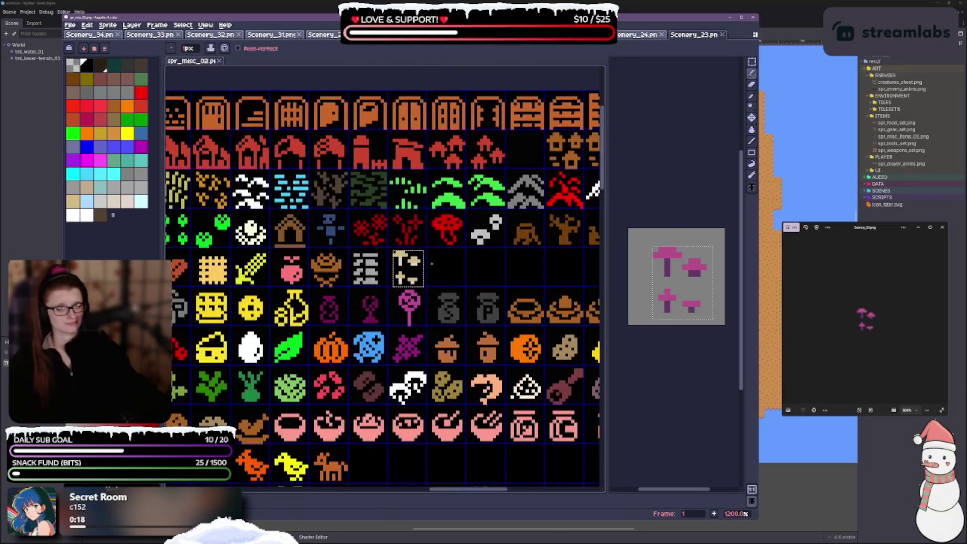
scroll(424, 247, "right", 2)
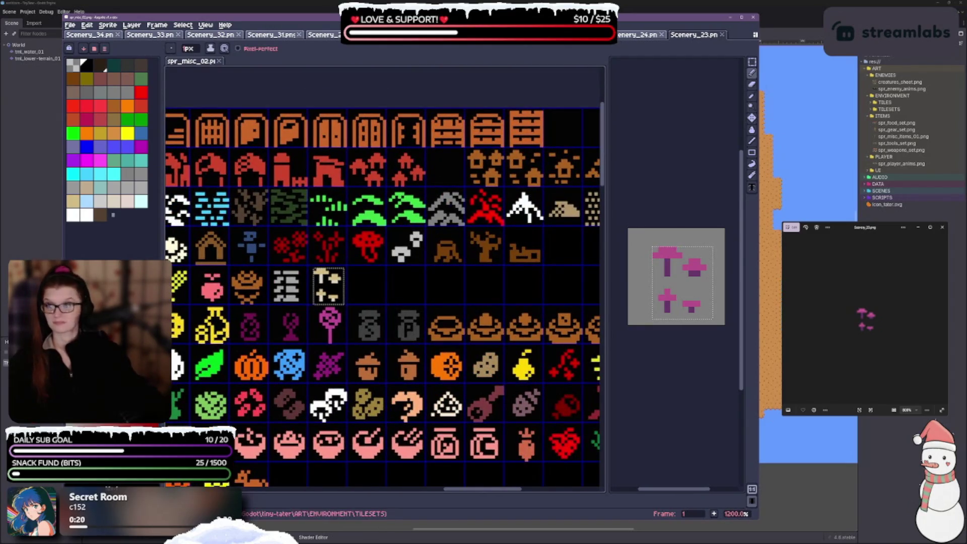
Step: Advance the image viewer to the next reference, the orange striped sprite
left_click(945, 318)
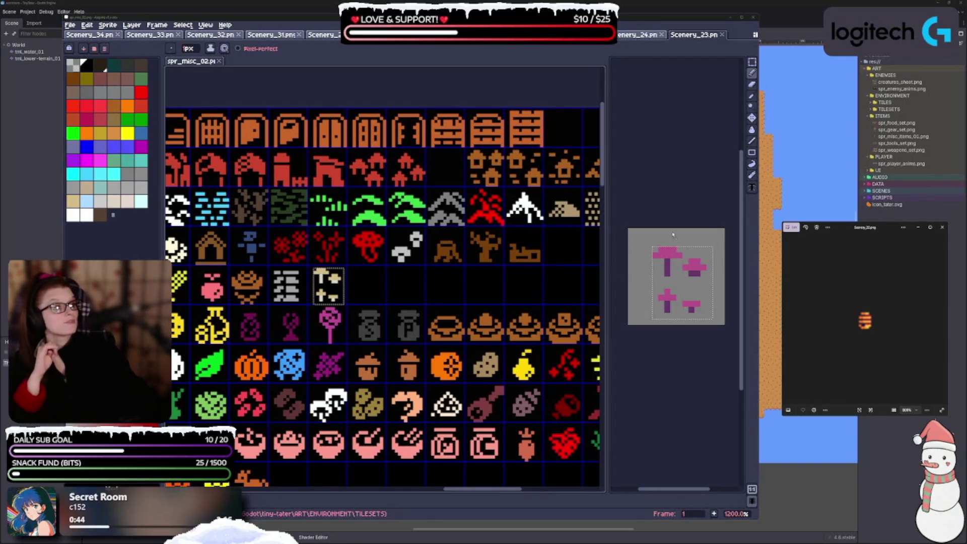
Step: Open Scenery_22.png, centre the striped sprite, and sample its orange, undoing a stray pixel
left_click(407, 330)
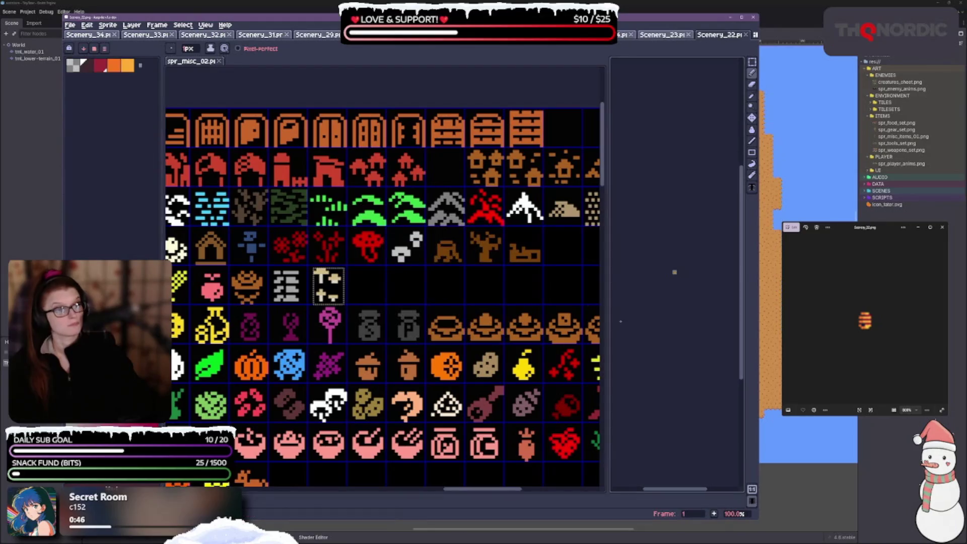
scroll(706, 297, "up", 12)
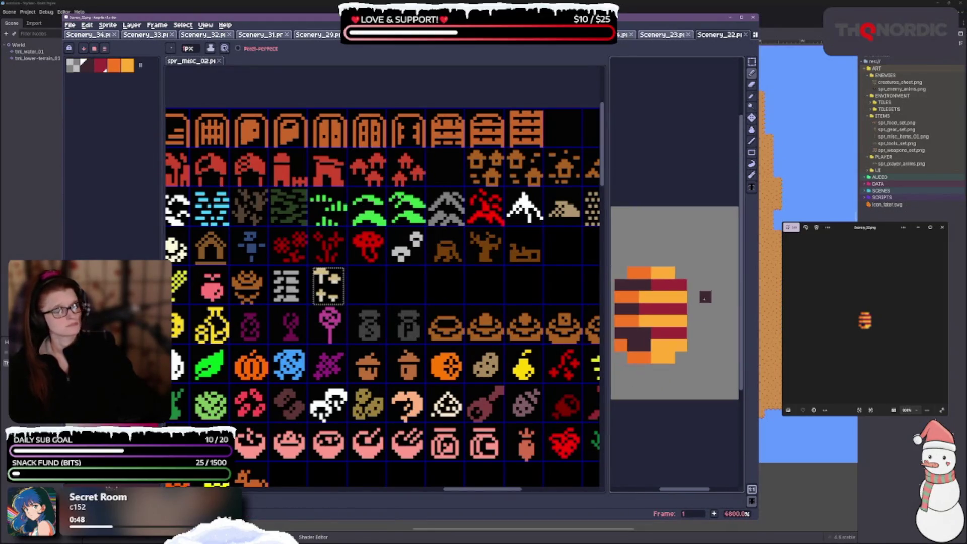
scroll(705, 298, "down", 2)
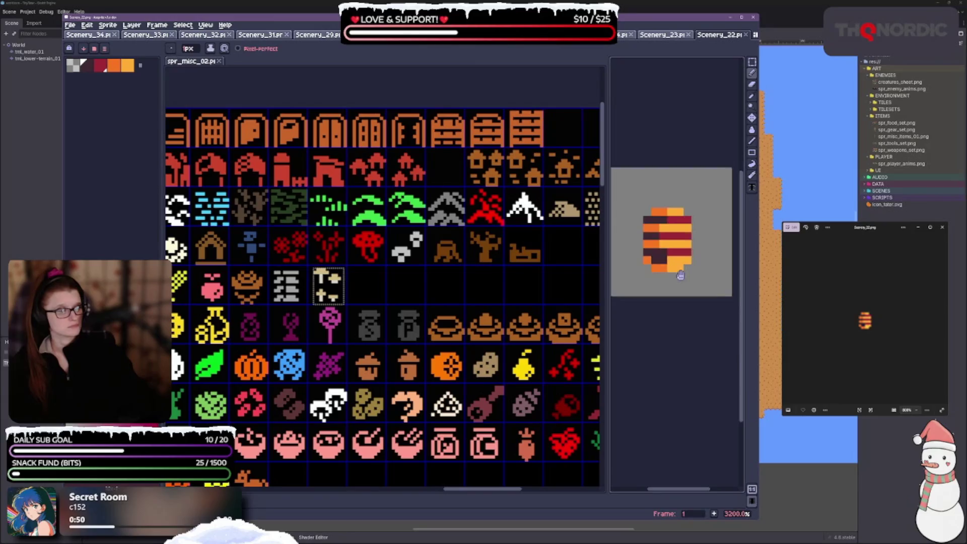
left_click_drag(680, 275, 690, 280)
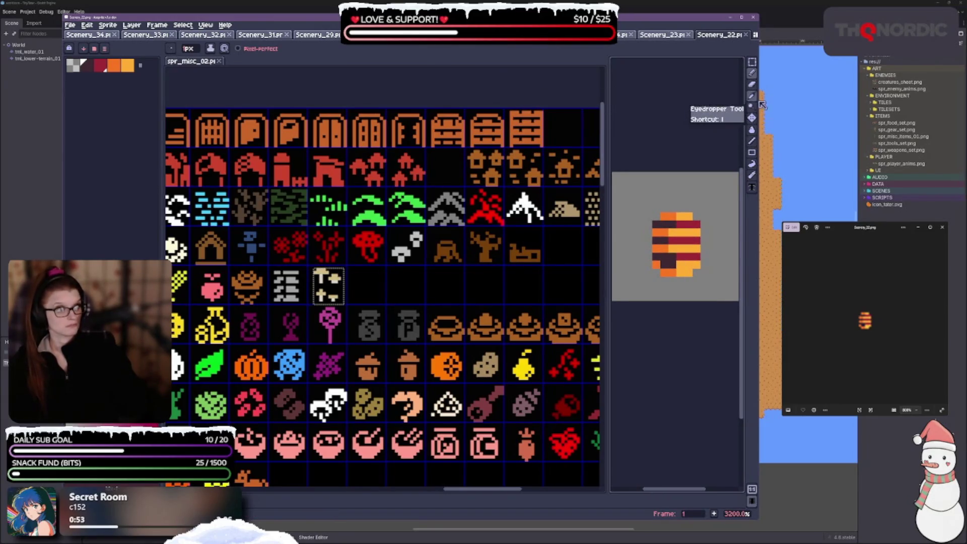
left_click(760, 100)
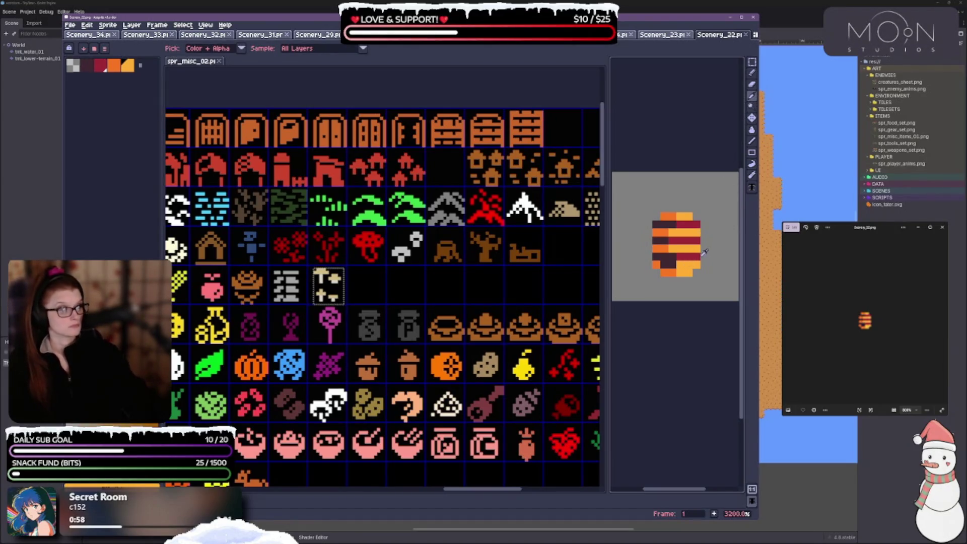
left_click(753, 73)
left_click(665, 281)
key("ctrl+z")
Step: Lighten a few pixels on the striped sprite, then set the drawing colour back to black
left_click(665, 273)
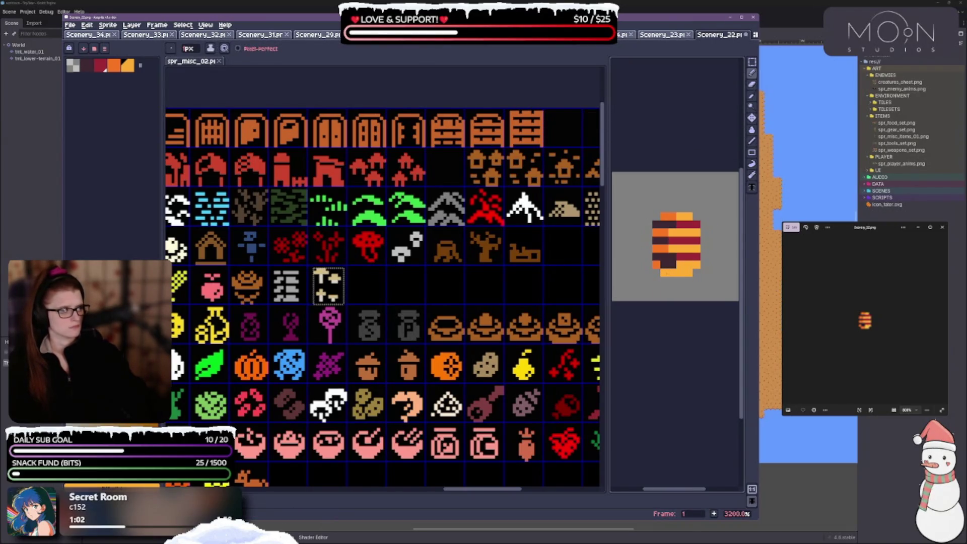
left_click(656, 264)
left_click(665, 249)
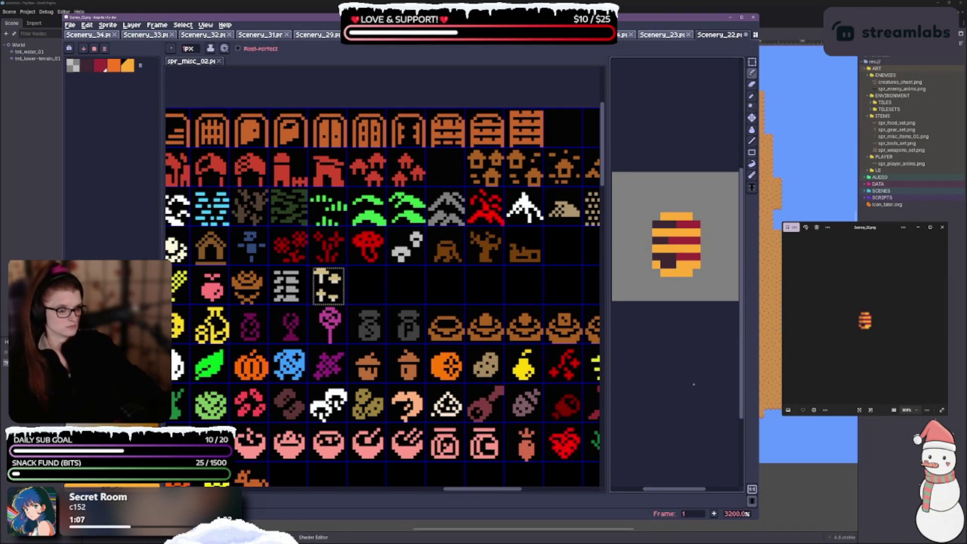
scroll(256, 312, "down", 2)
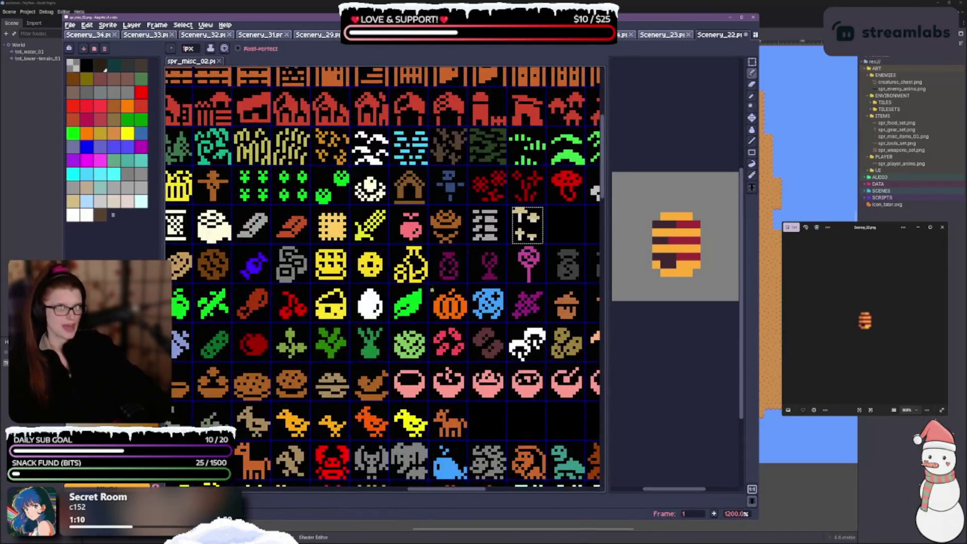
scroll(432, 291, "down", 6)
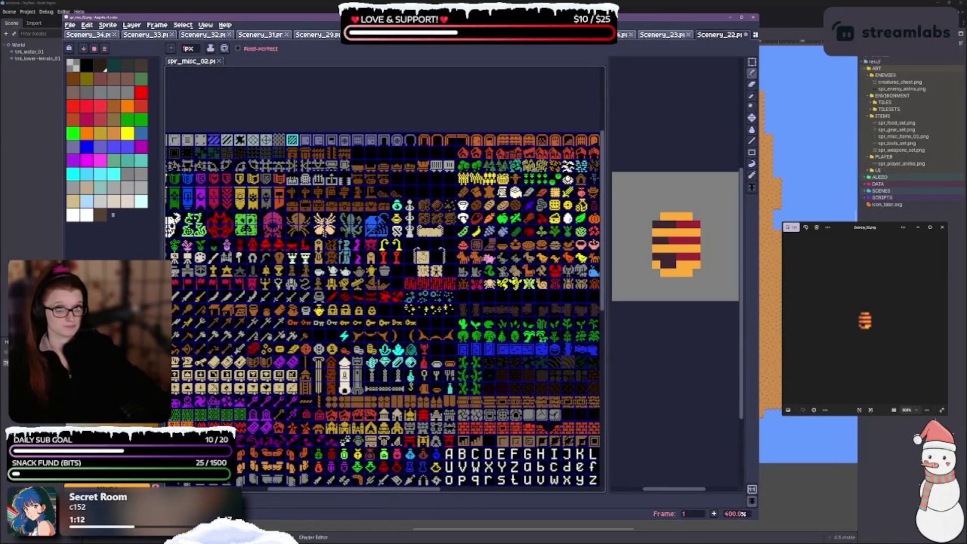
scroll(383, 277, "up", 3)
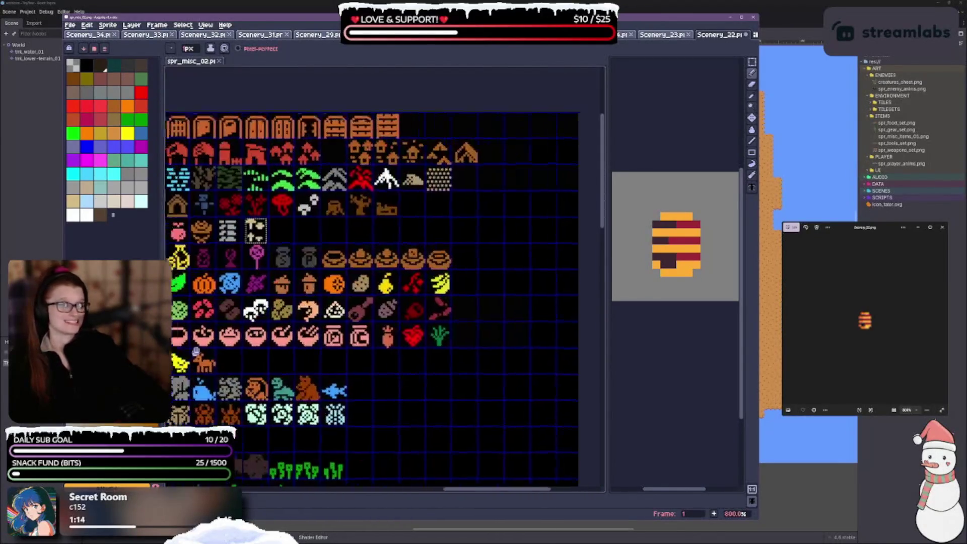
scroll(395, 231, "up", 2)
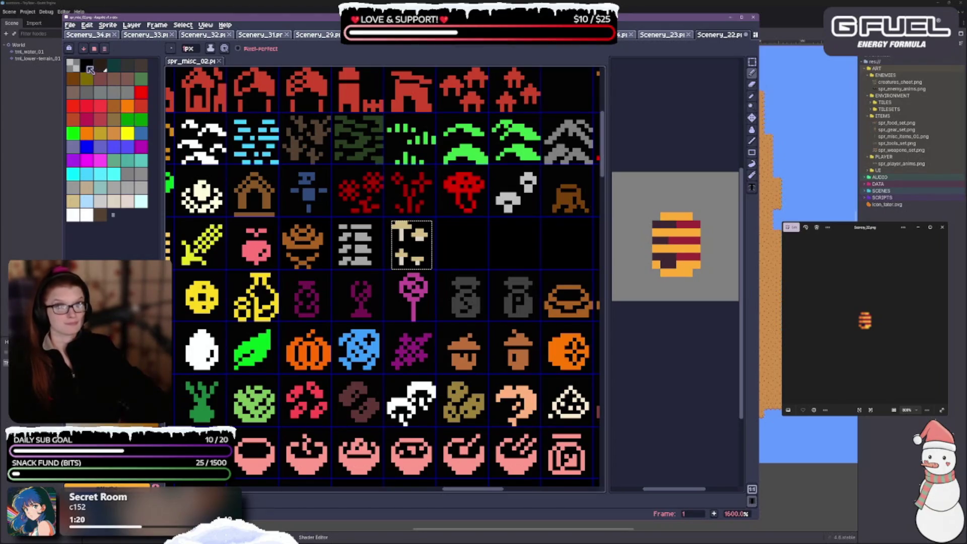
left_click(86, 65)
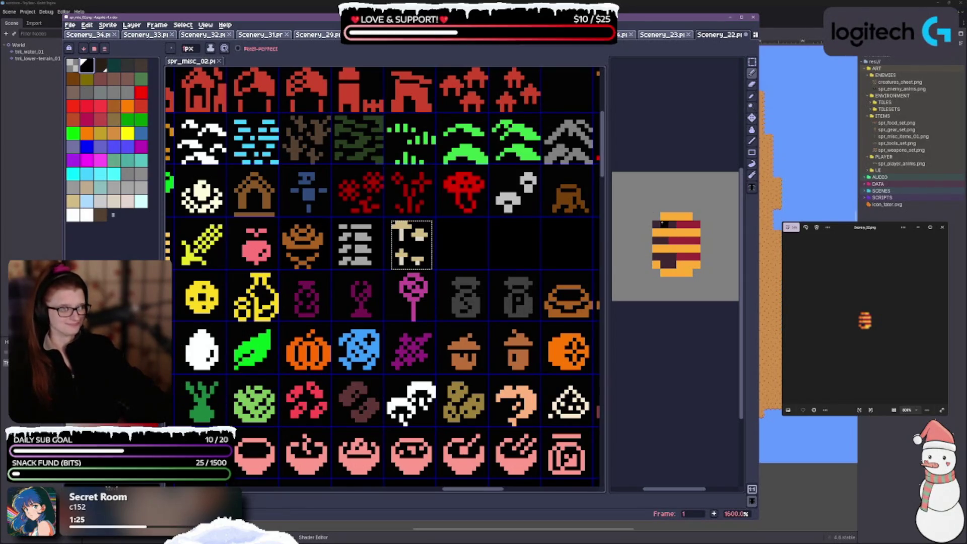
left_click(664, 223)
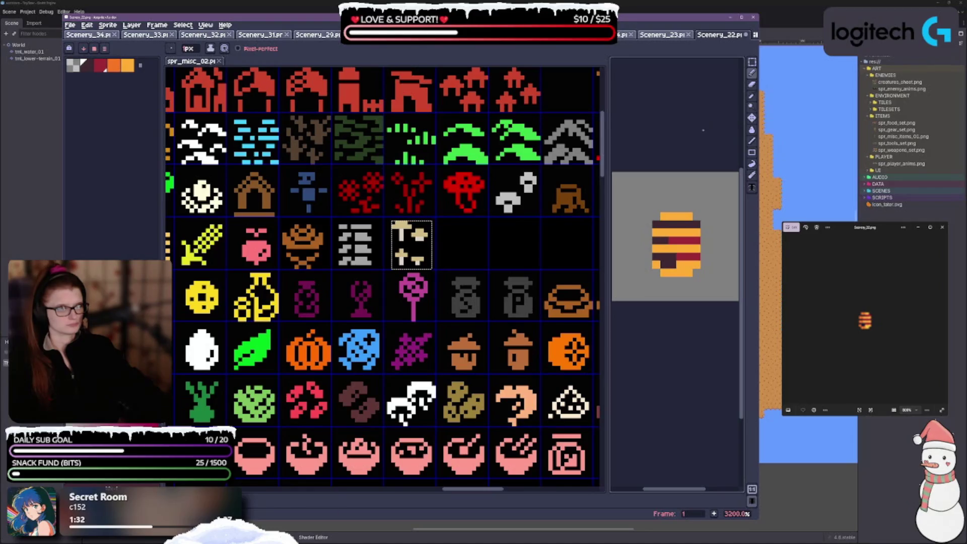
left_click(753, 62)
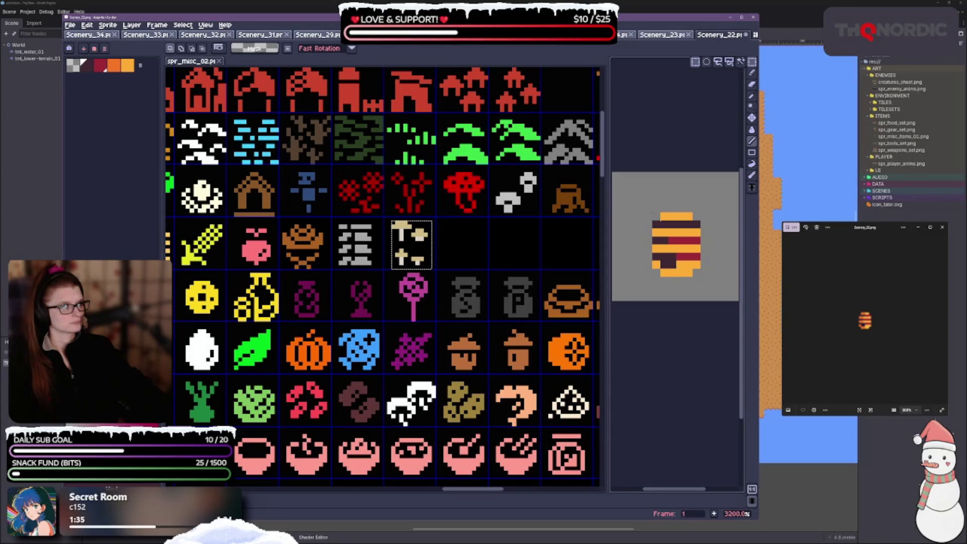
Step: Paste the honeycomb sprite into spr_misc_02 in the empty cell beside the mushrooms
left_click_drag(650, 211, 703, 278)
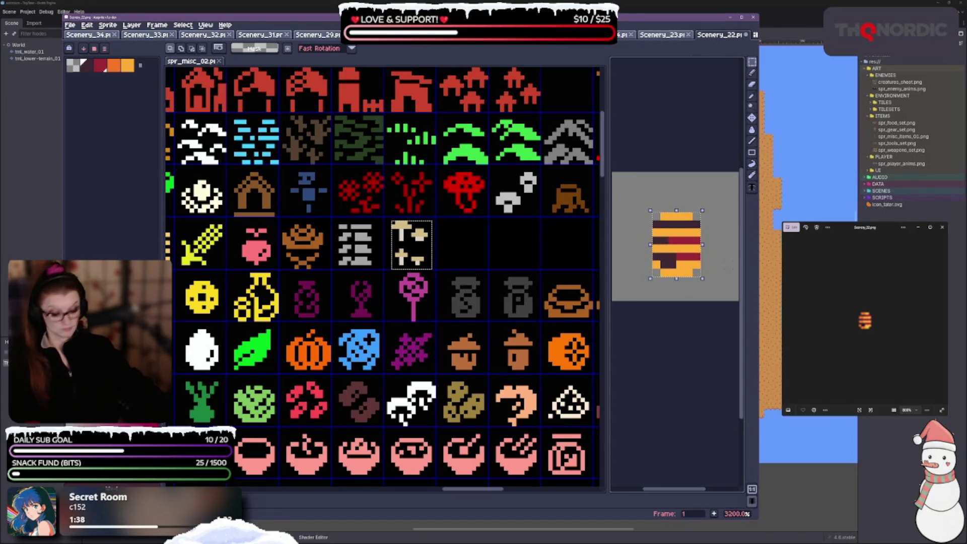
left_click_drag(479, 246, 455, 233)
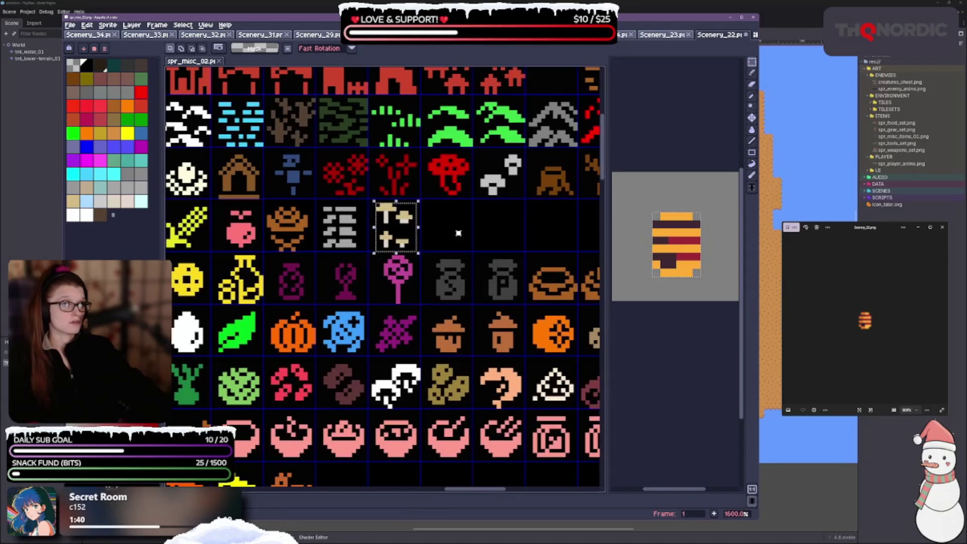
left_click(462, 249)
key("ctrl+v")
mouse_move(382, 287)
left_mouse_down()
mouse_move(456, 241)
mouse_move(445, 241)
left_mouse_up()
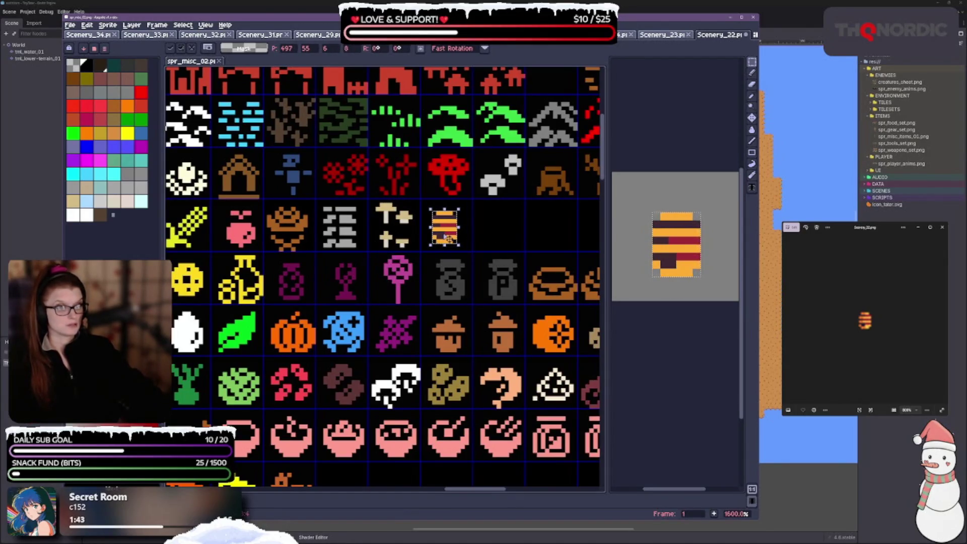
left_click_drag(445, 238, 450, 230)
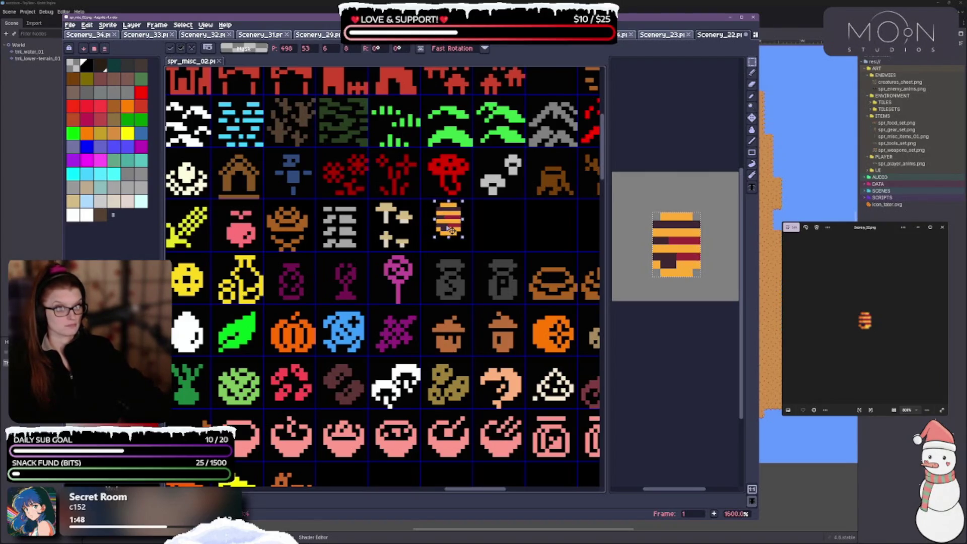
scroll(453, 237, "up", 1)
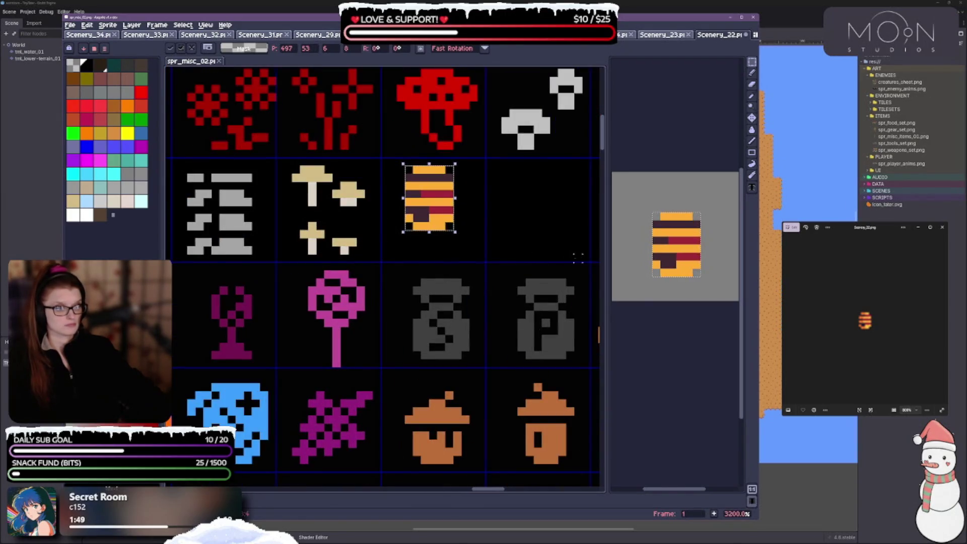
Step: Pencil over the honeycomb's red stripes in black
left_click(752, 73)
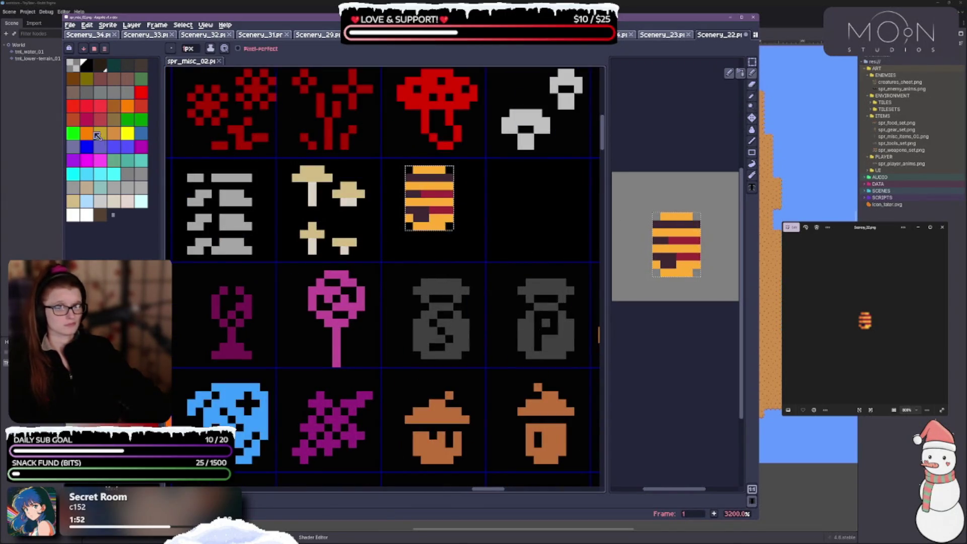
left_click(90, 66)
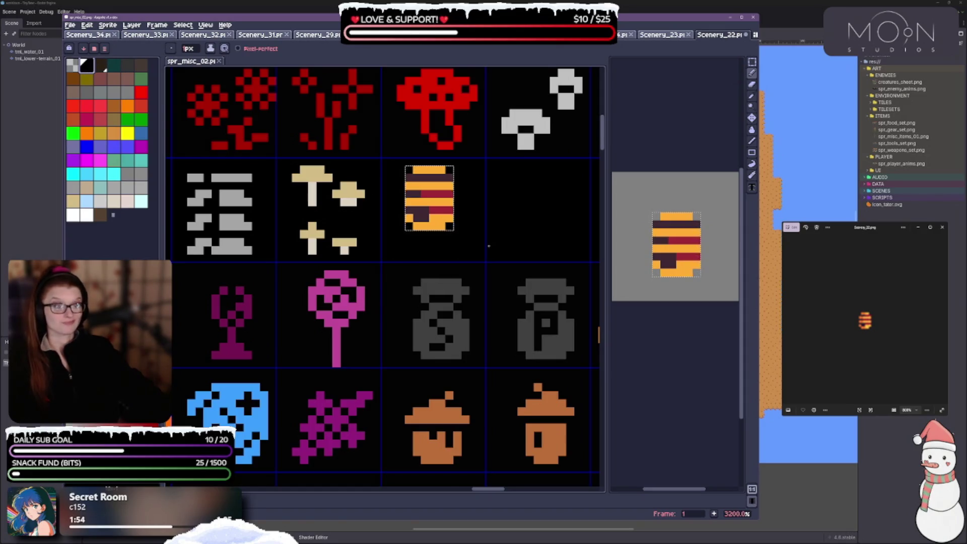
scroll(484, 252, "down", 2)
scroll(469, 272, "up", 1)
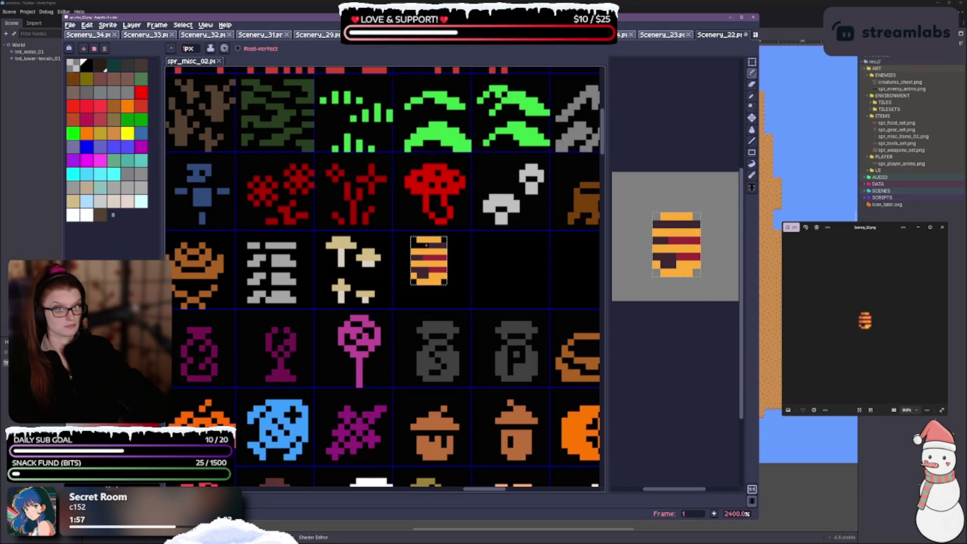
mouse_move(426, 245)
left_mouse_down()
mouse_move(443, 246)
mouse_move(428, 257)
mouse_move(443, 258)
mouse_move(437, 272)
left_mouse_up()
left_click(413, 264)
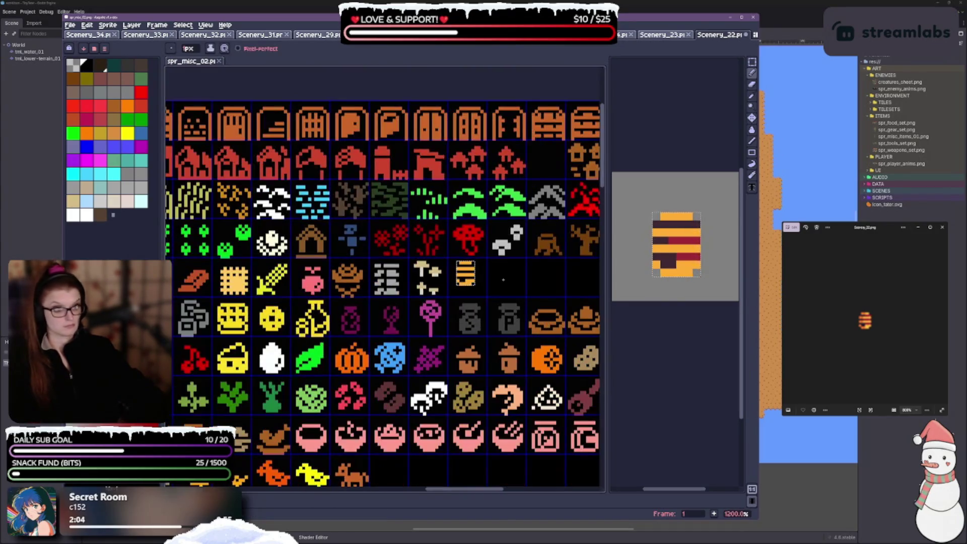
scroll(501, 288, "down", 3)
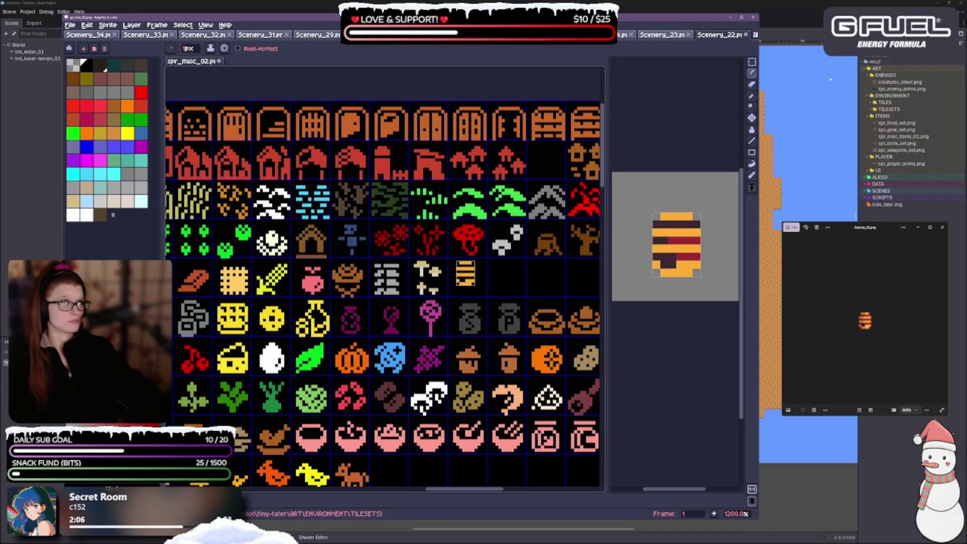
Step: Reselect the placed honeycomb sprite with a different selection tool
left_click_drag(753, 61, 741, 62)
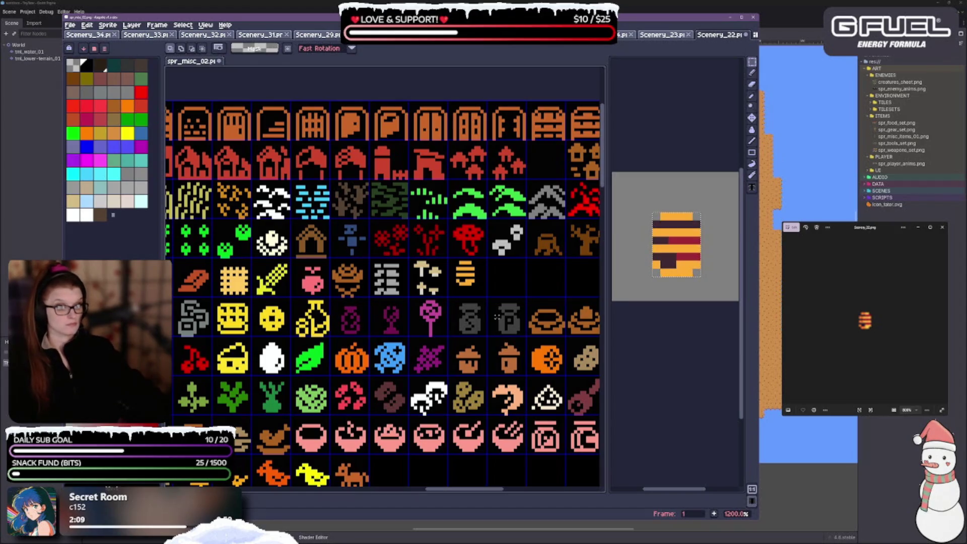
scroll(456, 321, "up", 2)
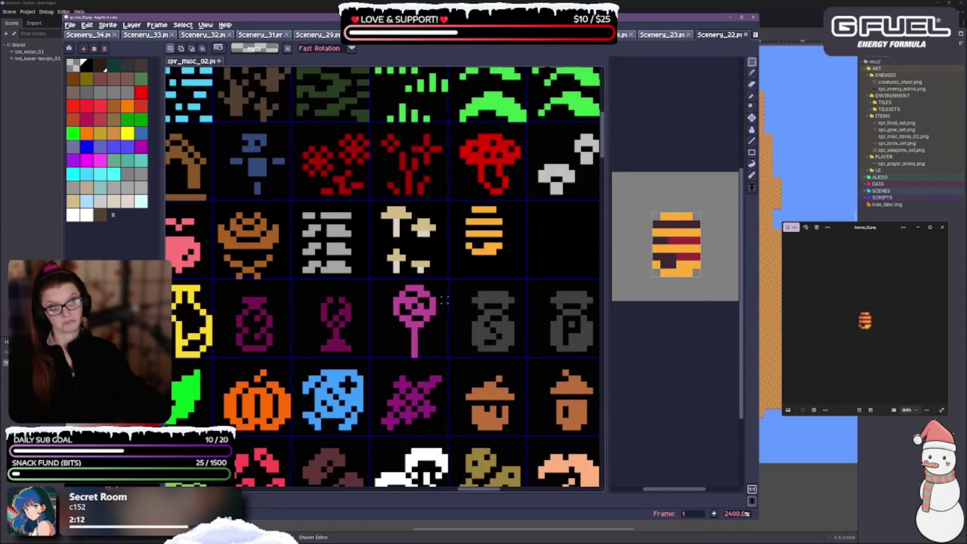
scroll(517, 282, "right", 1)
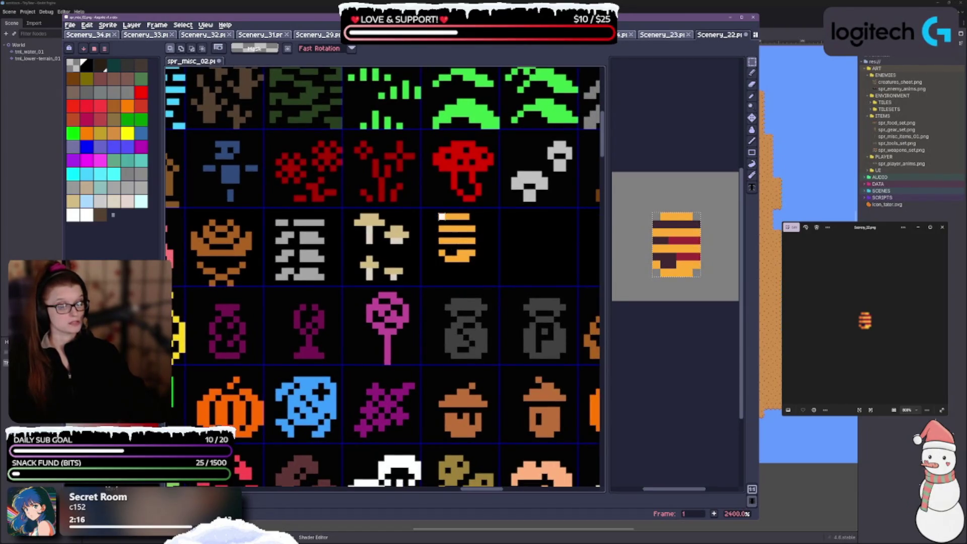
left_click_drag(442, 216, 477, 263)
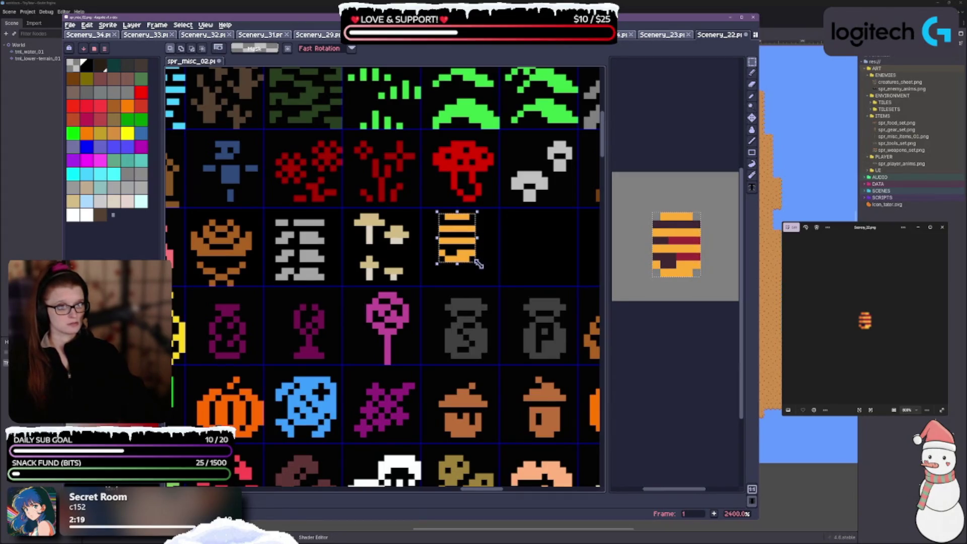
Step: Narrow the honeycomb selection by one pixel on its left edge and shift it left
left_click_drag(478, 263, 500, 281)
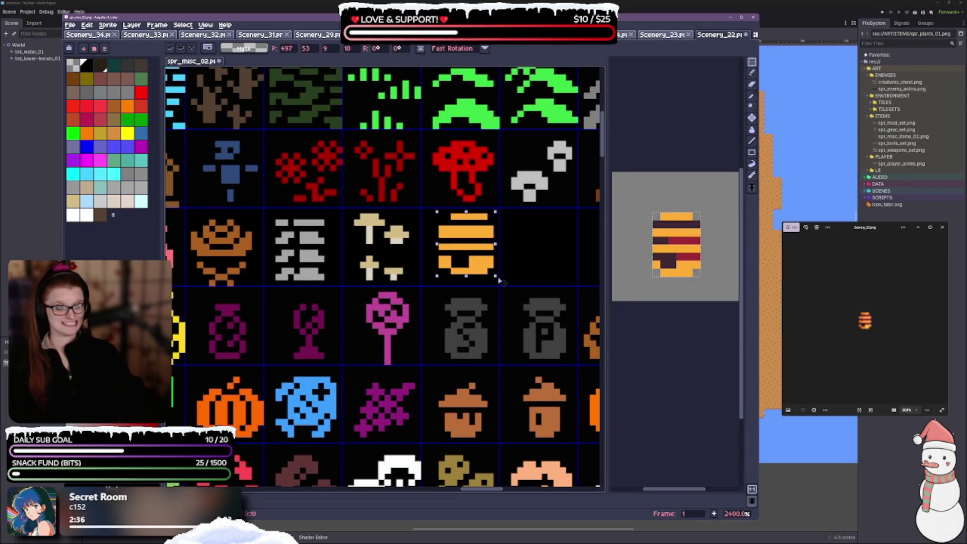
left_click_drag(437, 245, 444, 247)
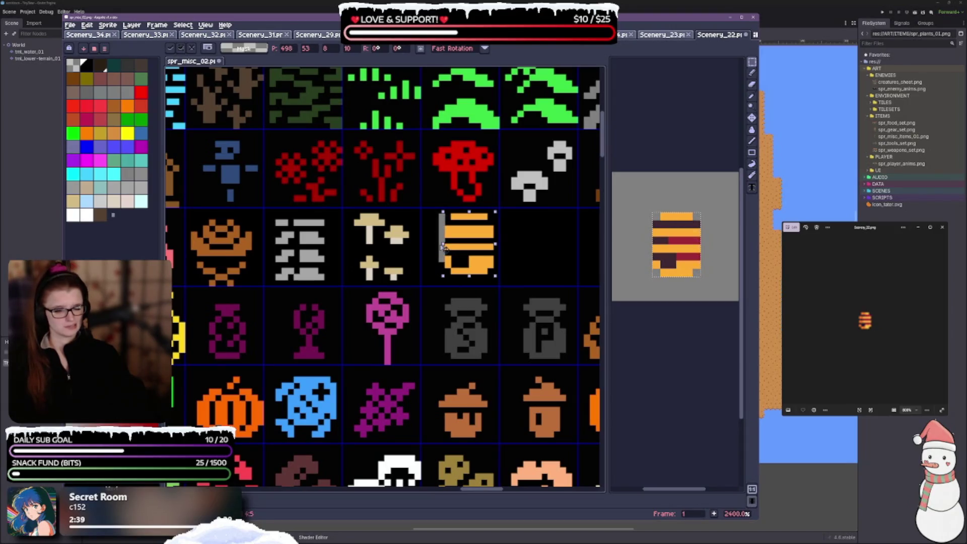
left_click_drag(445, 246, 438, 244)
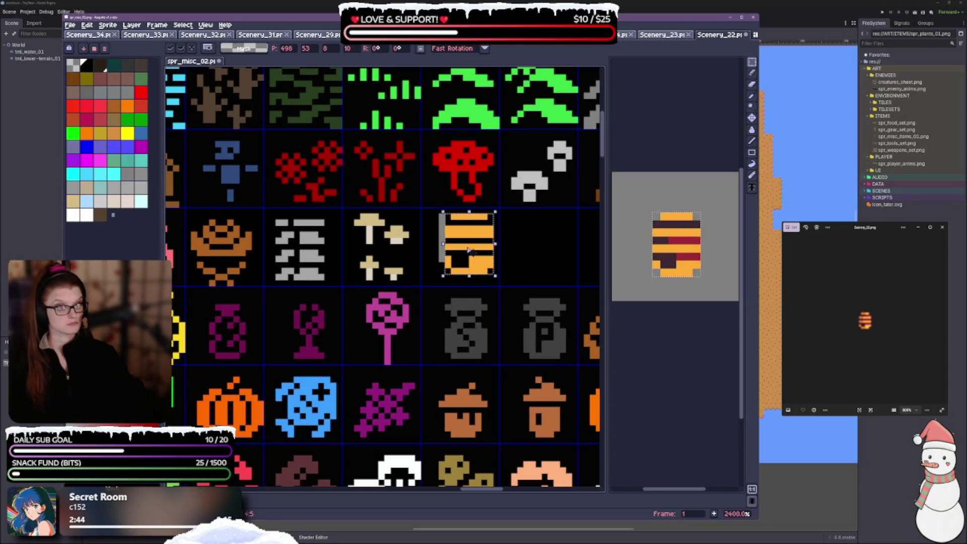
mouse_move(469, 249)
left_mouse_down()
mouse_move(457, 248)
mouse_move(460, 259)
left_mouse_up()
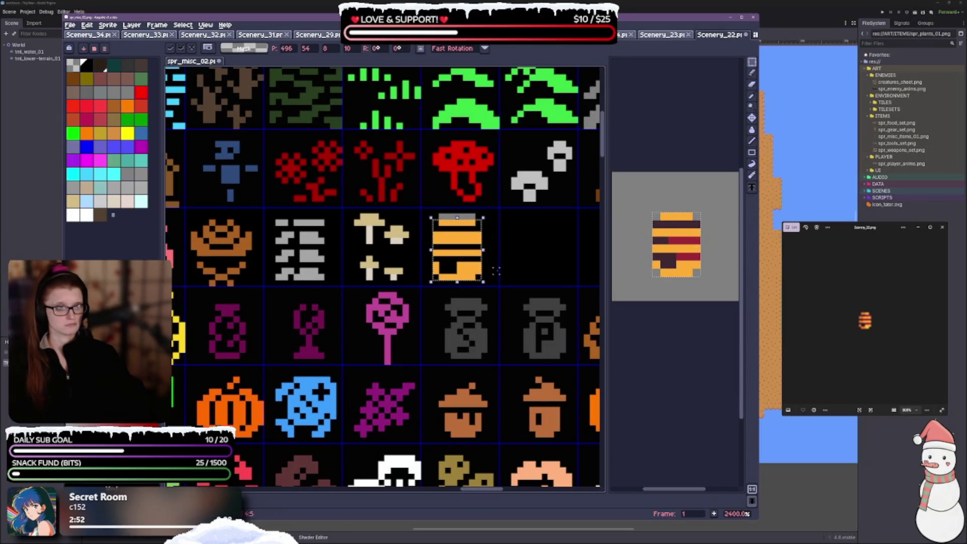
Step: Blacken an orange pixel at the honeycomb's lower left
left_click(752, 74)
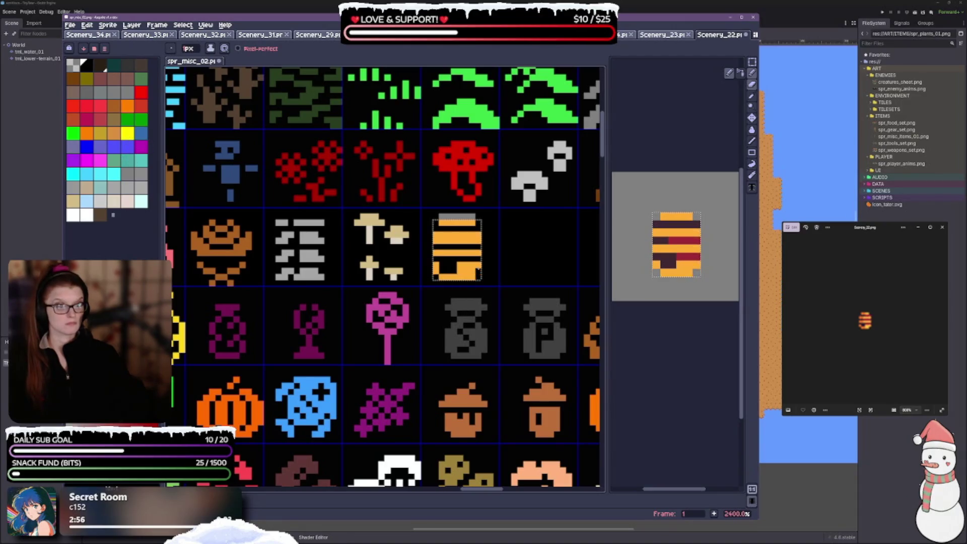
scroll(479, 267, "up", 3)
left_click(394, 259)
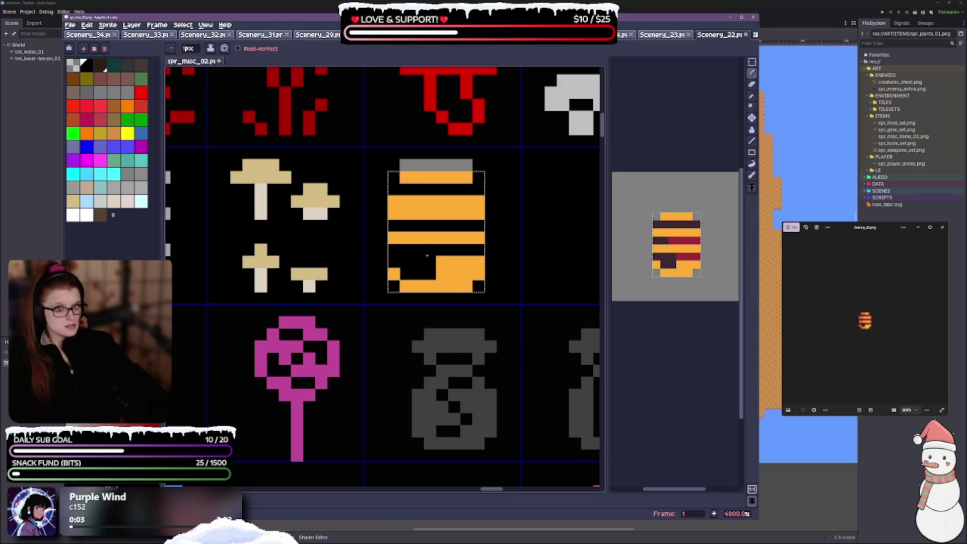
Step: Paint black notches along the bottom band, then add back one orange pixel sampled from the honeycomb
left_click_drag(427, 255, 471, 258)
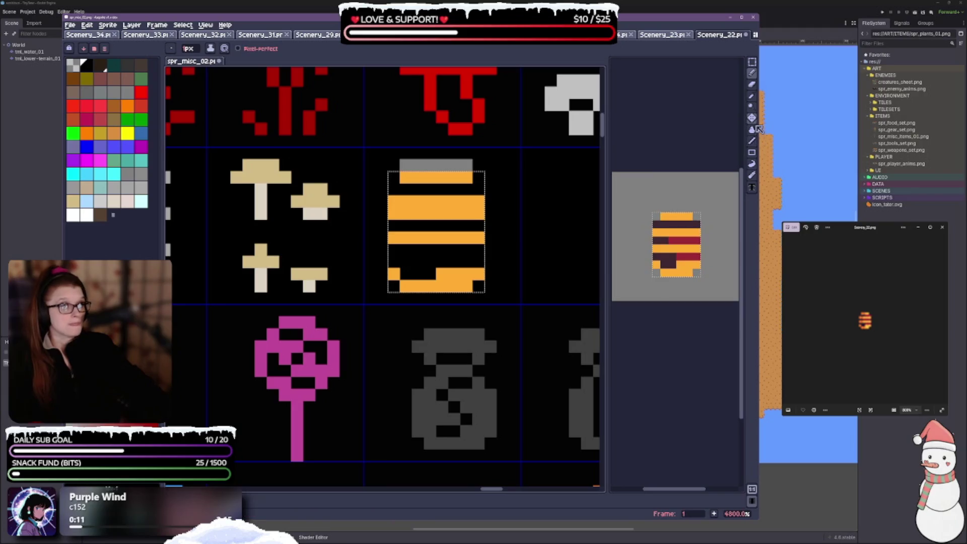
left_click(756, 101)
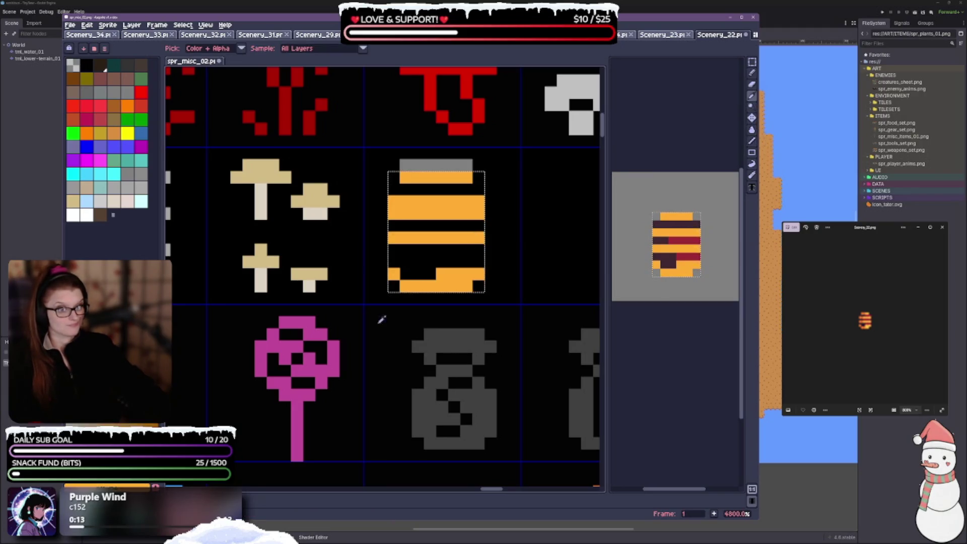
left_click(435, 202)
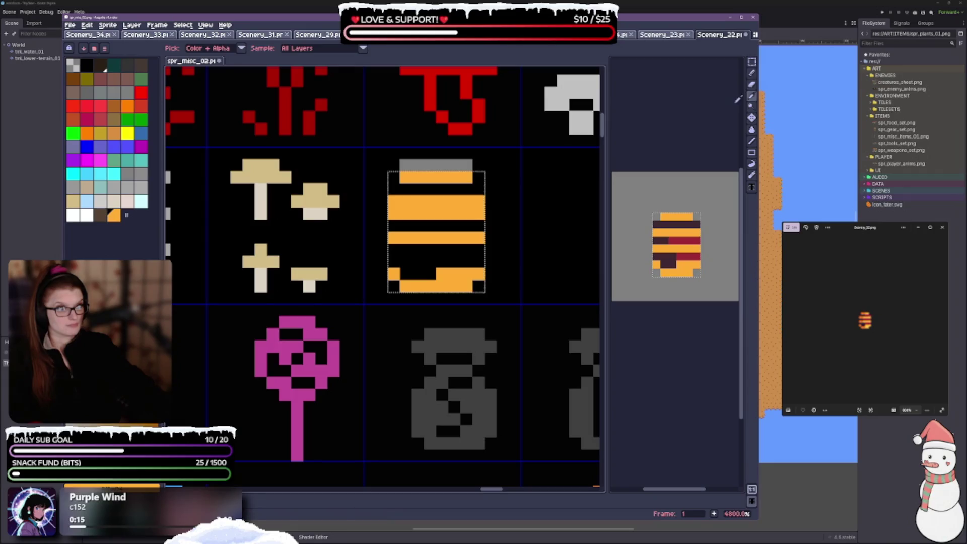
left_click(752, 72)
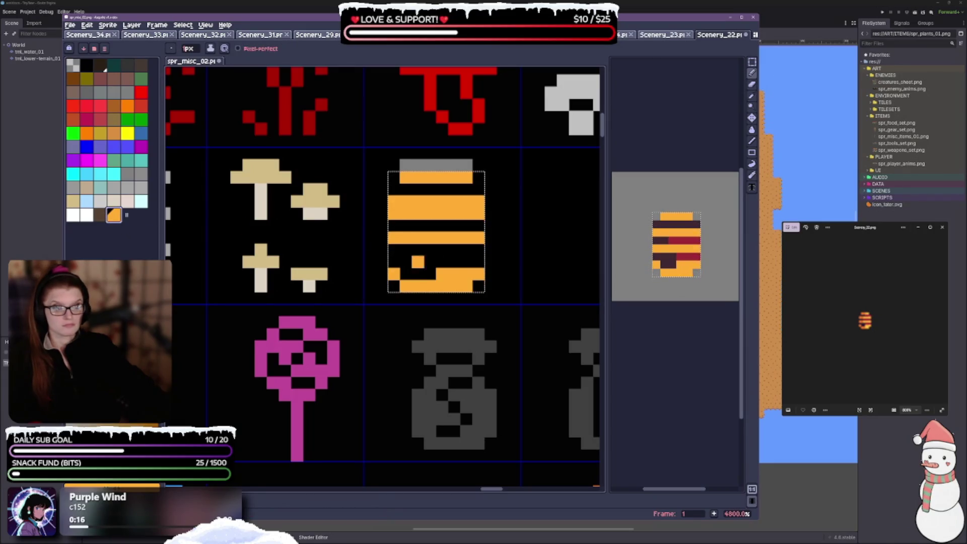
left_click(442, 261)
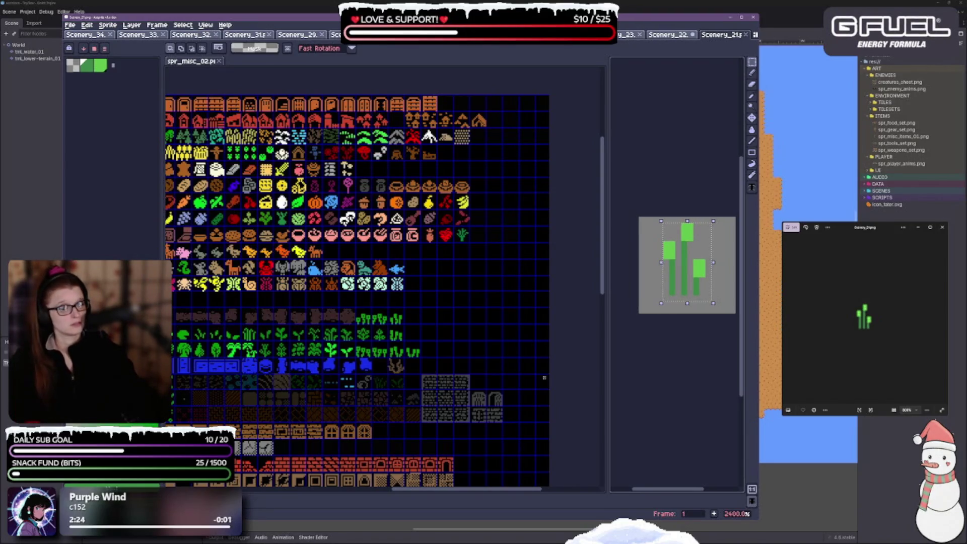
Step: Load the Scenery images as separate images and undo the stray change to the sheet
left_click(443, 298)
scroll(460, 251, "up", 2)
mouse_move(369, 258)
left_mouse_down()
mouse_move(395, 299)
mouse_move(397, 375)
left_mouse_up()
scroll(396, 301, "up", 3)
scroll(471, 304, "down", 5)
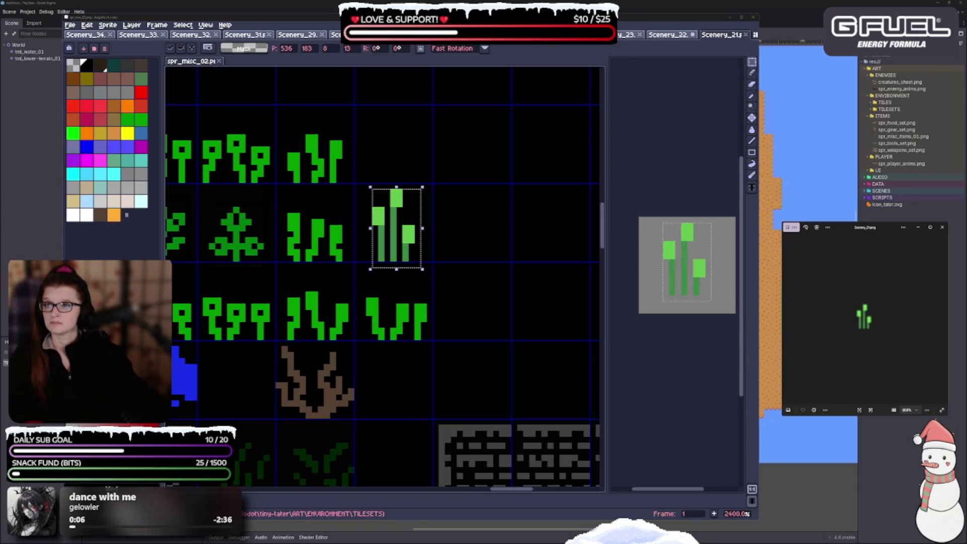
left_click_drag(453, 283, 713, 330)
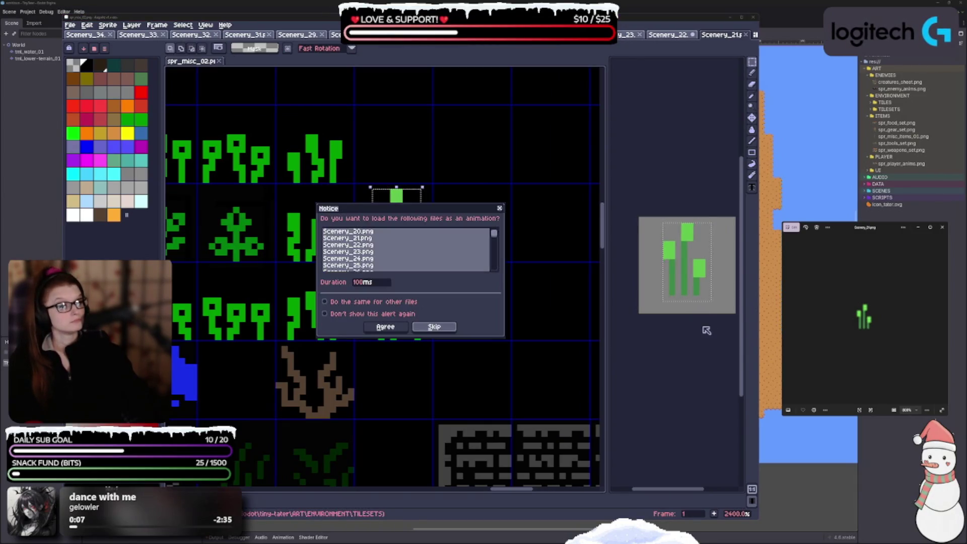
left_click(434, 328)
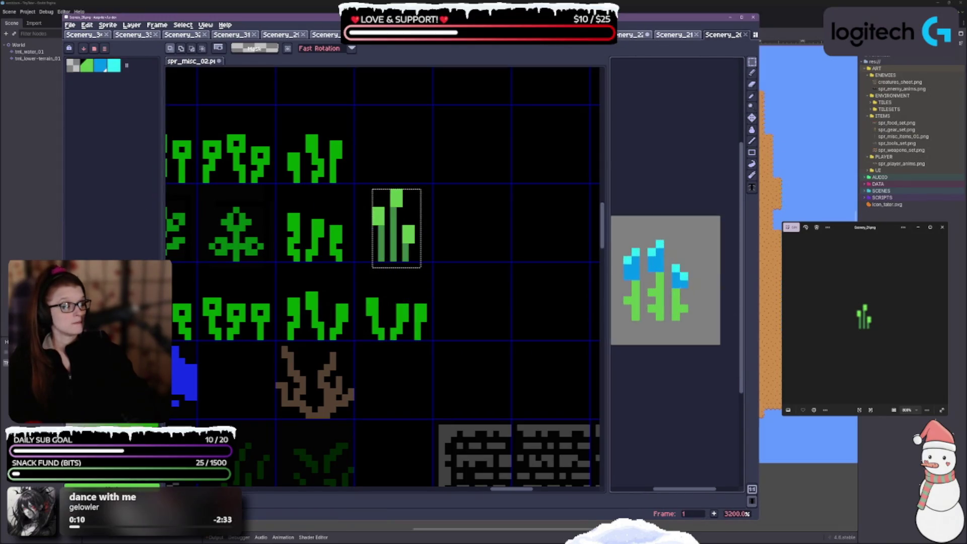
scroll(413, 360, "down", 3)
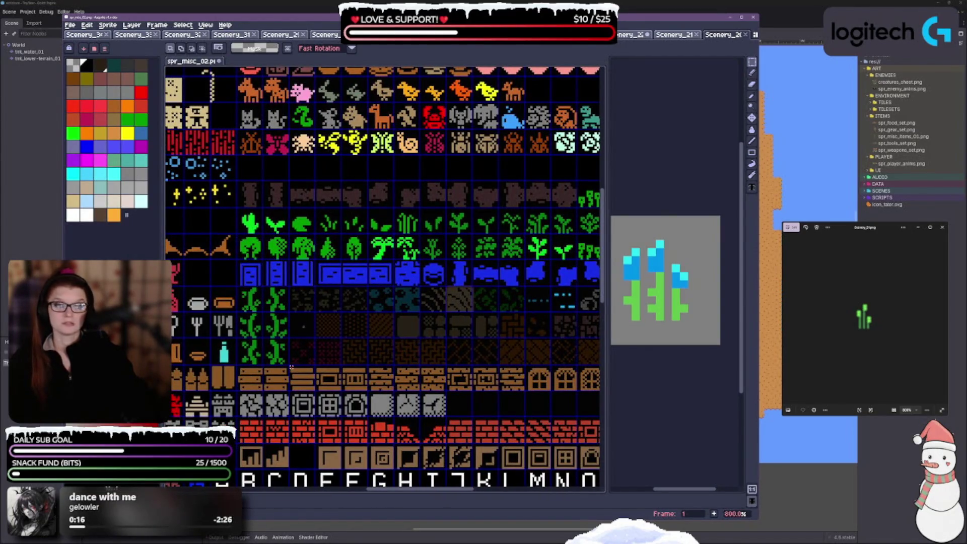
key("ctrl+z")
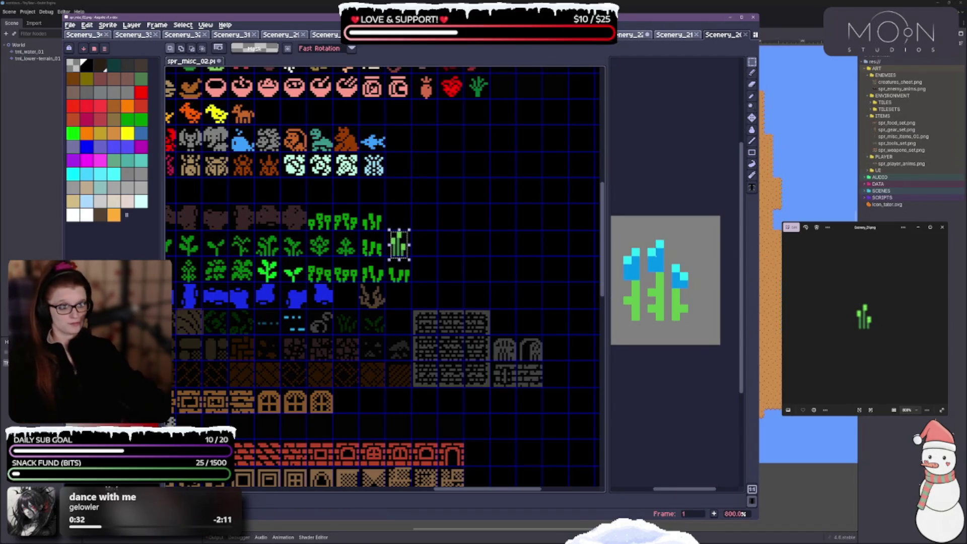
Step: Copy the blue-flower sprite from Scenery_21.png into an empty tile on spr_misc_02
key("ctrl+Tab")
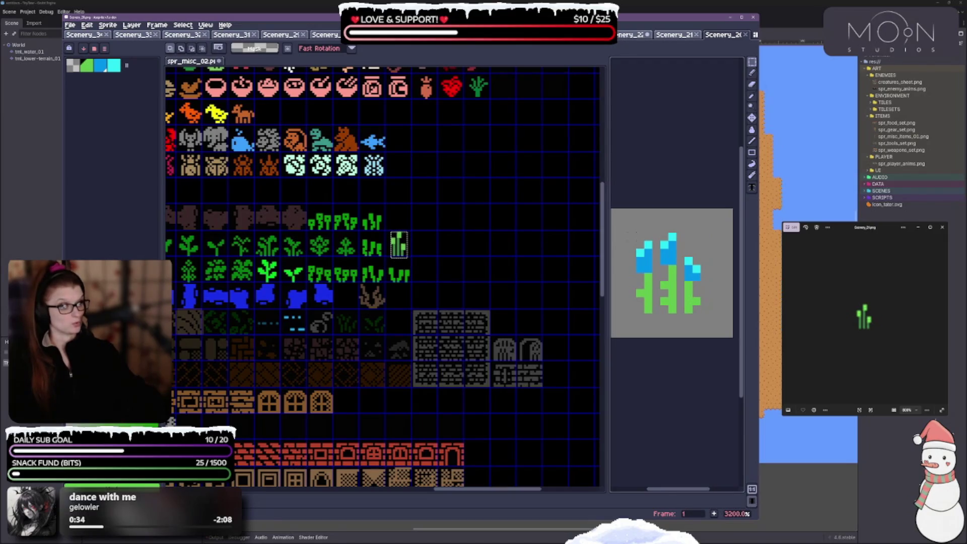
left_click_drag(626, 231, 711, 316)
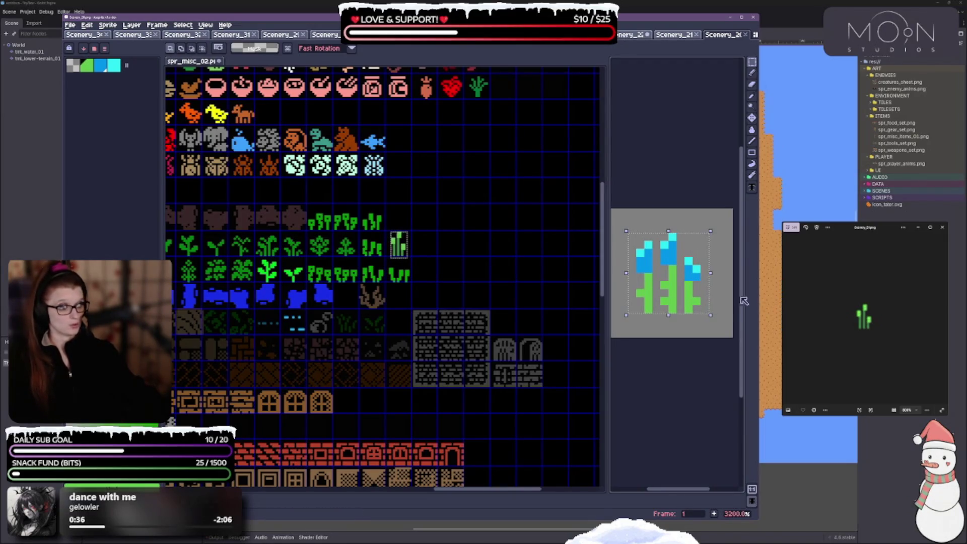
key("ctrl+Tab")
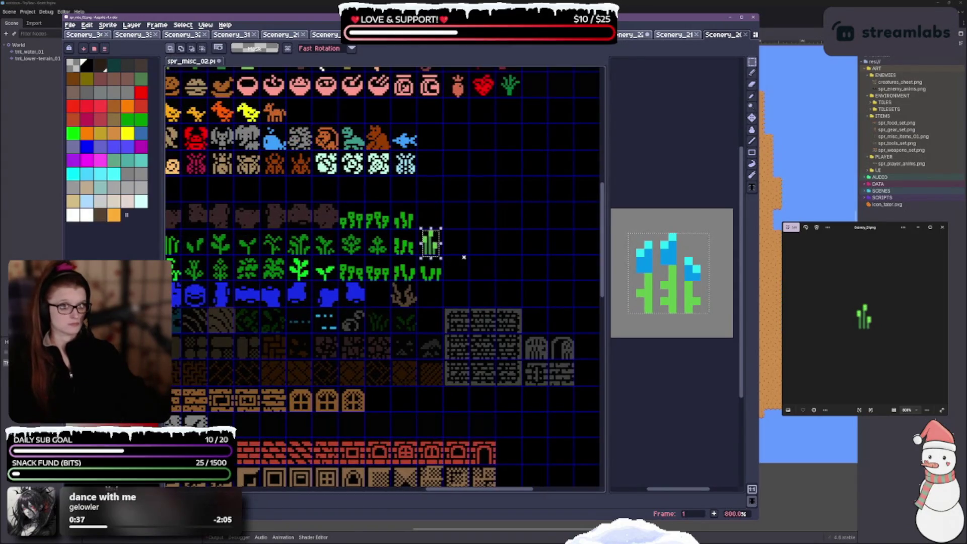
key("ctrl+v")
scroll(419, 260, "up", 3)
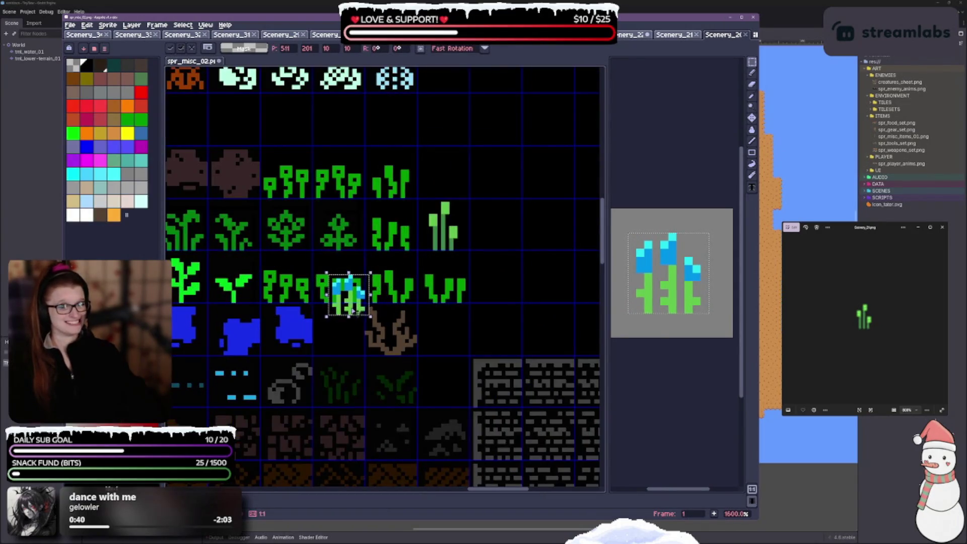
left_click_drag(354, 311, 498, 298)
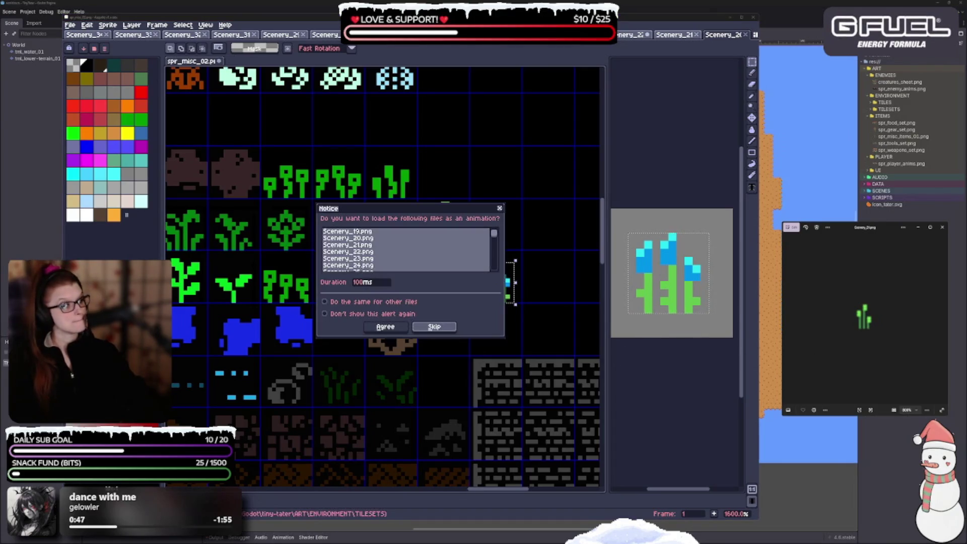
Step: Copy the orange-flower sprite onto the sheet beside the tall green plant
left_click(434, 326)
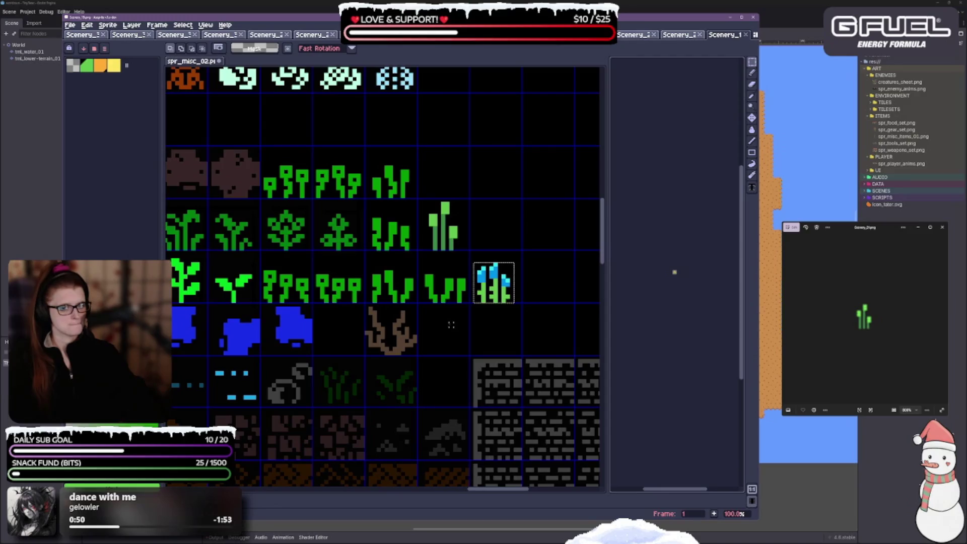
scroll(715, 272, "up", 8)
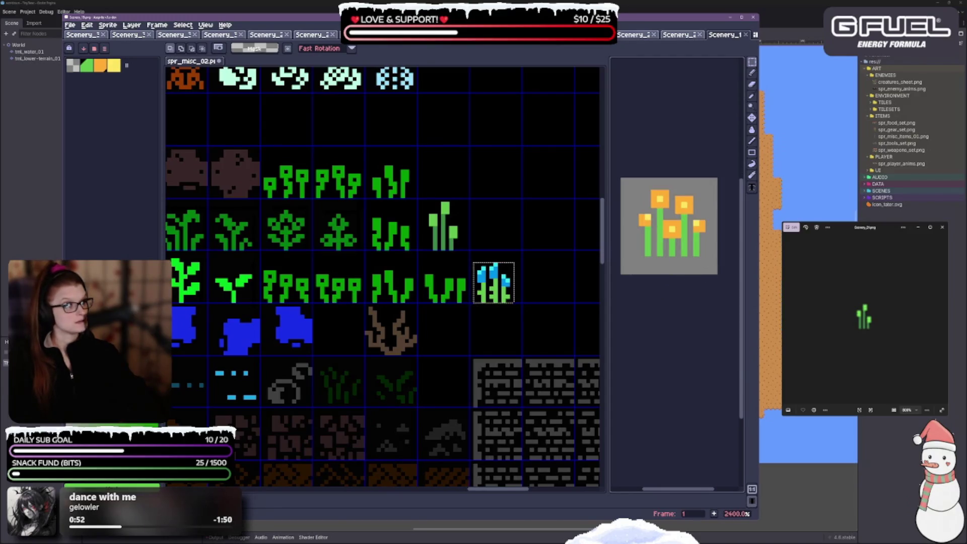
left_click_drag(632, 189, 714, 258)
key("ctrl+c")
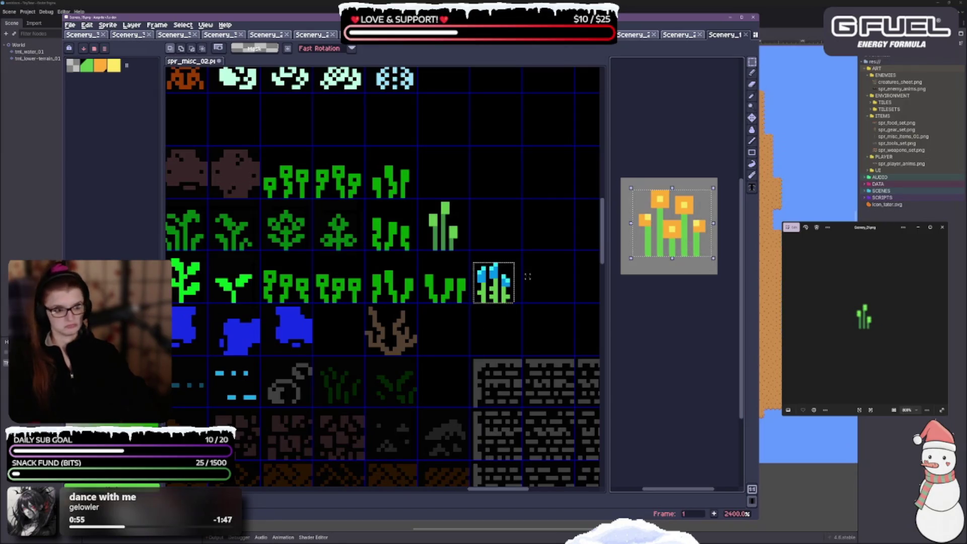
key("ctrl+v")
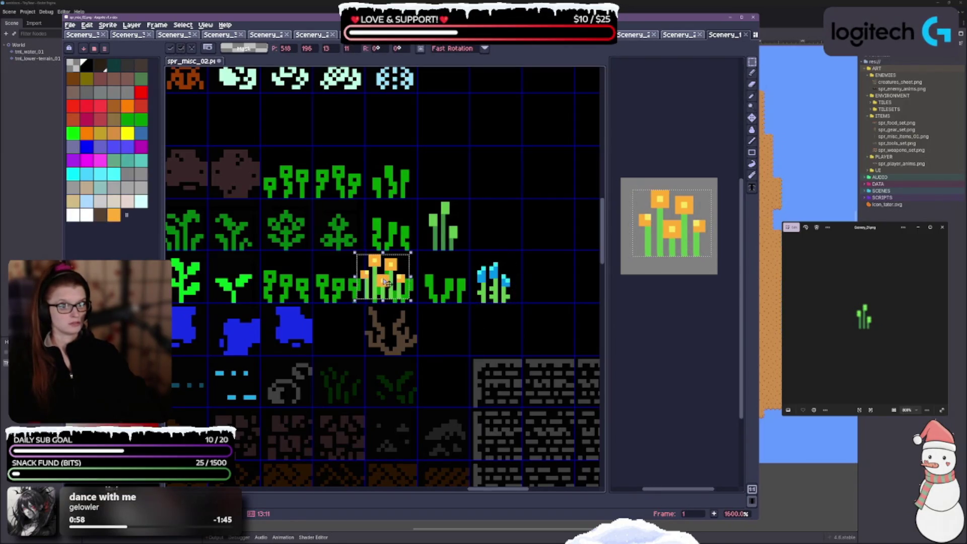
left_click_drag(383, 279, 499, 234)
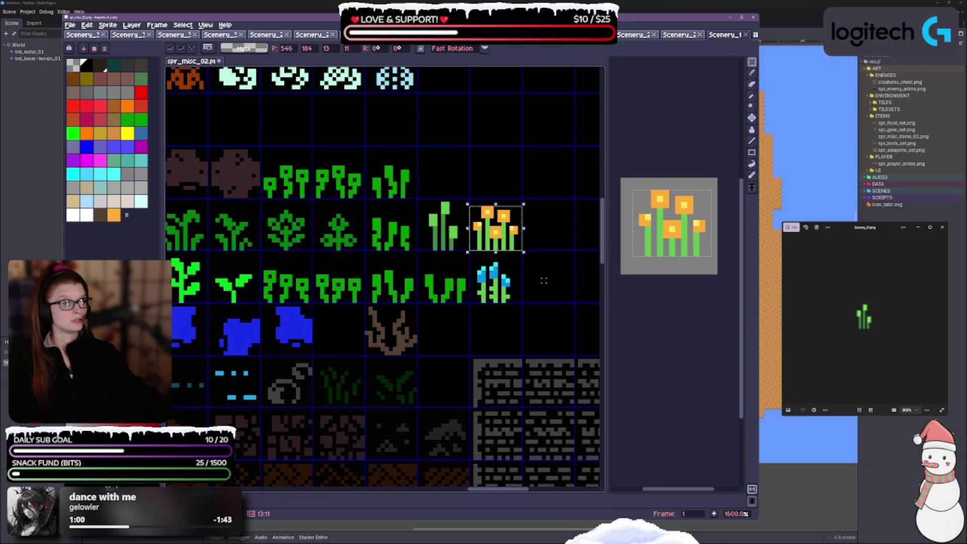
key("Return")
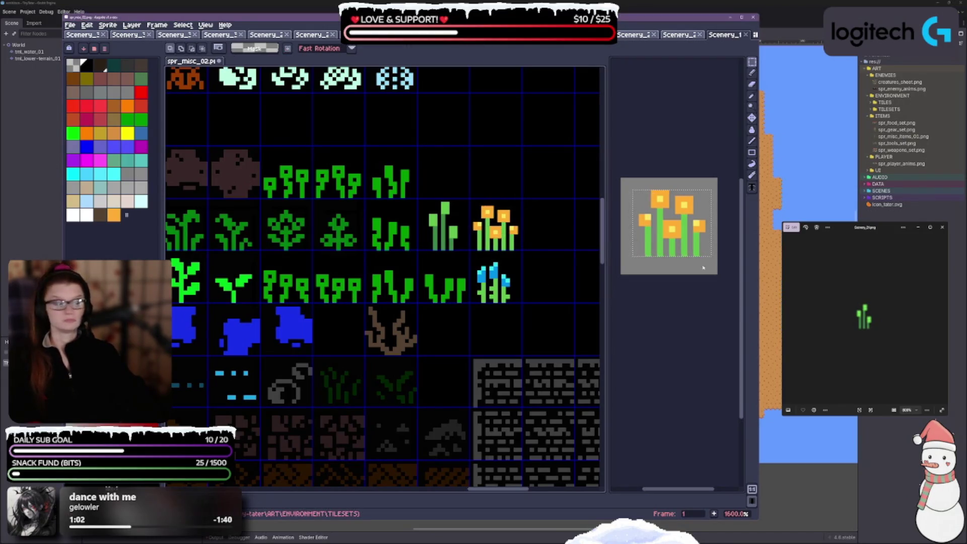
Step: Load the next Scenery image and select its pink flowers
key("ctrl+n")
left_click(414, 328)
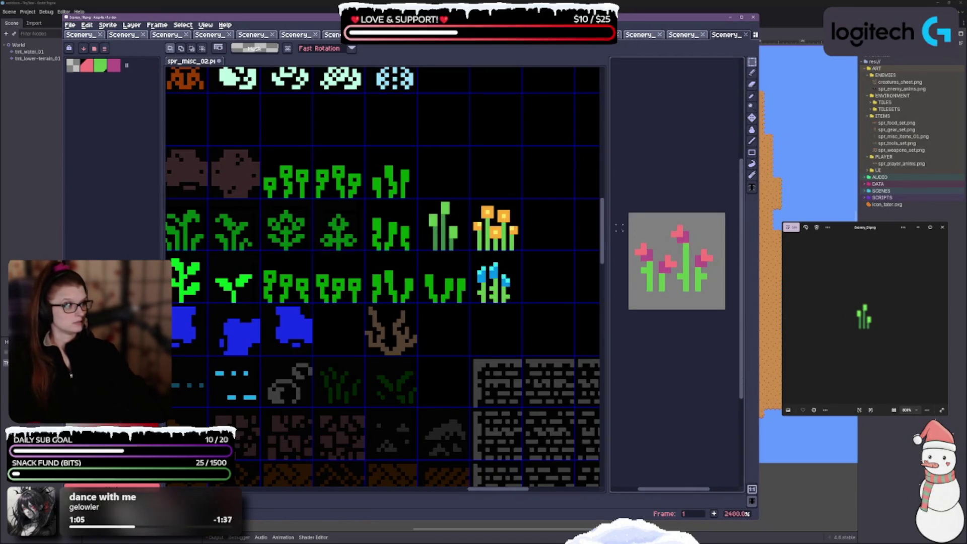
mouse_move(634, 223)
left_mouse_down()
mouse_move(659, 263)
mouse_move(721, 293)
left_mouse_up()
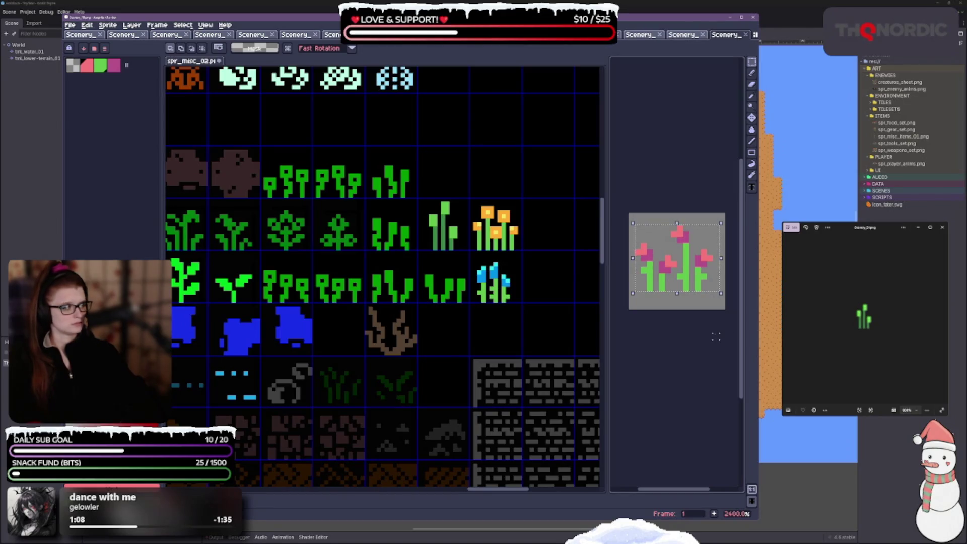
Step: Paste the pink flowers into the empty tile below the blue flowers
left_click(483, 172)
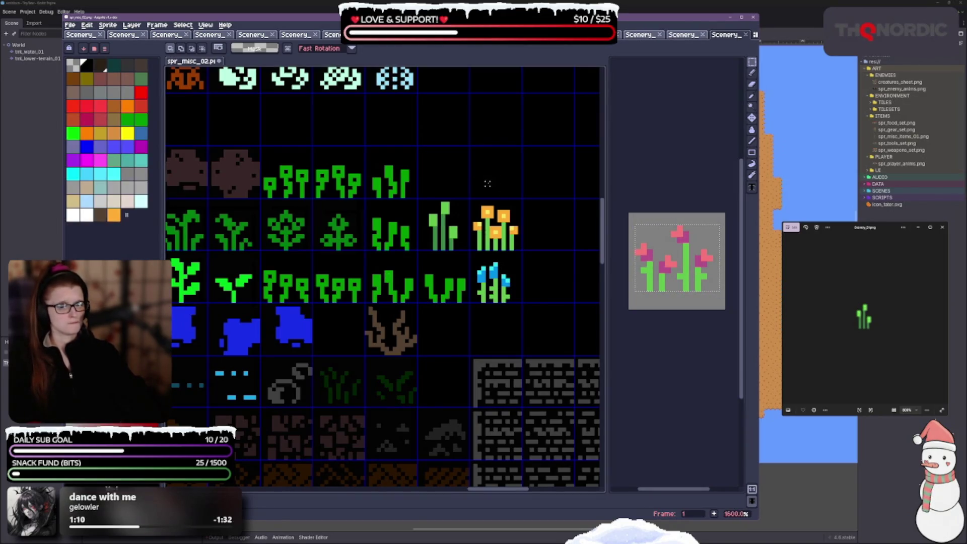
key("ctrl+v")
mouse_move(392, 291)
left_mouse_down()
mouse_move(509, 293)
mouse_move(506, 344)
left_mouse_up()
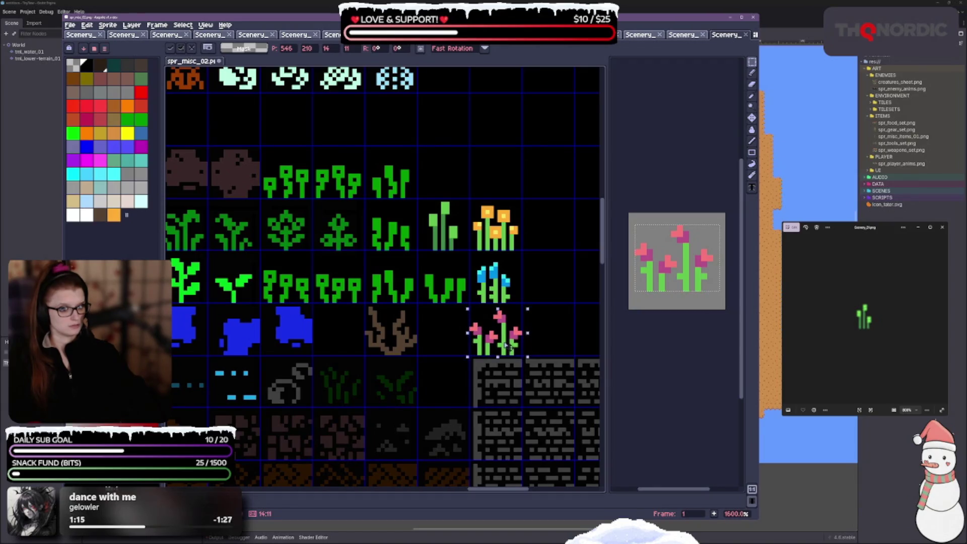
left_click(576, 386)
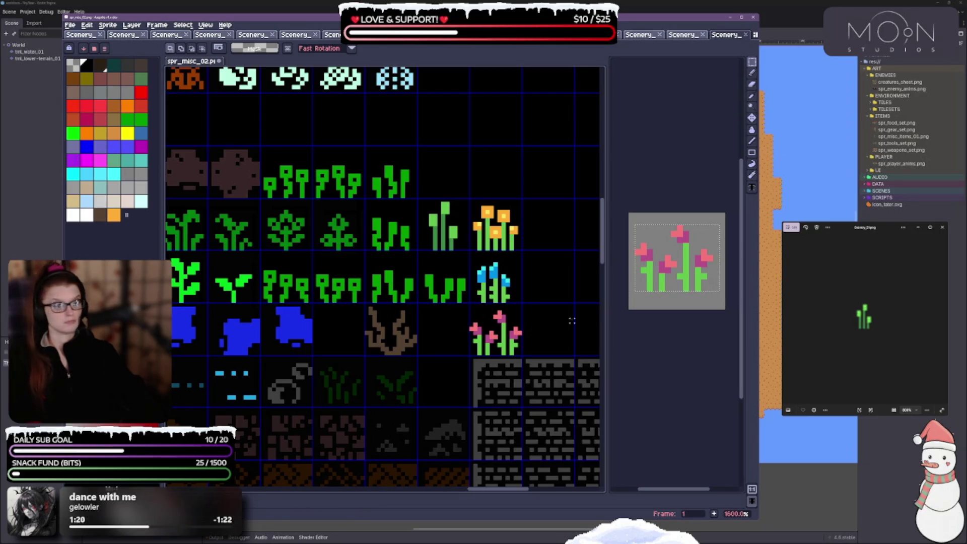
Step: Step through the reference images in the viewer
left_click(942, 325)
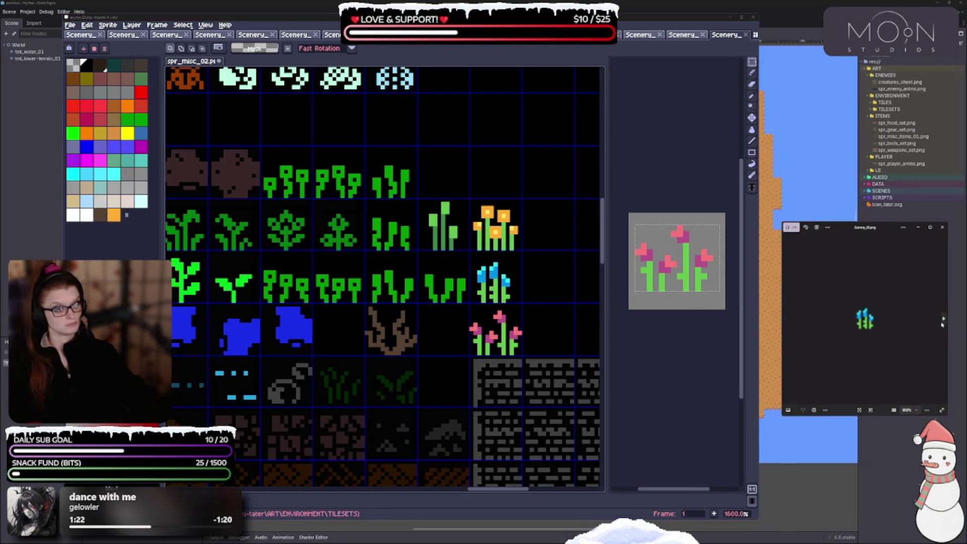
left_click(941, 325)
left_click(940, 325)
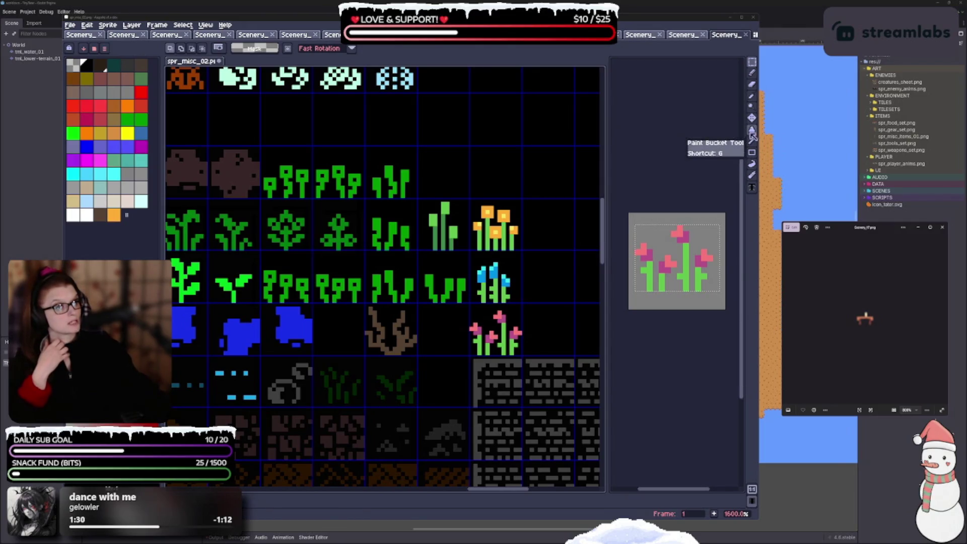
Step: Sample green and bucket-fill the stems of the orange, blue and pink flowers green
left_click(752, 97)
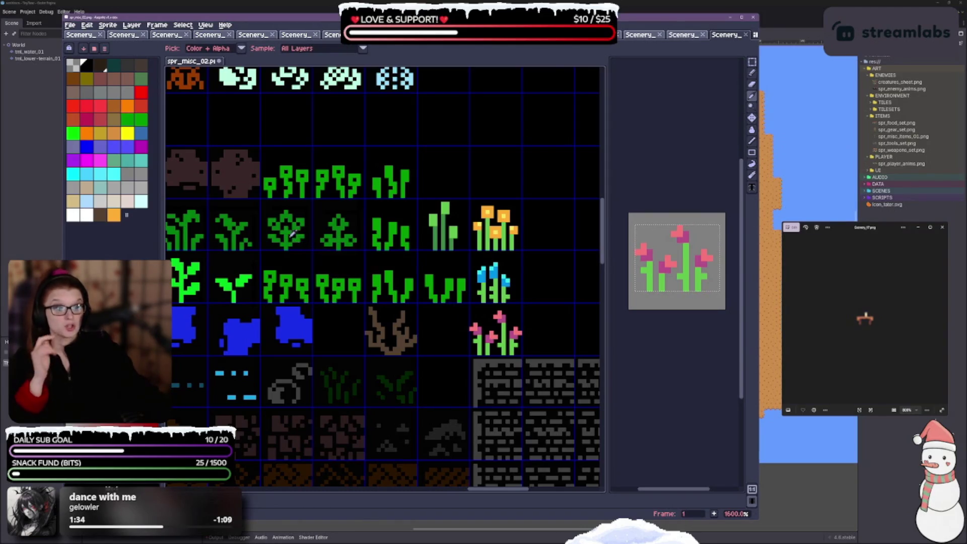
left_click(396, 224)
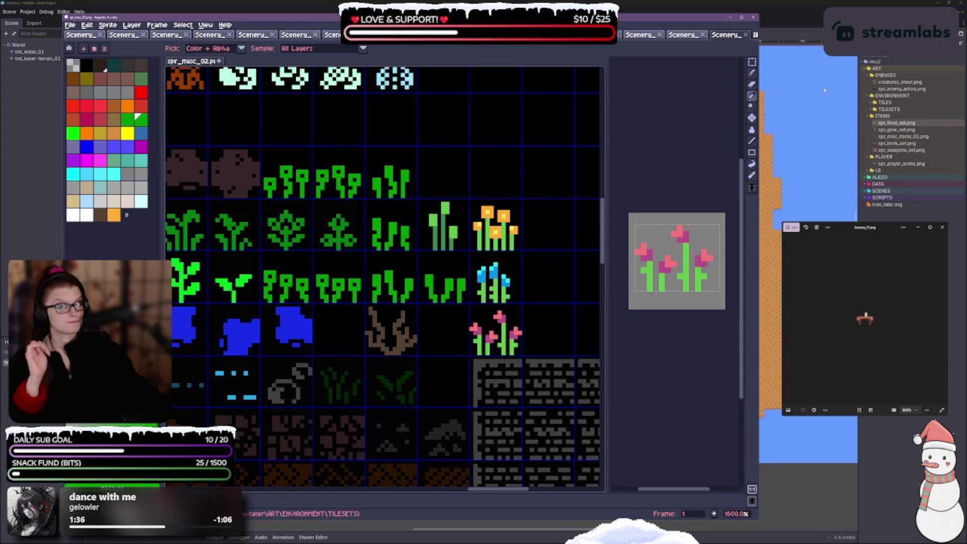
left_click(752, 130)
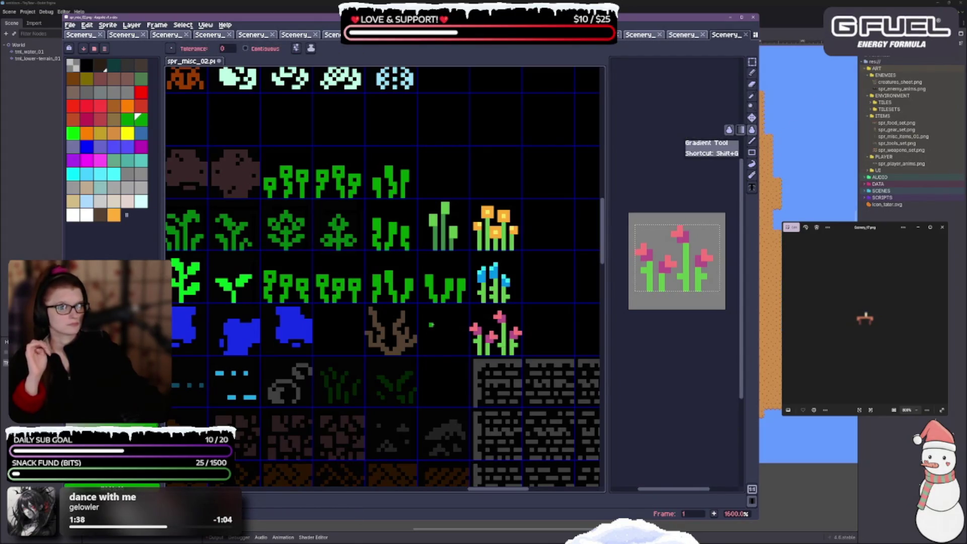
left_click(246, 48)
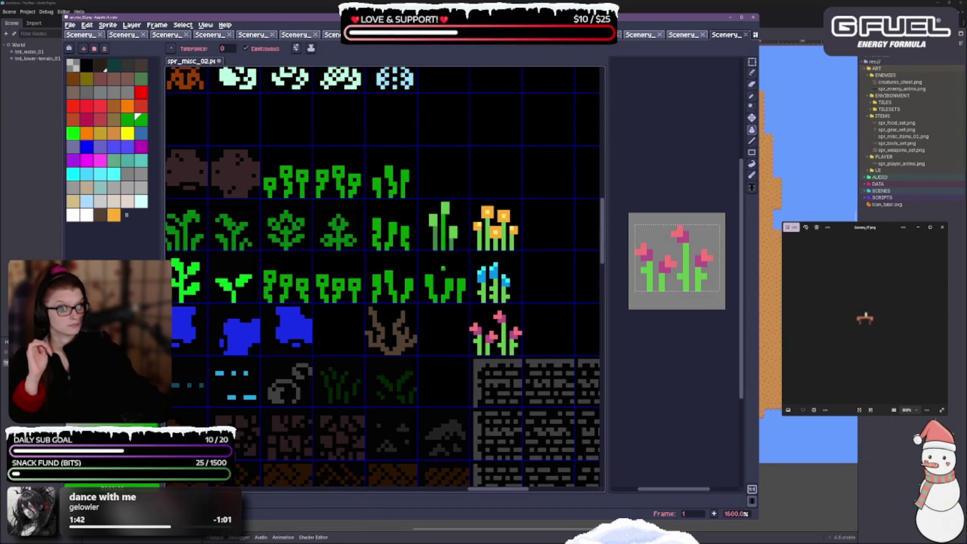
left_click(246, 48)
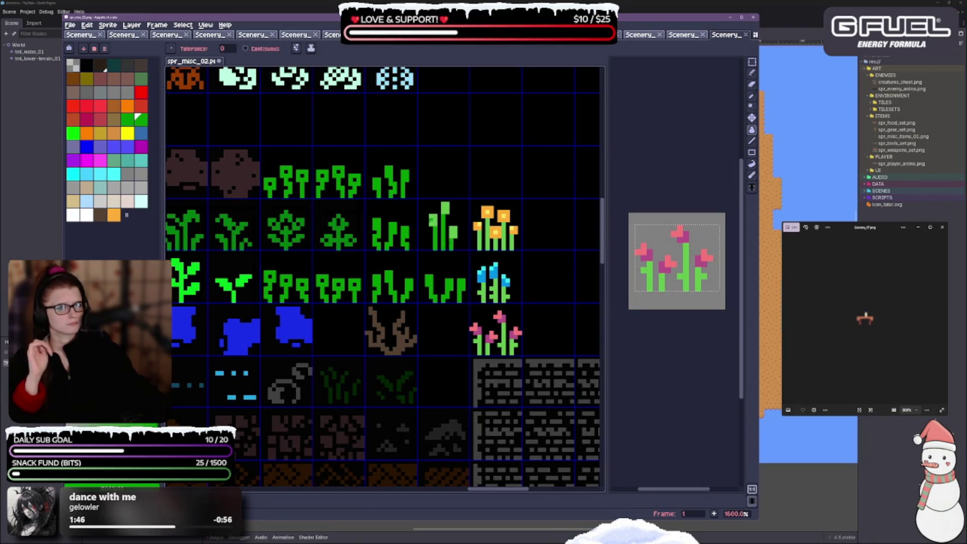
left_click(488, 236)
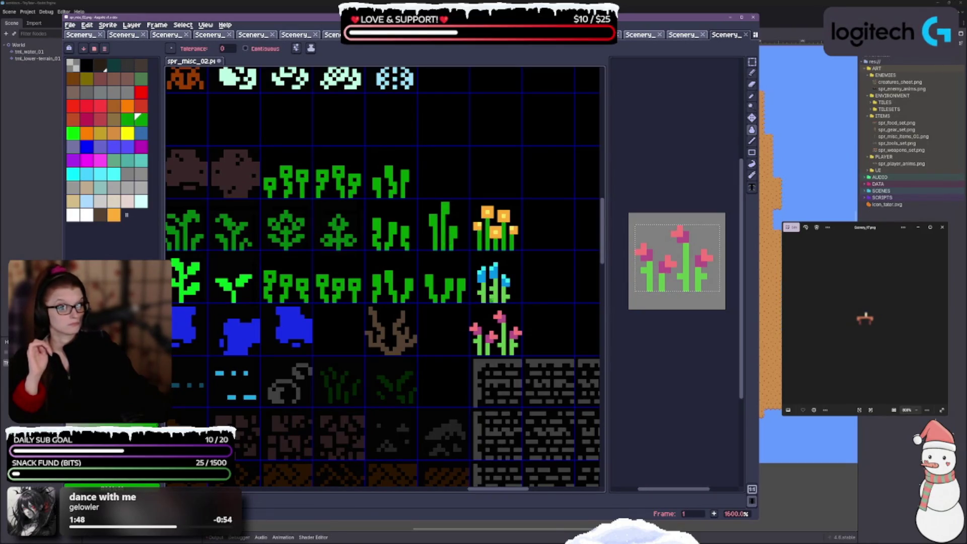
left_click(493, 295)
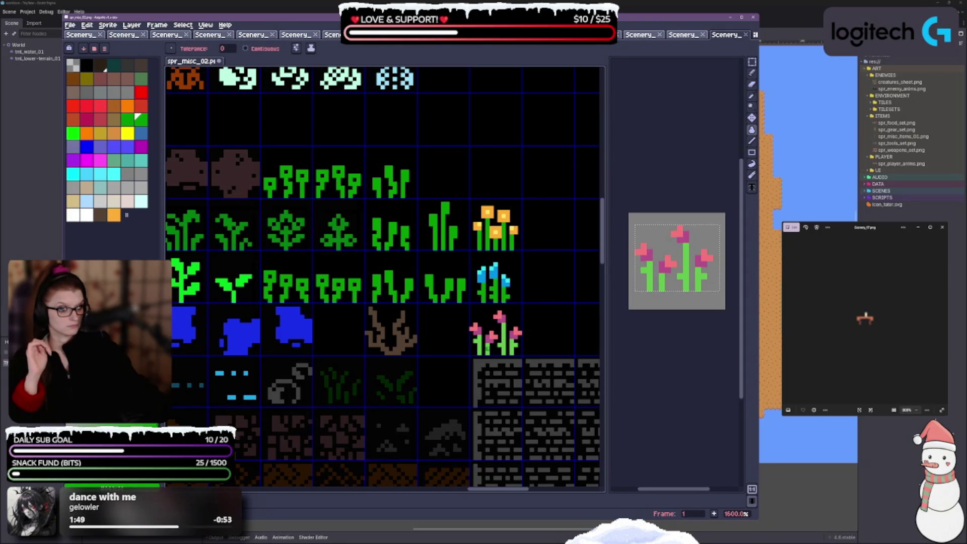
left_click(502, 348)
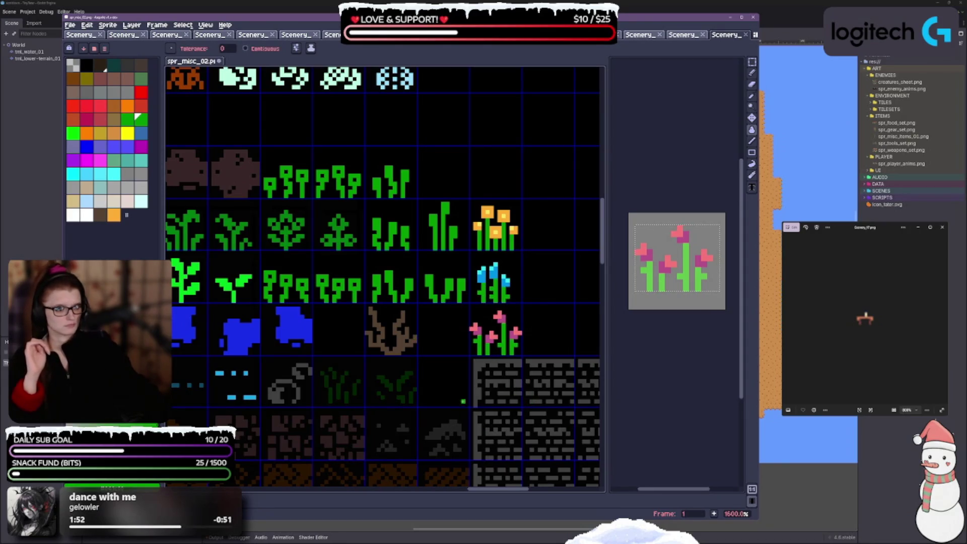
Step: Bucket-fill the pink petals magenta and the blue petals a lighter teal
left_click(105, 163)
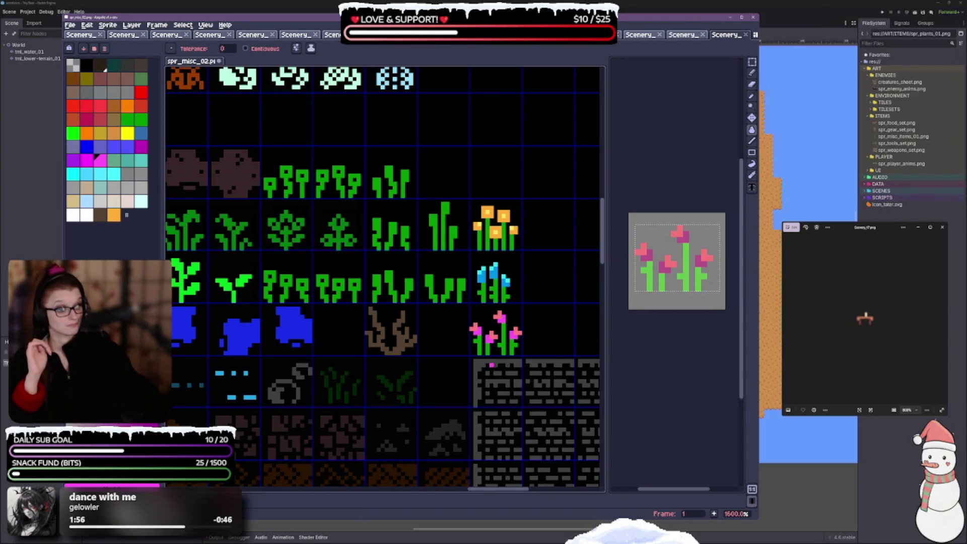
left_click(468, 328)
left_click(517, 331)
left_click(493, 334)
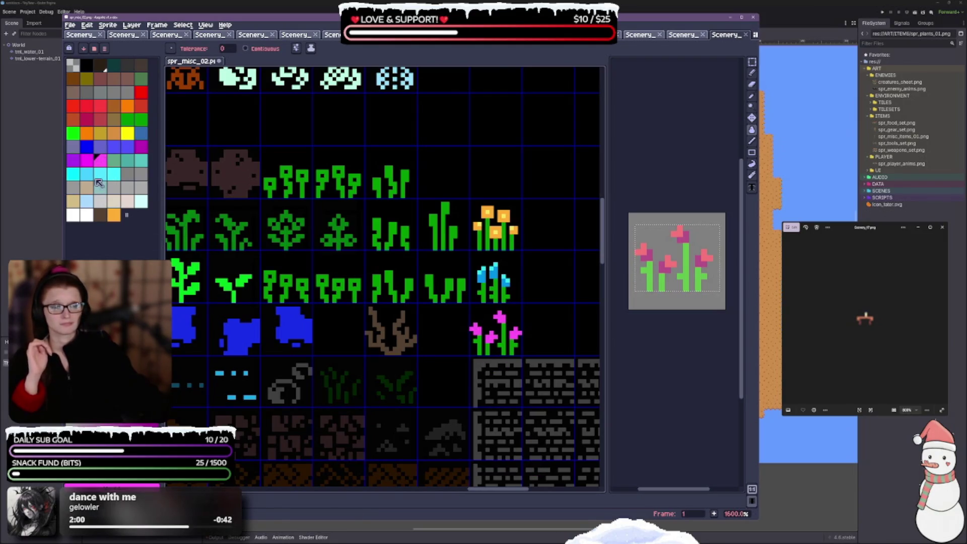
left_click(141, 161)
left_click(482, 280)
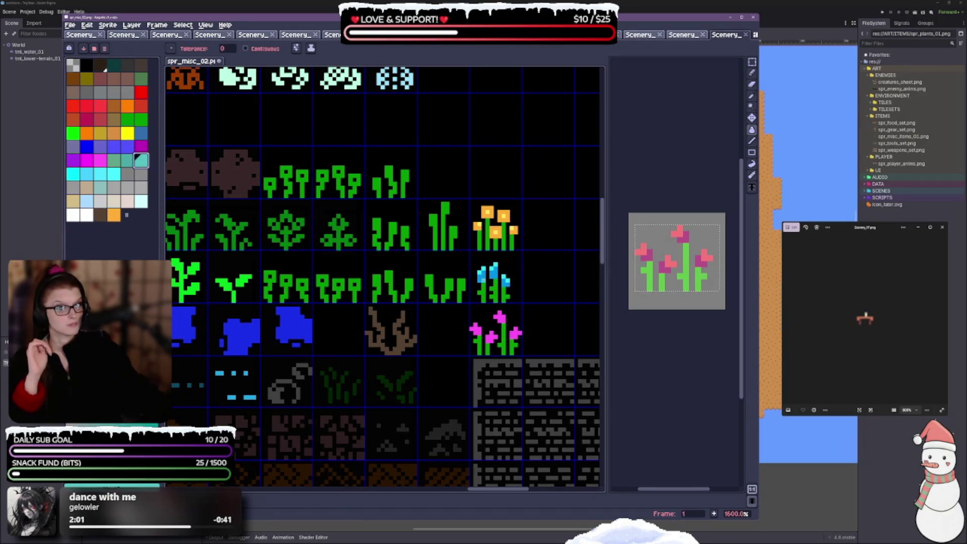
left_click(494, 272)
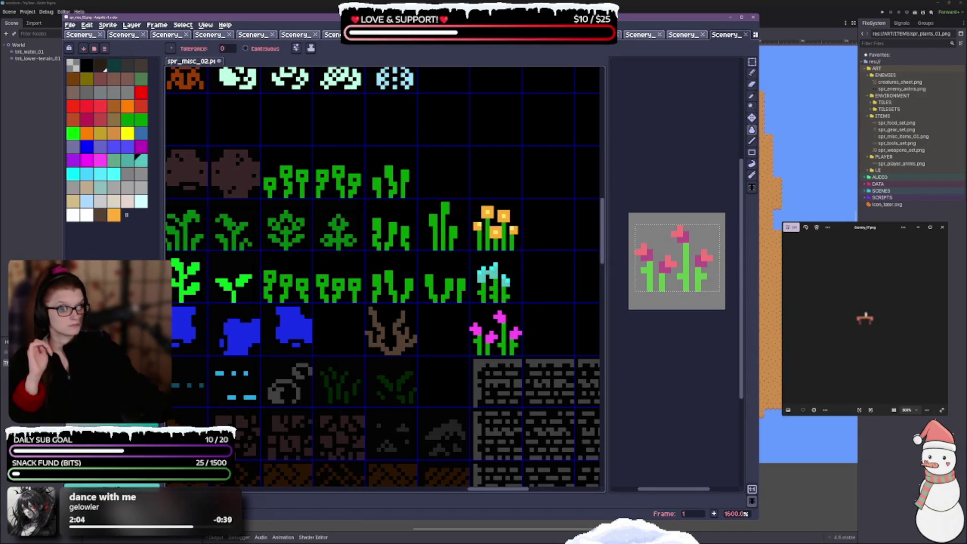
Step: Fill the top flower's petals yellow, then recolour them orange
scroll(493, 272, "up", 2)
scroll(549, 323, "down", 2)
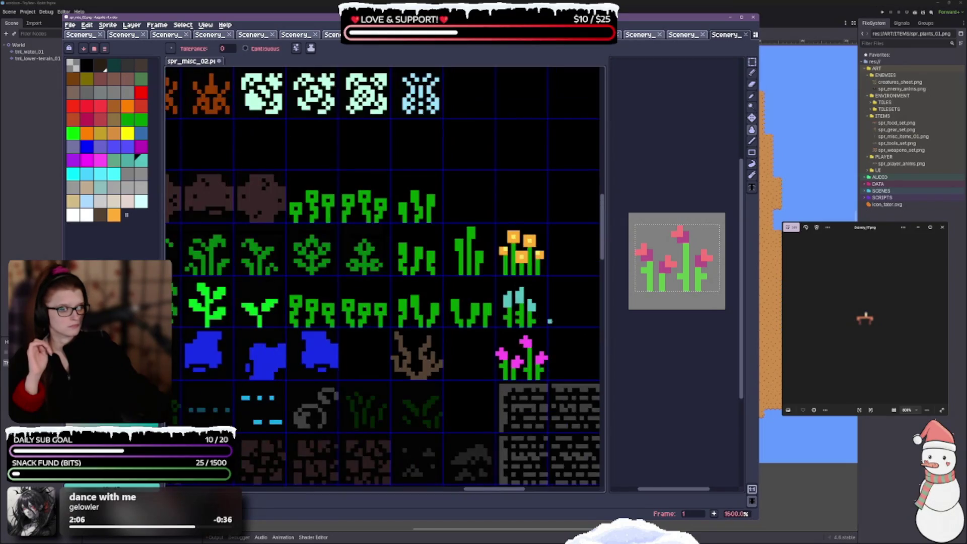
left_click(127, 133)
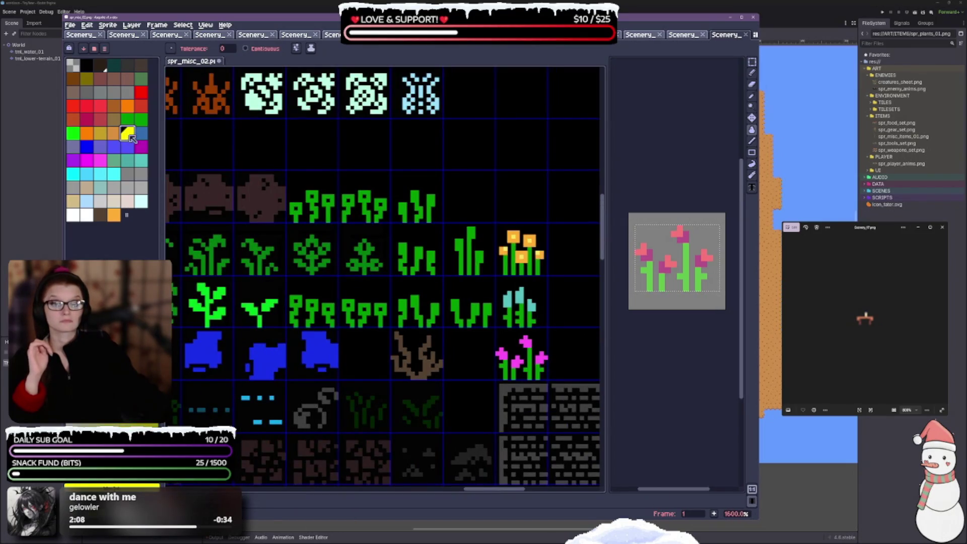
scroll(550, 228, "up", 2)
left_click(509, 255)
left_click(517, 286)
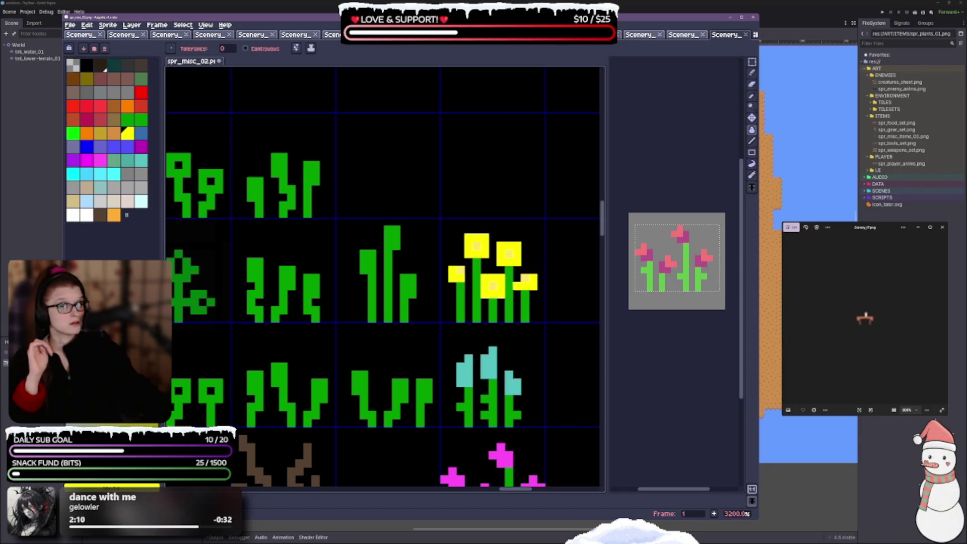
scroll(519, 282, "down", 3)
left_click(114, 215)
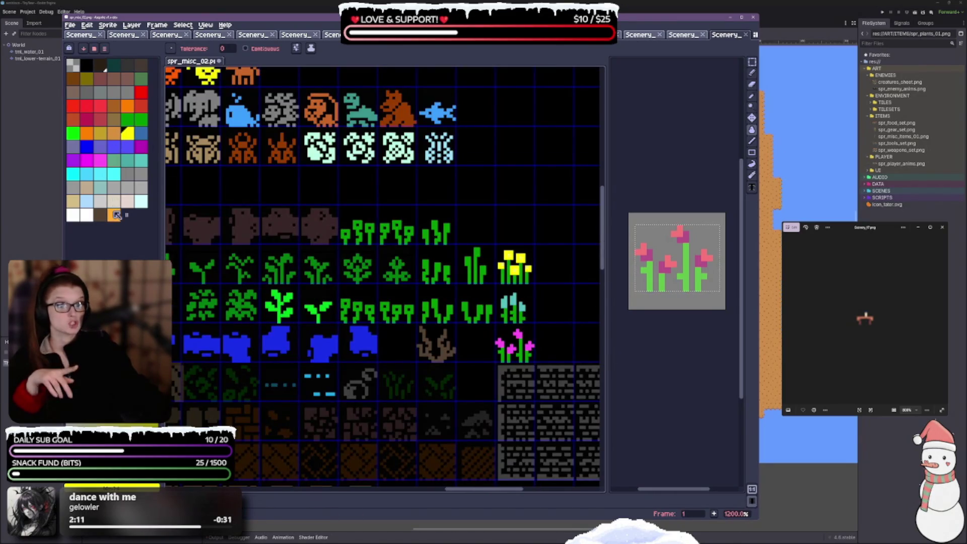
left_click(515, 258)
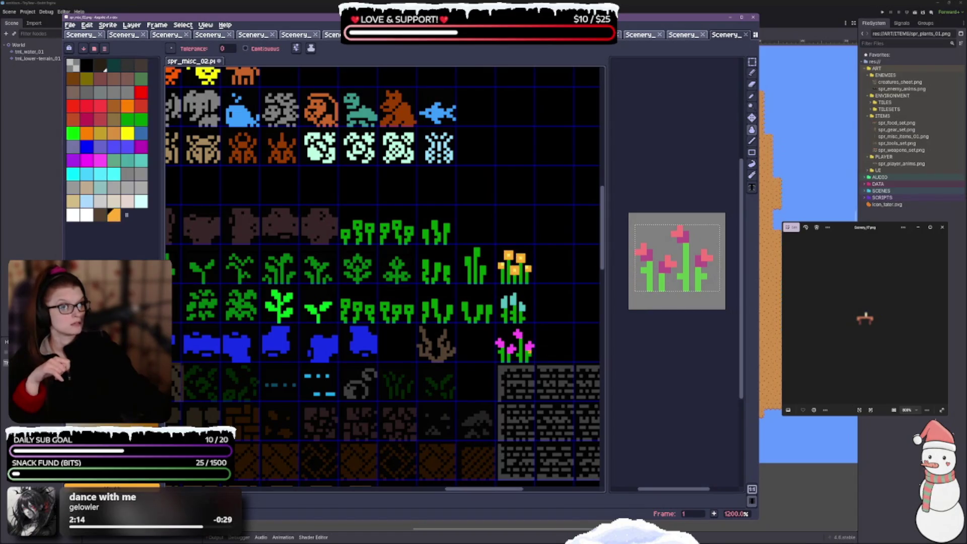
scroll(524, 274, "up", 3)
scroll(535, 356, "down", 3)
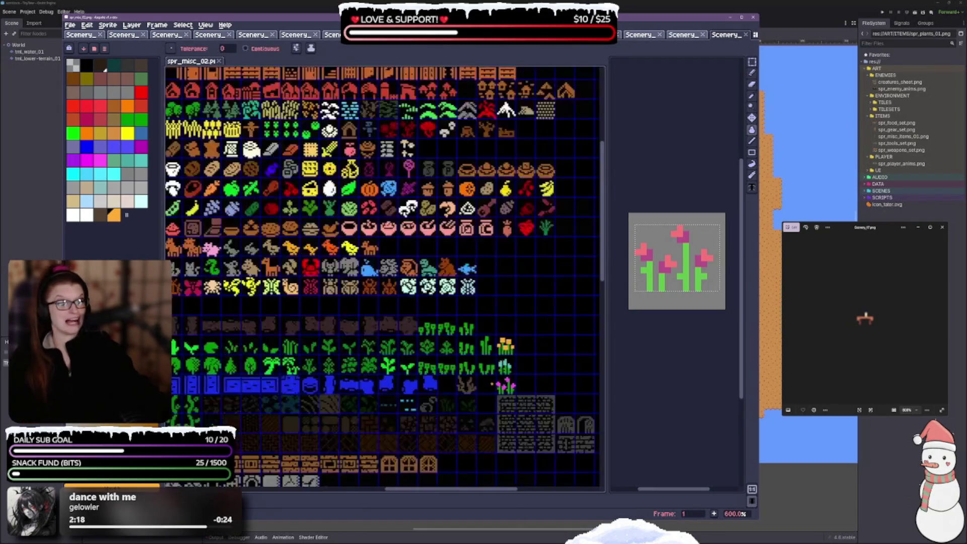
Step: Step back and forth through the viewer's sprites until the red-flowered plant shows
scroll(554, 382, "down", 3)
scroll(483, 375, "up", 3)
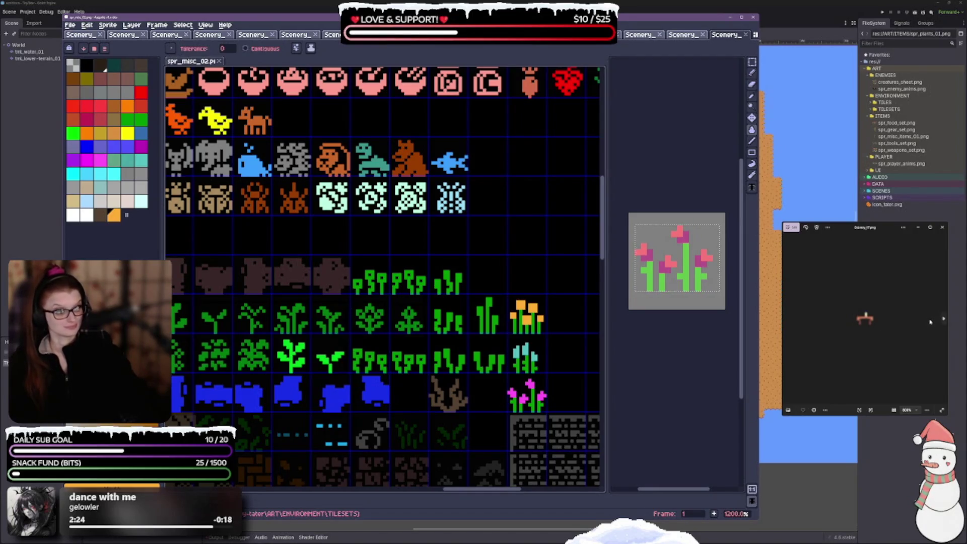
left_click(943, 319)
left_click(943, 319)
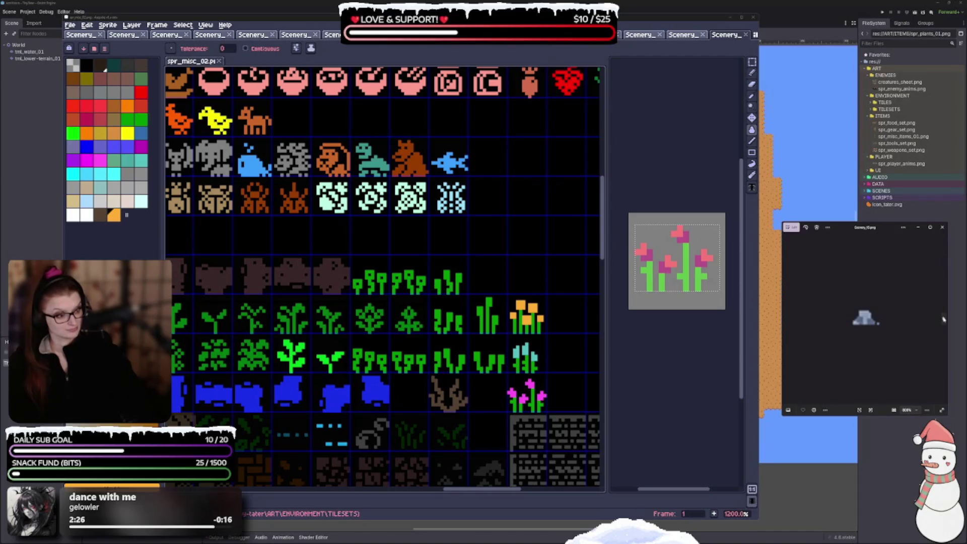
left_click(944, 318)
left_click(943, 319)
left_click(787, 319)
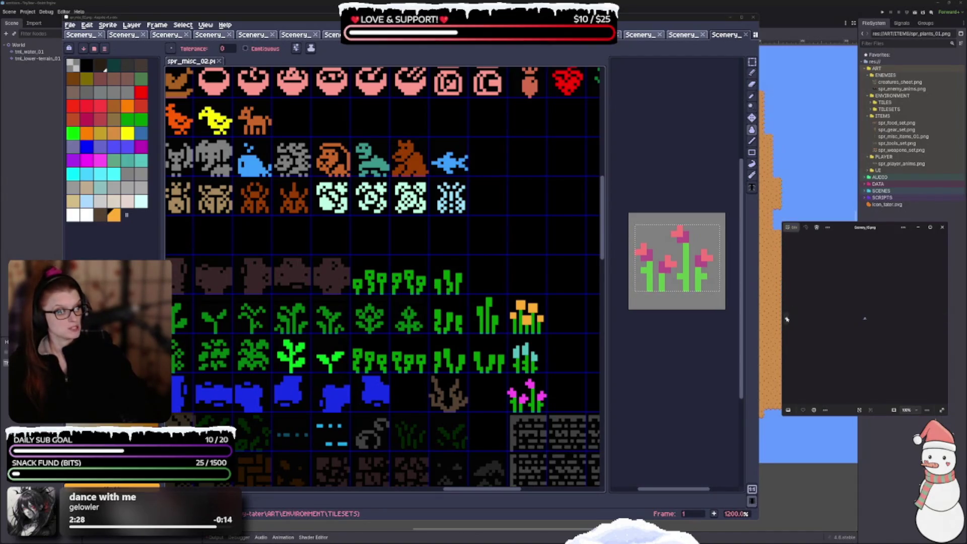
left_click(788, 319)
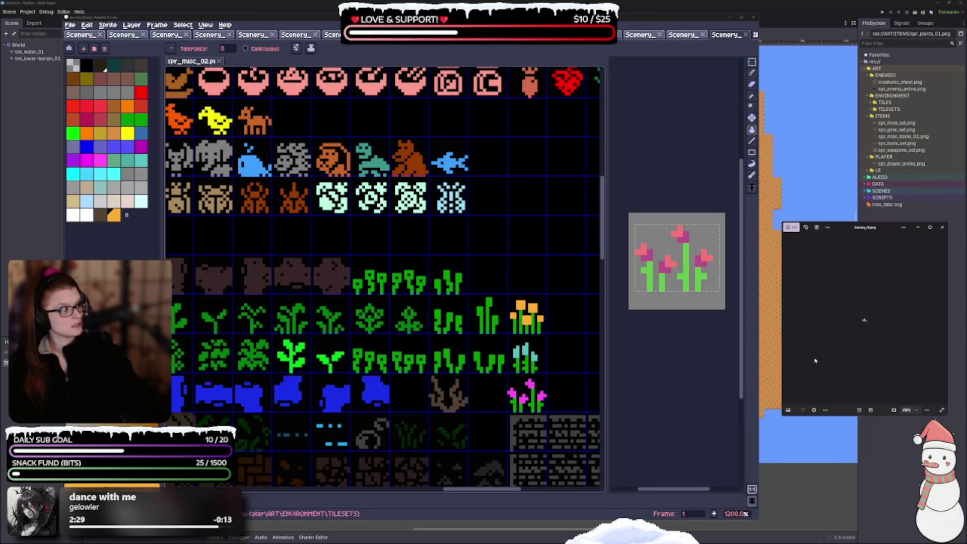
left_click(800, 318)
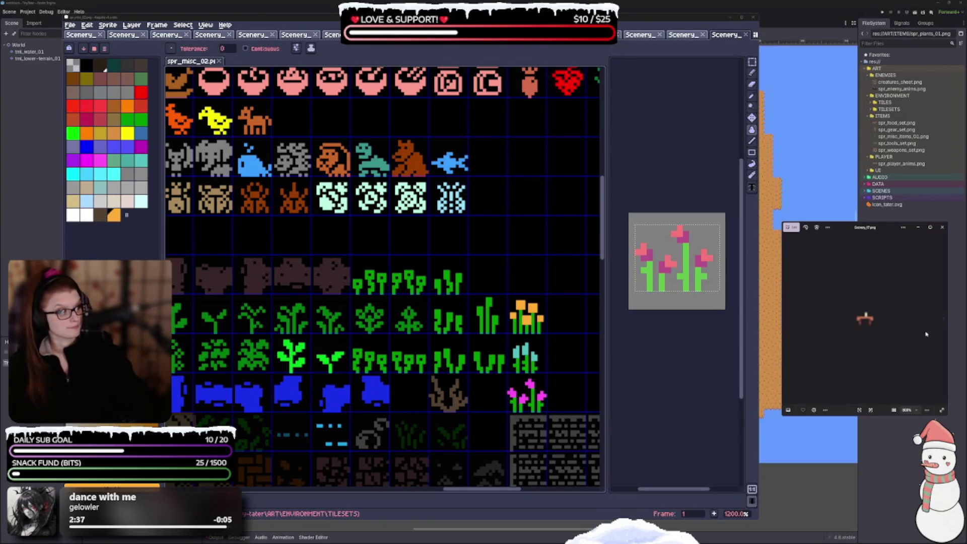
scroll(917, 322, "down", 5)
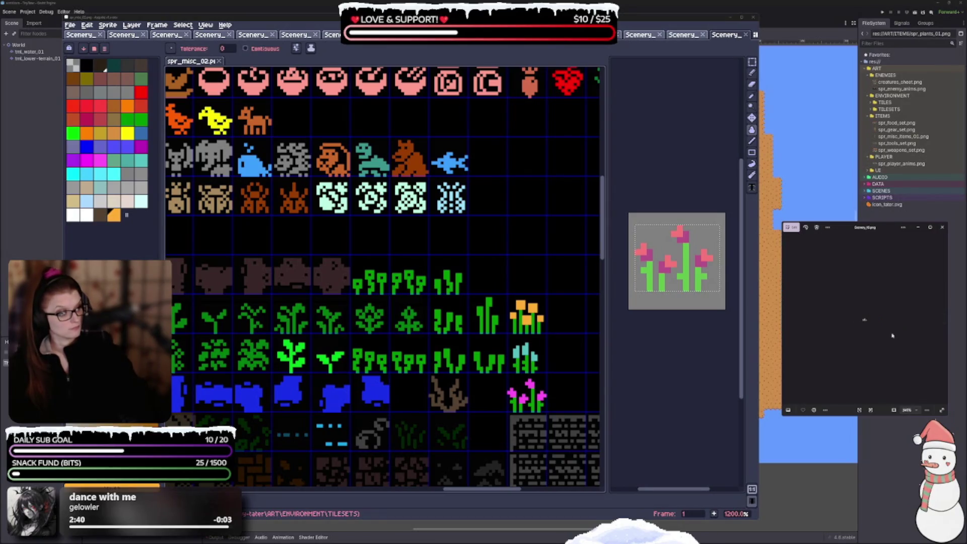
scroll(892, 336, "up", 3)
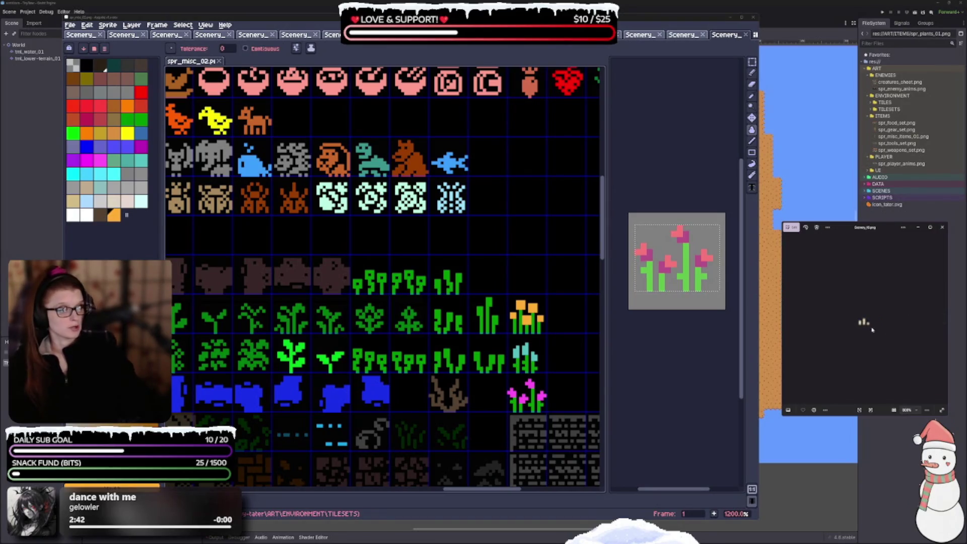
left_click(944, 321)
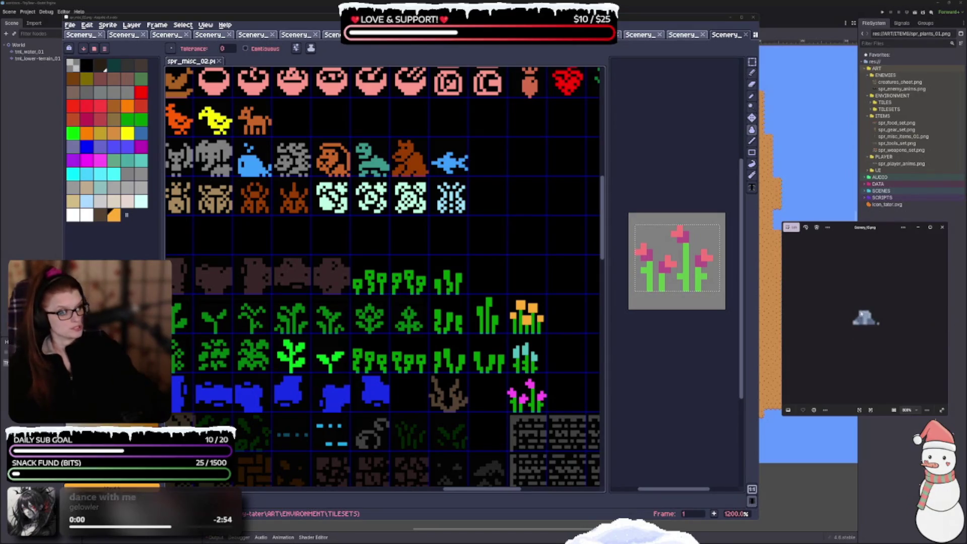
scroll(494, 353, "down", 3)
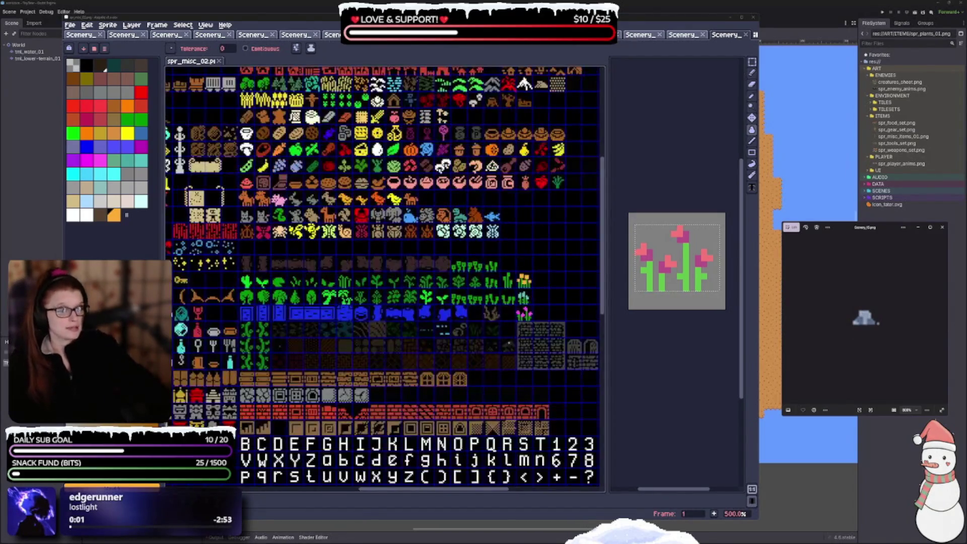
scroll(494, 353, "up", 3)
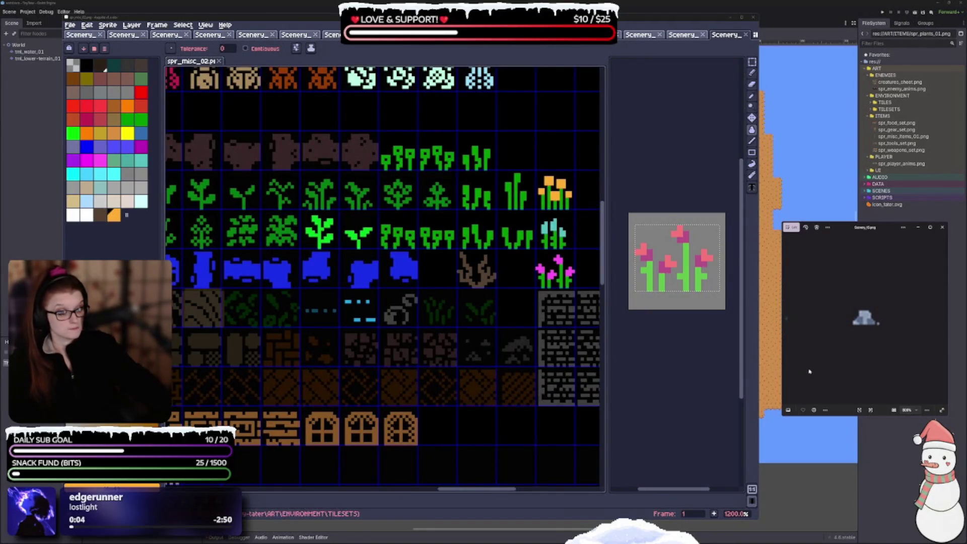
scroll(865, 385, "down", 1)
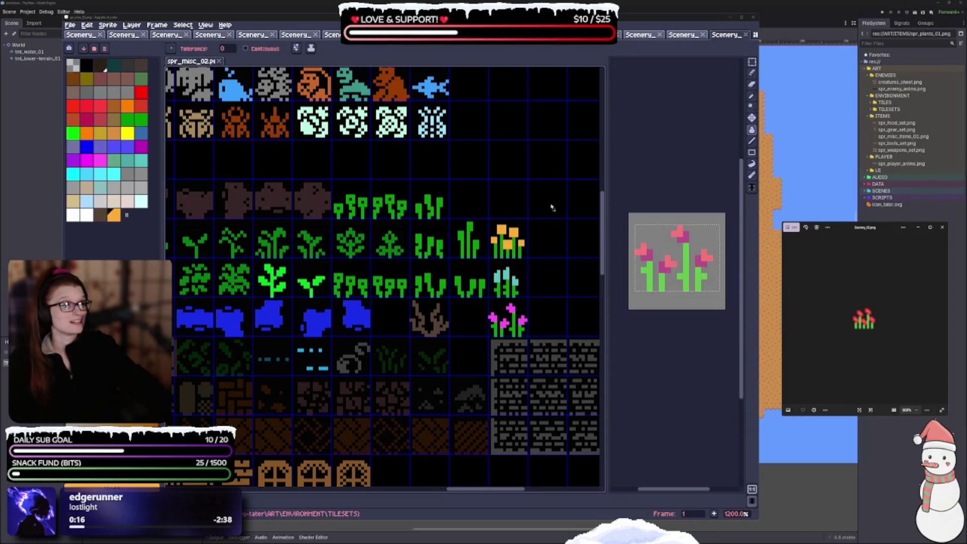
Step: Copy the red flower sprite into the empty cell above the orange flowers
left_click(433, 328)
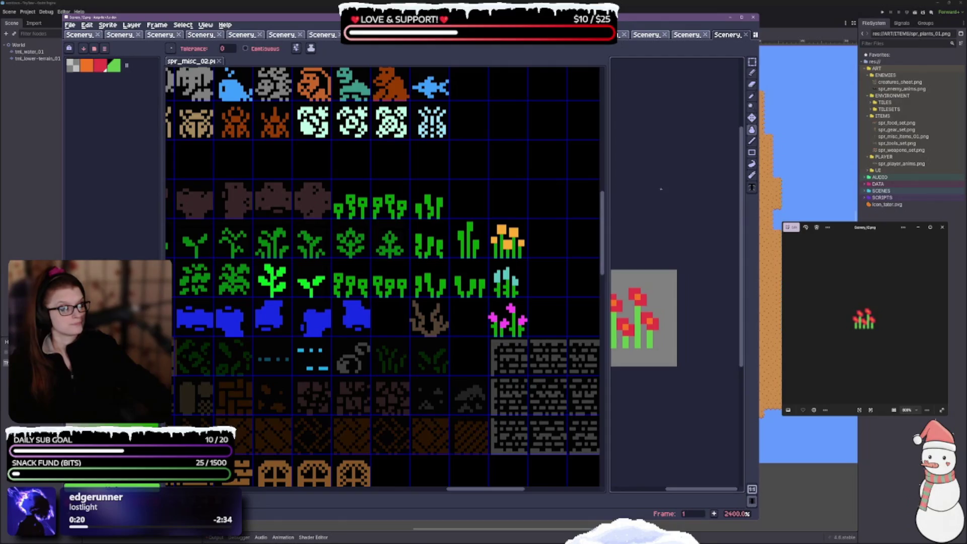
key("r")
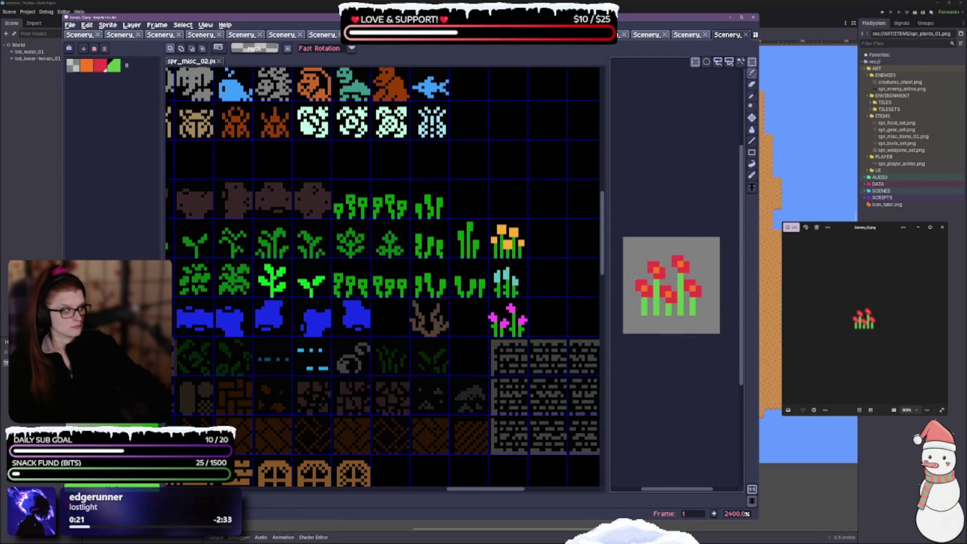
left_click_drag(634, 255, 704, 317)
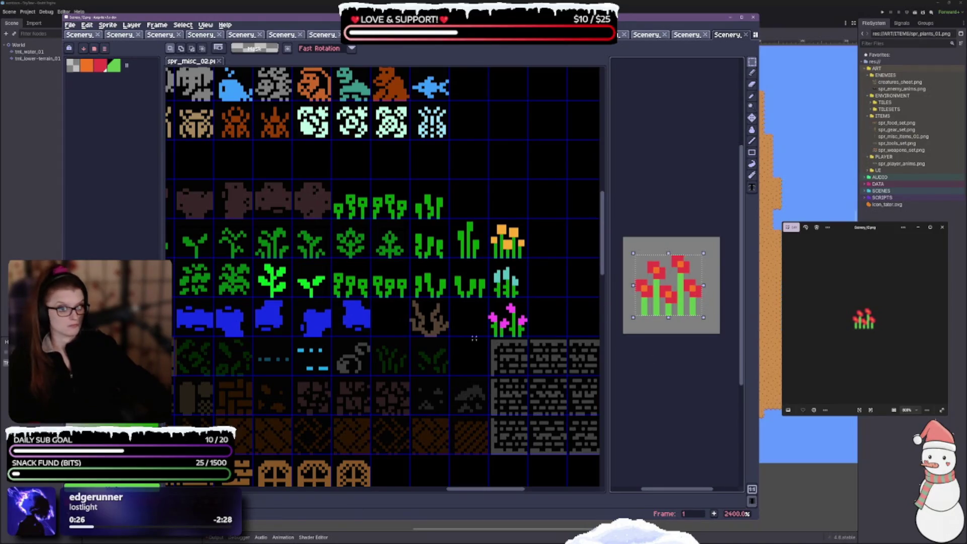
key("ctrl+v")
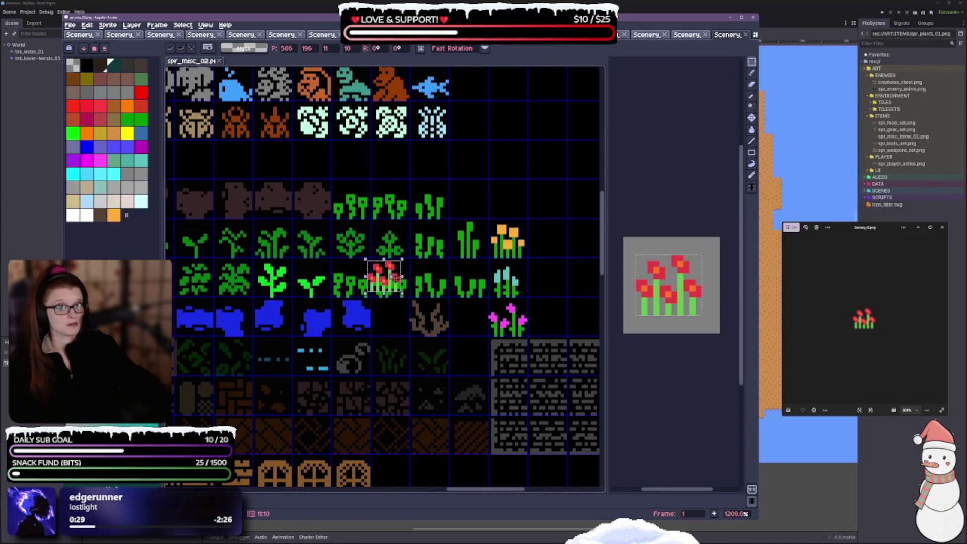
mouse_move(396, 277)
left_mouse_down()
mouse_move(508, 196)
mouse_move(523, 207)
left_mouse_up()
scroll(515, 203, "up", 2)
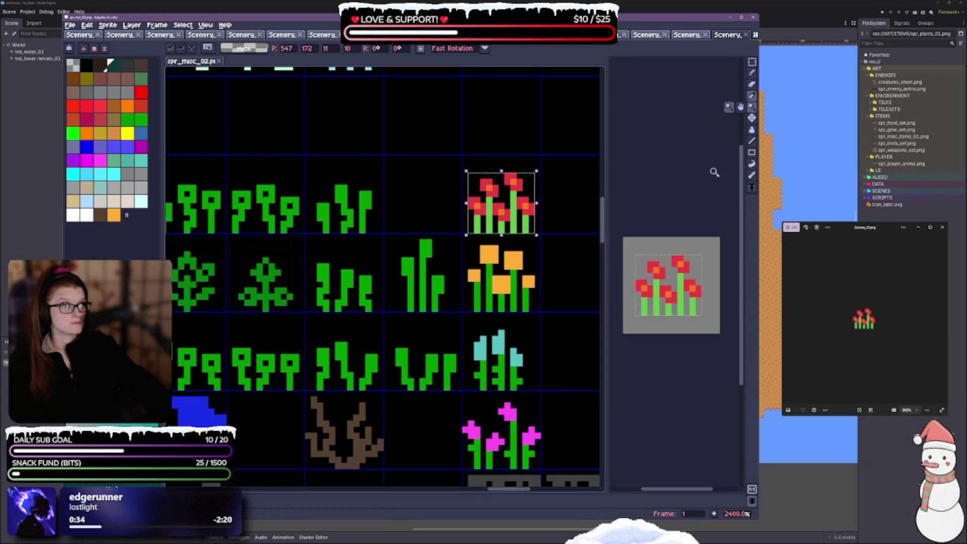
Step: Pick green from the canvas as the paint colour and switch to bucket filling
mouse_move(754, 99)
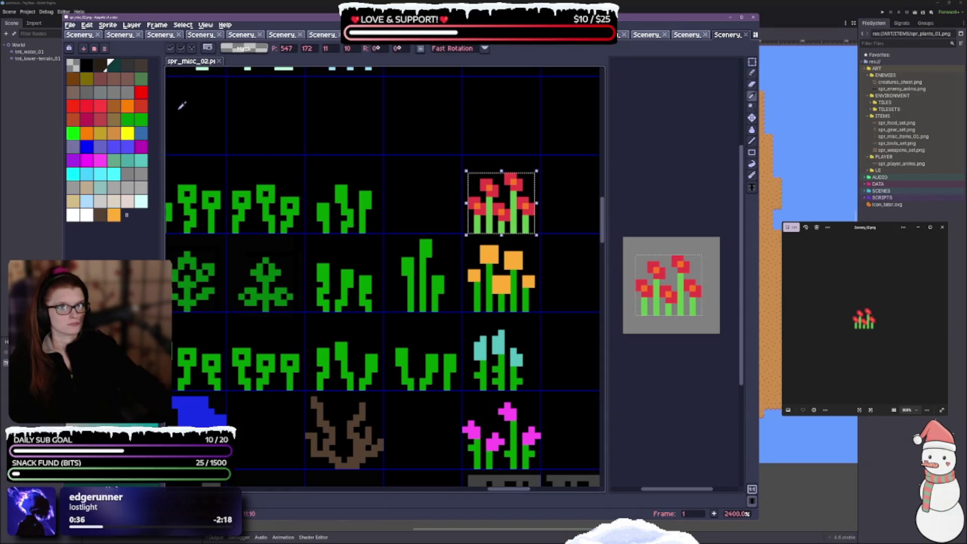
left_click(492, 273, "alt")
left_click(752, 130)
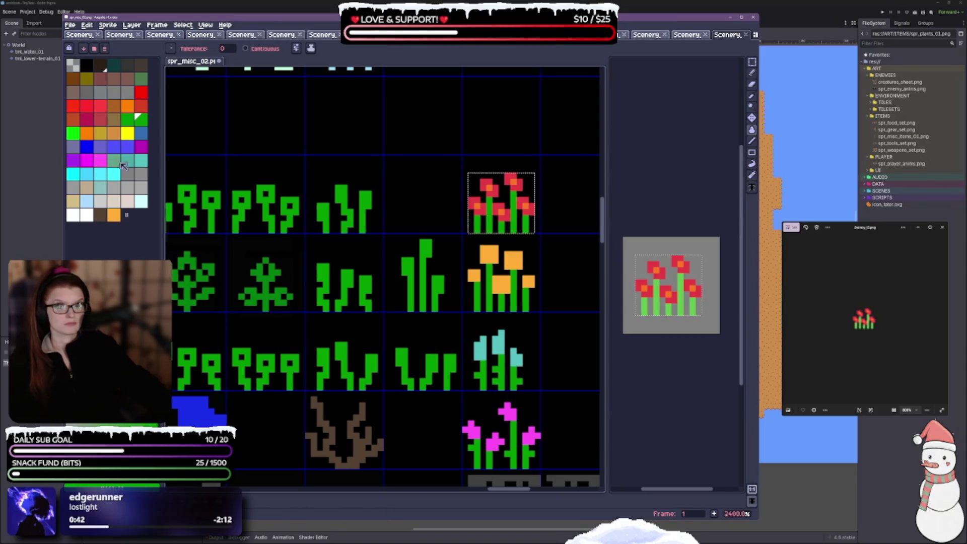
Step: Choose red as the paint colour and return to the Paint Bucket
left_click(144, 106)
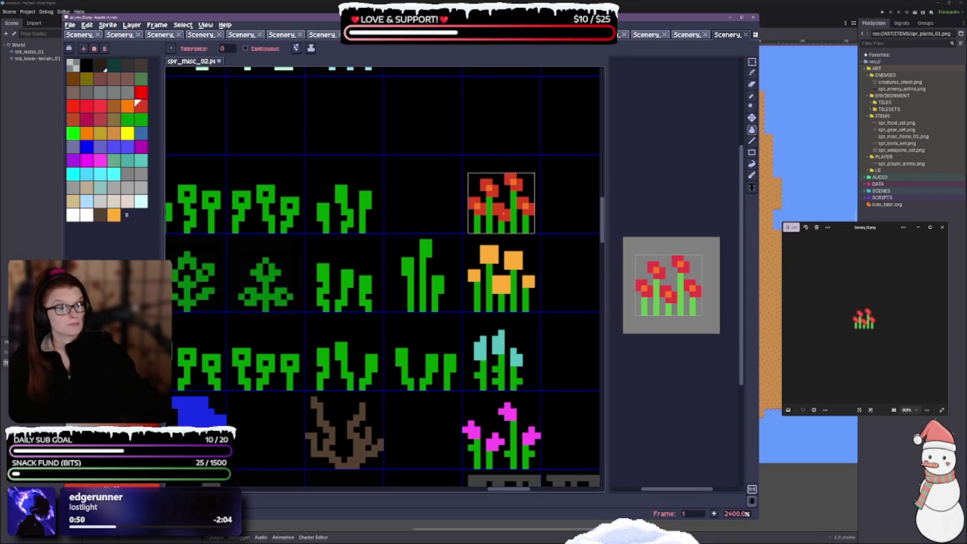
key("v")
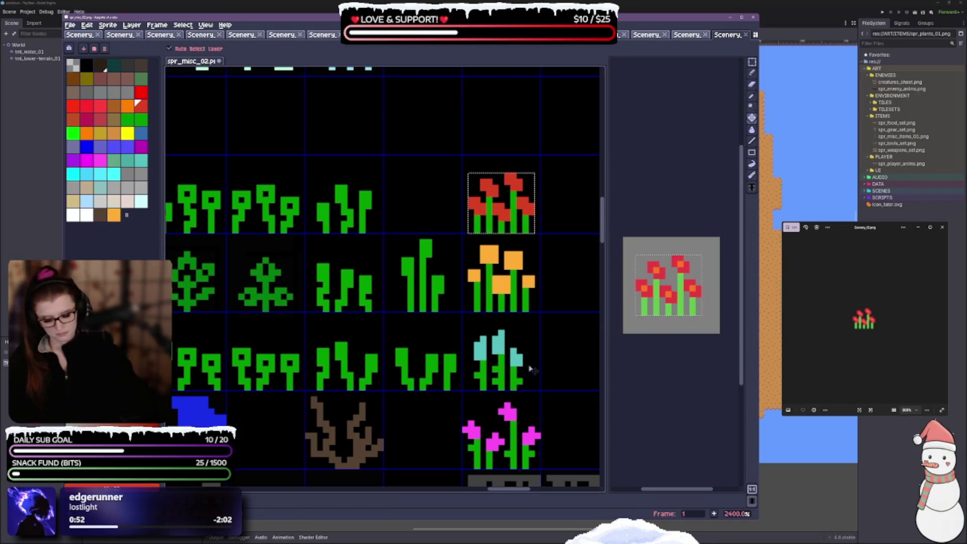
key("g")
scroll(557, 393, "down", 3)
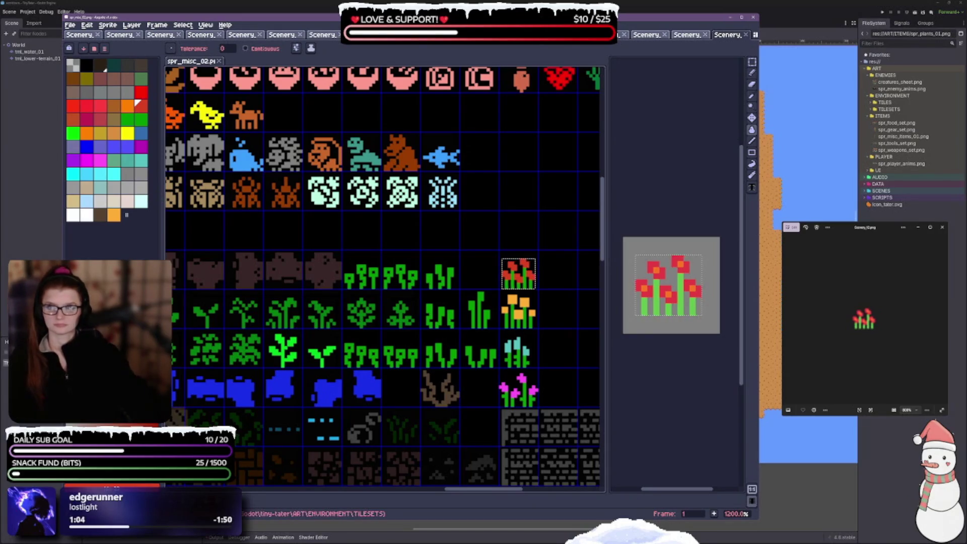
Step: Advance the image viewer to the small yellow creature sprite
left_click(943, 320)
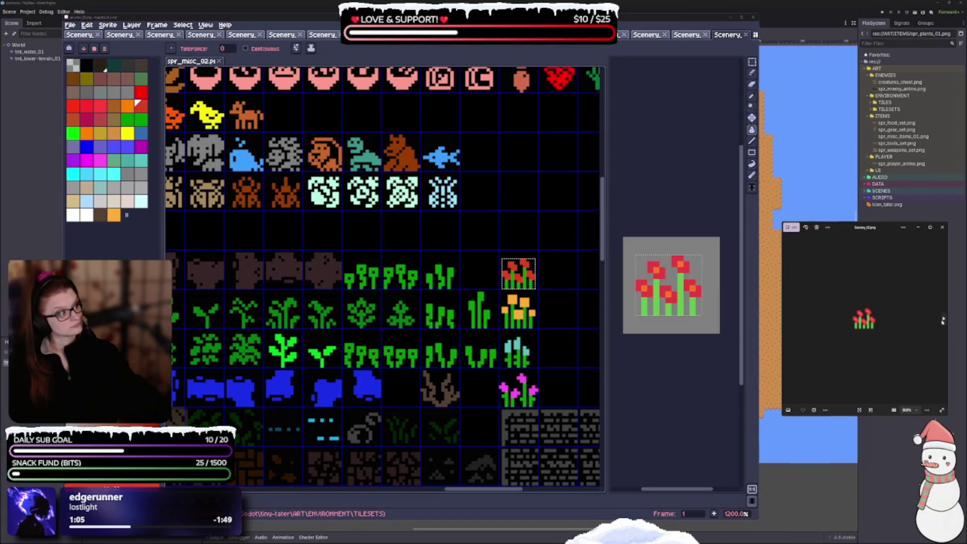
left_click(943, 321)
left_click(943, 320)
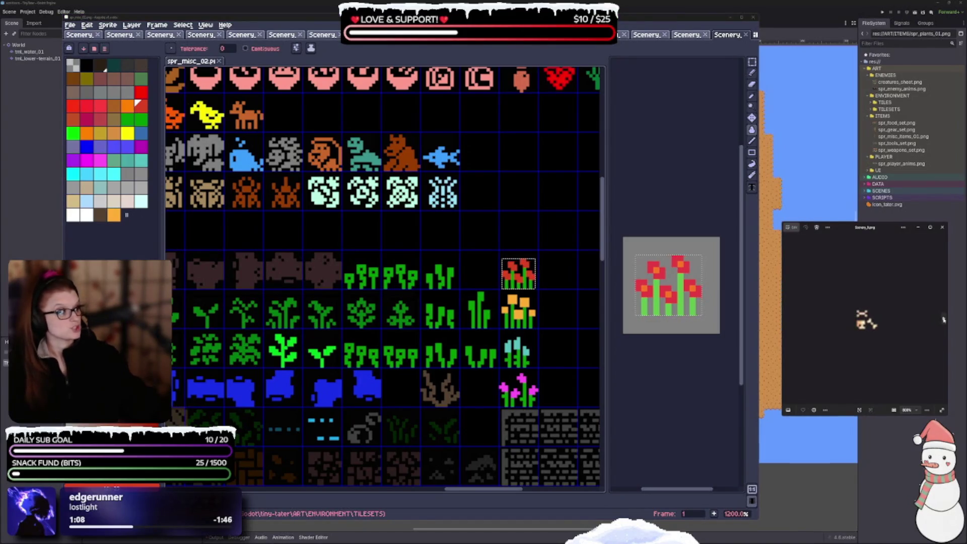
scroll(464, 261, "down", 4)
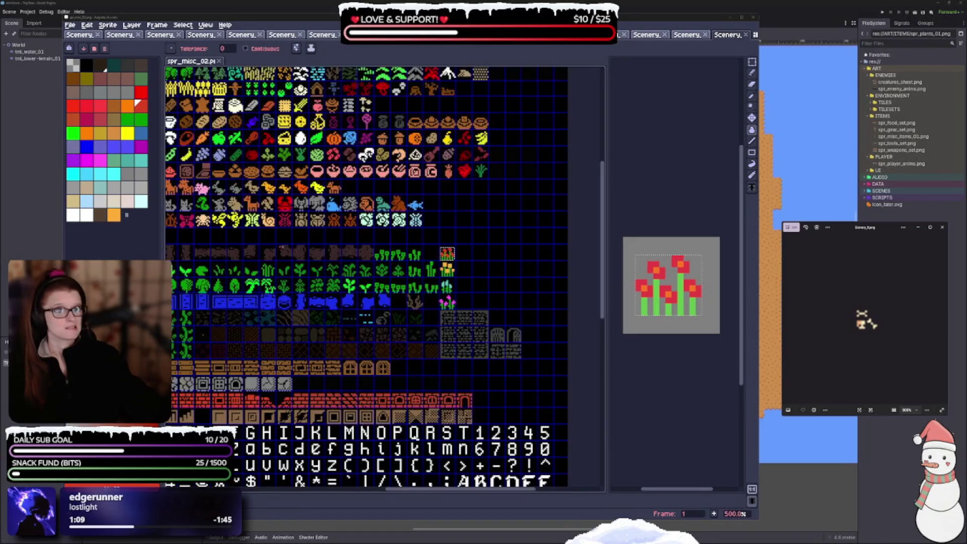
scroll(464, 261, "up", 2)
left_click_drag(168, 465, 425, 425)
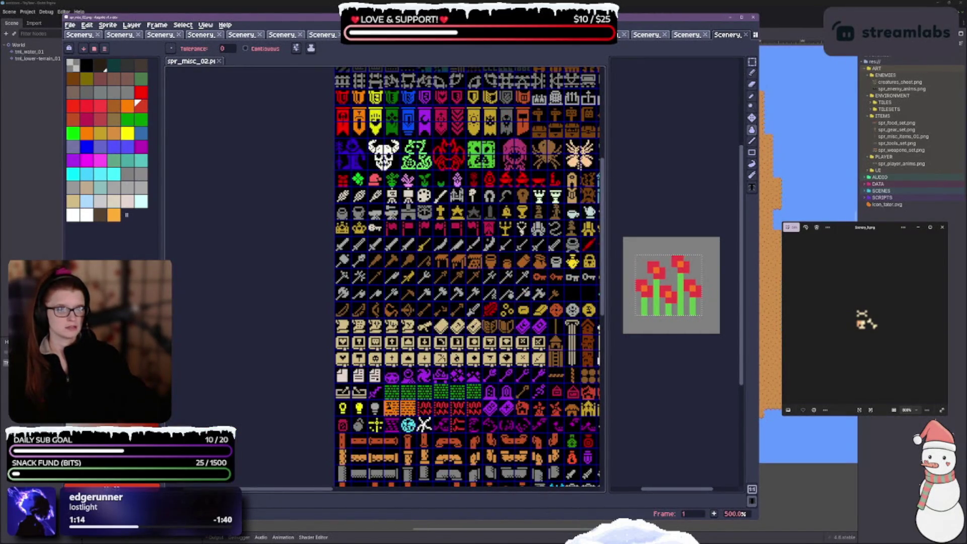
mouse_move(504, 438)
left_mouse_down()
mouse_move(280, 182)
mouse_move(284, 94)
mouse_move(325, 74)
mouse_move(390, 284)
mouse_move(353, 484)
mouse_move(423, 373)
left_mouse_up()
mouse_move(481, 394)
left_mouse_down()
mouse_move(322, 359)
mouse_move(156, 375)
left_mouse_up()
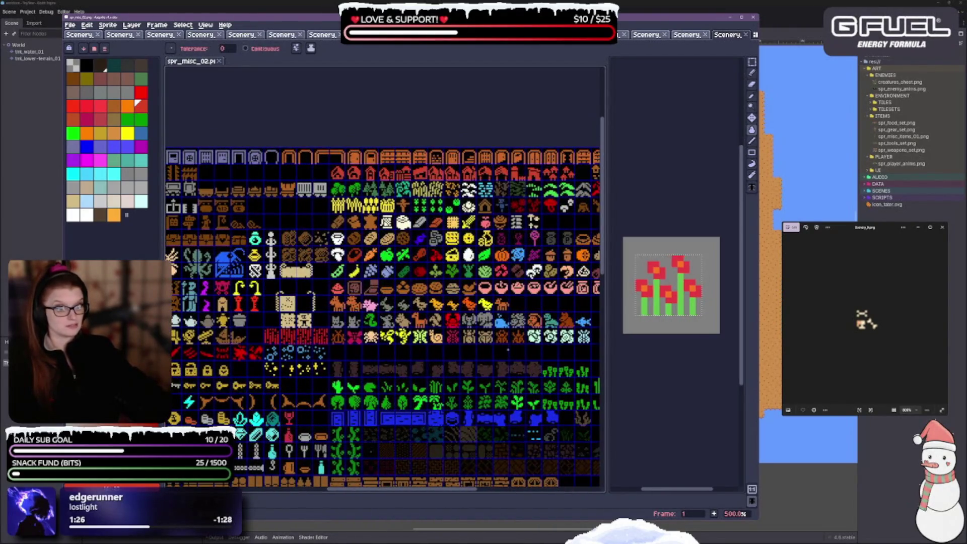
mouse_move(508, 349)
left_mouse_down()
mouse_move(434, 348)
mouse_move(235, 279)
left_mouse_up()
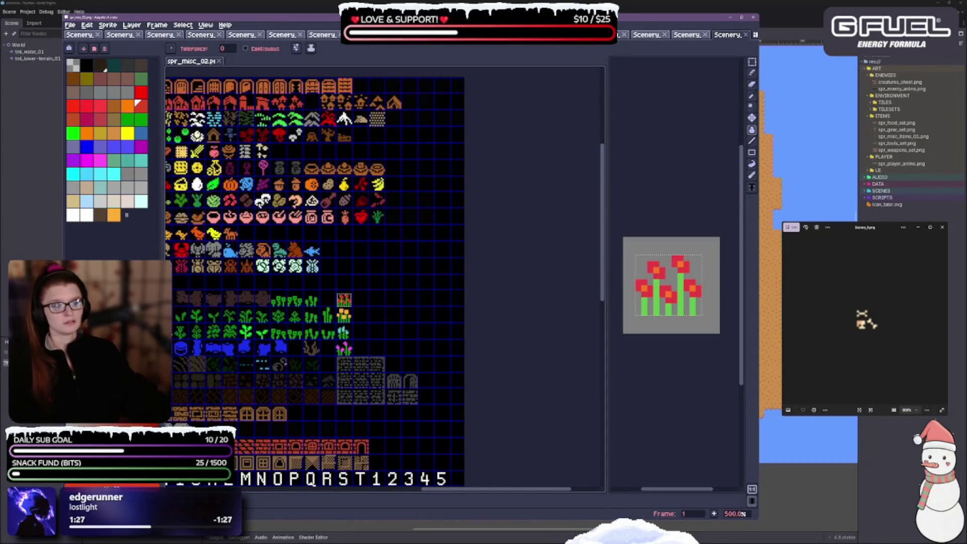
scroll(385, 279, "down", 10)
scroll(384, 279, "left", 5)
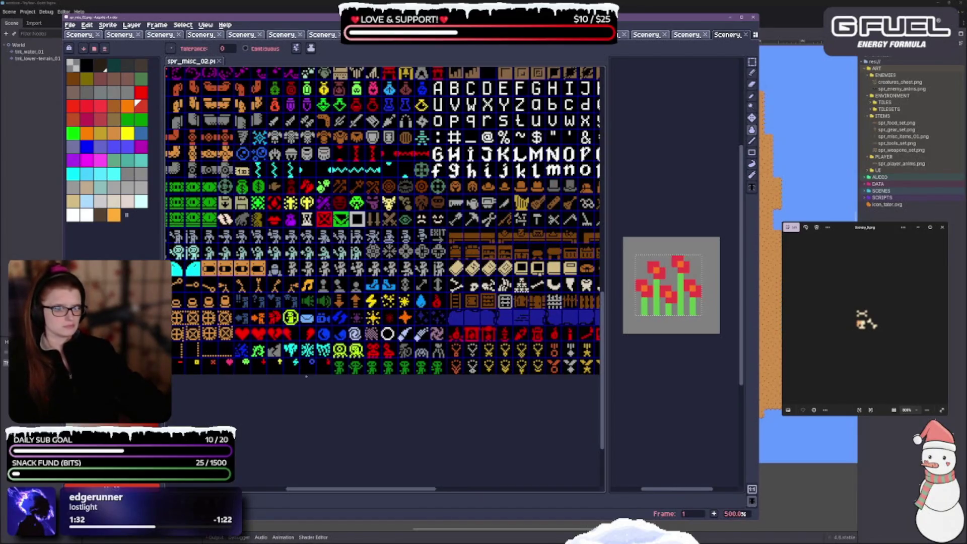
scroll(385, 279, "up", 5)
scroll(385, 278, "left", 2)
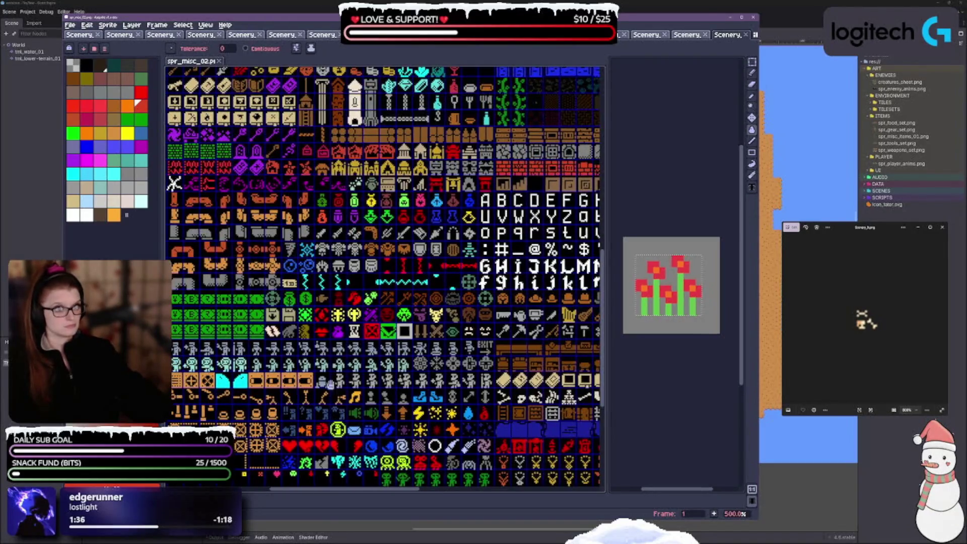
scroll(384, 279, "down", 2)
scroll(385, 279, "left", 10)
scroll(414, 278, "up", 3)
scroll(415, 279, "right", 4)
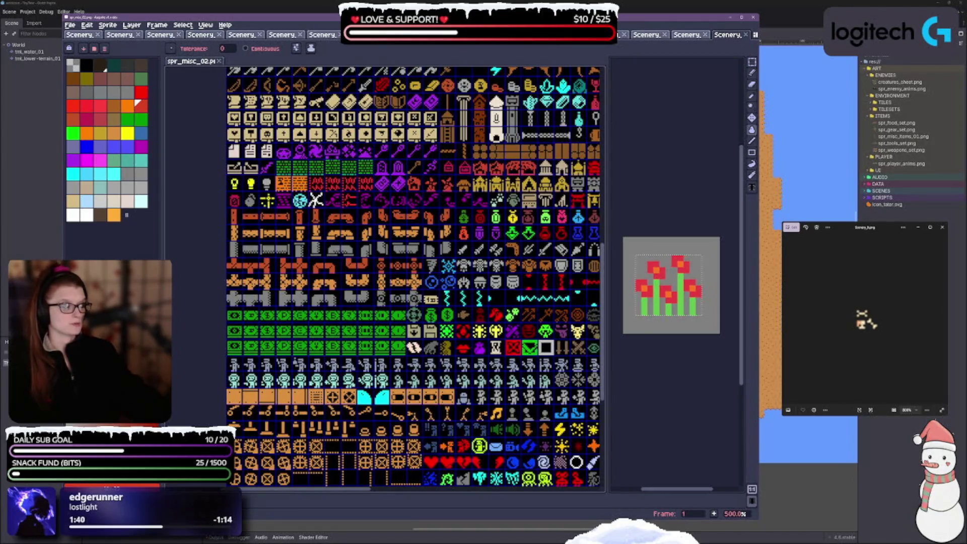
scroll(384, 279, "up", 10)
scroll(384, 278, "right", 5)
scroll(384, 278, "up", 9)
scroll(384, 279, "right", 3)
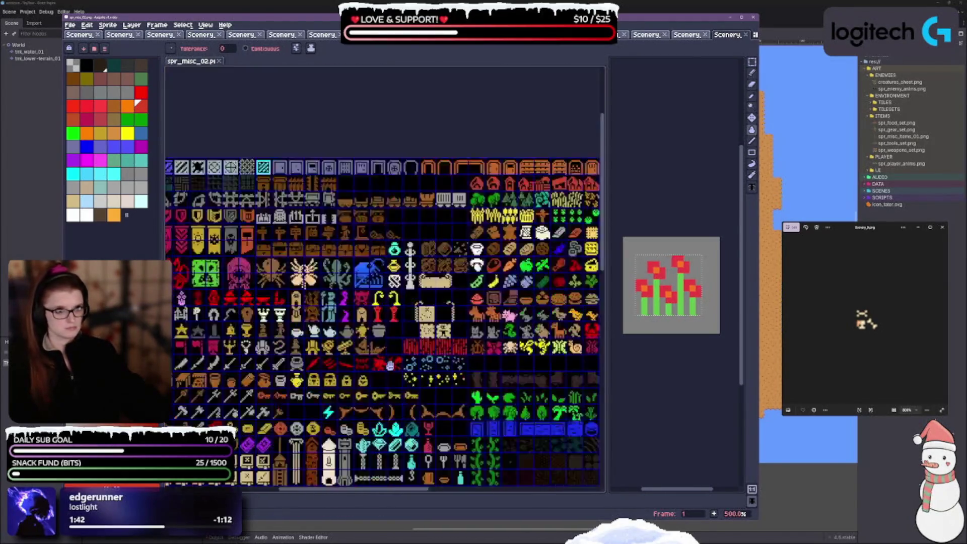
scroll(383, 340, "right", 10)
scroll(383, 340, "down", 1)
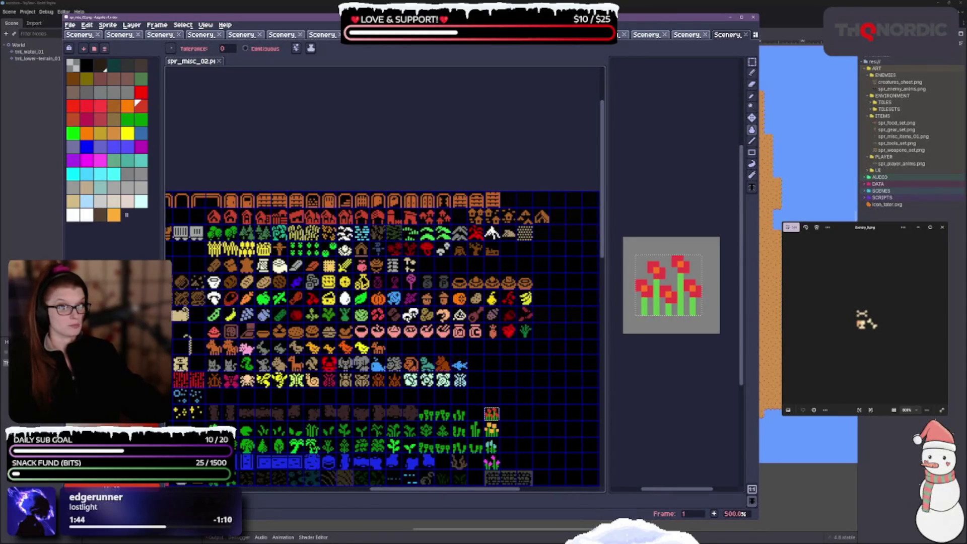
scroll(384, 279, "down", 6)
scroll(384, 279, "right", 5)
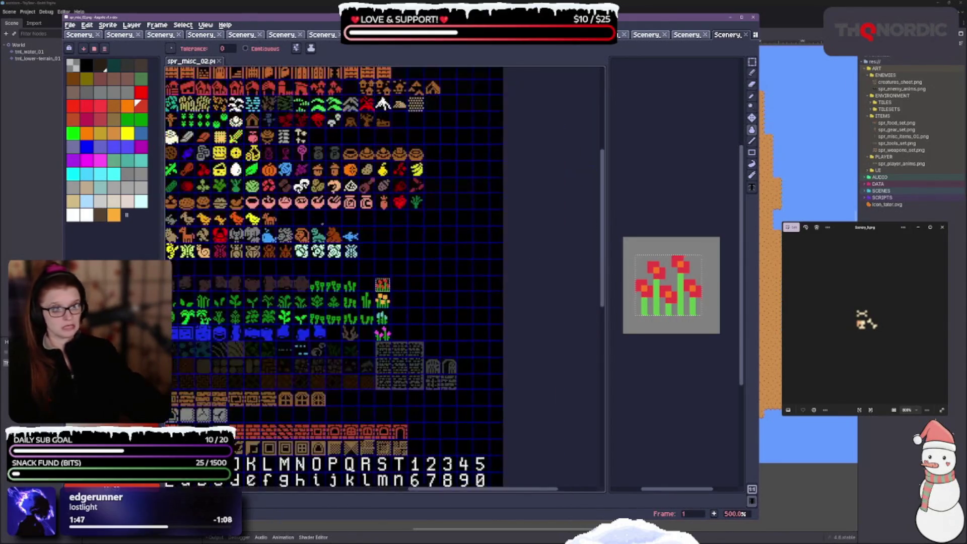
scroll(385, 279, "down", 7)
scroll(384, 278, "left", 8)
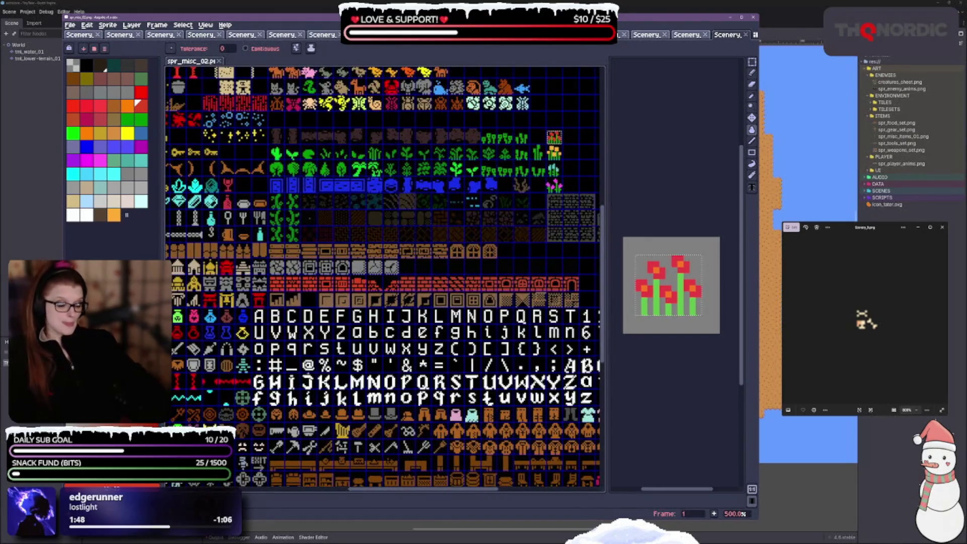
scroll(385, 279, "down", 7)
scroll(384, 278, "right", 4)
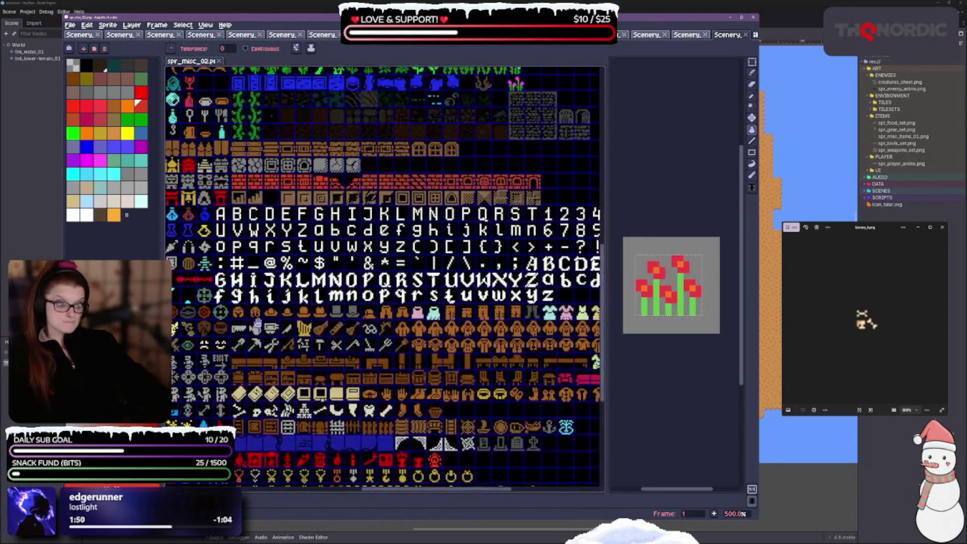
scroll(473, 422, "down", 4)
scroll(453, 392, "up", 4)
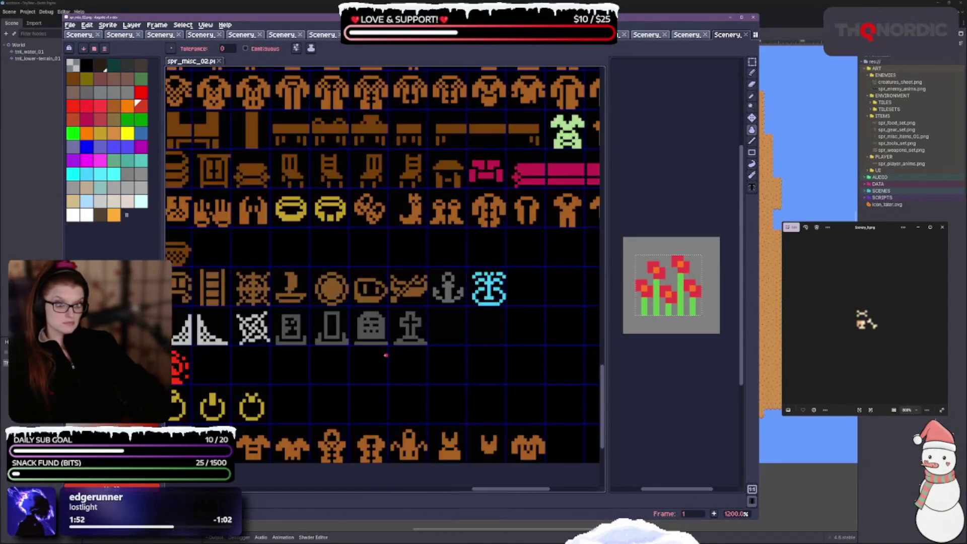
scroll(453, 391, "down", 2)
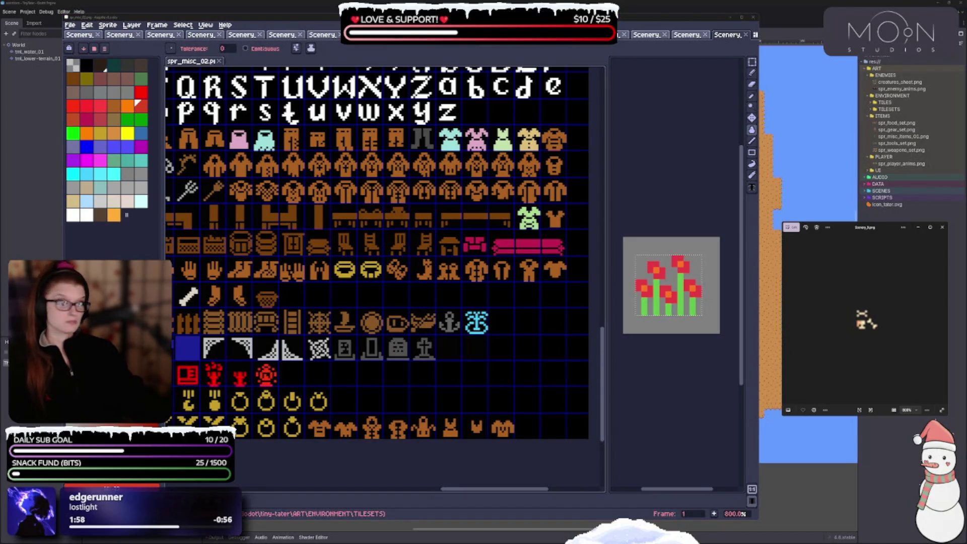
Step: Marquee-select the skull-and-bones sprite in the Scenery file and copy it
left_click(434, 335)
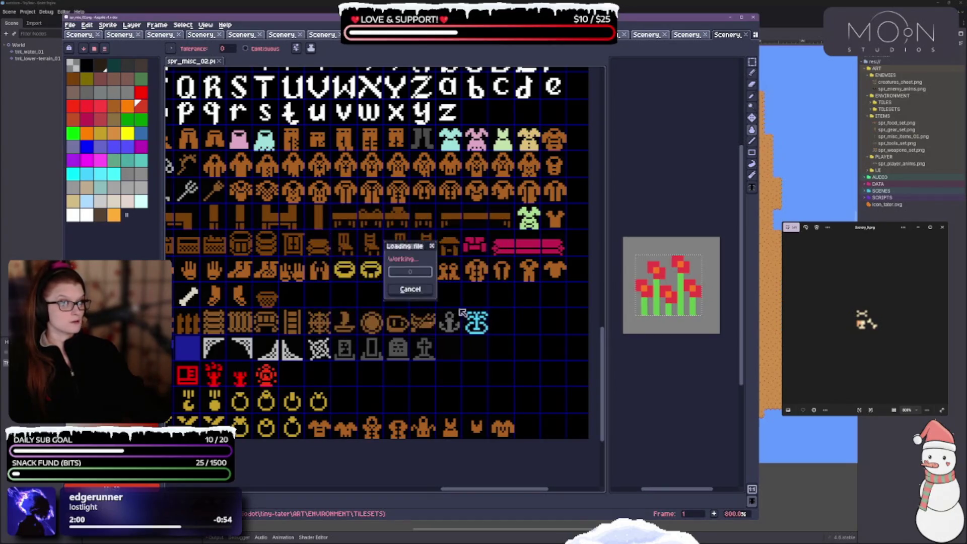
key("m")
scroll(693, 311, "up", 10)
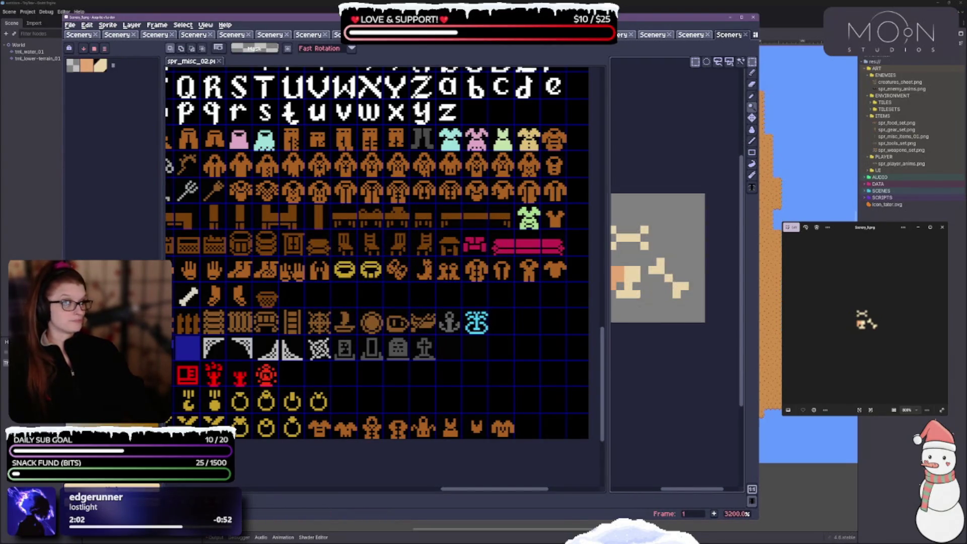
left_click_drag(693, 310, 673, 292)
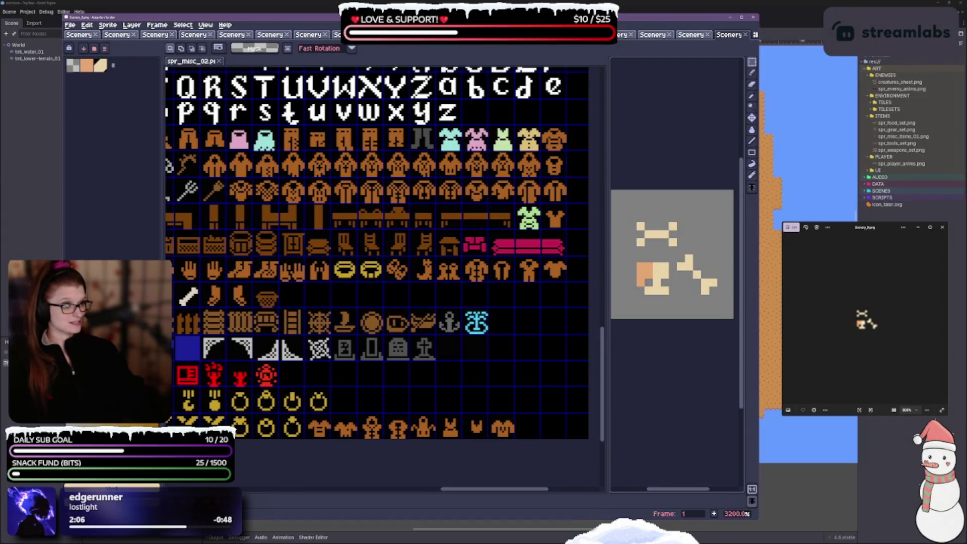
key("ctrl+v")
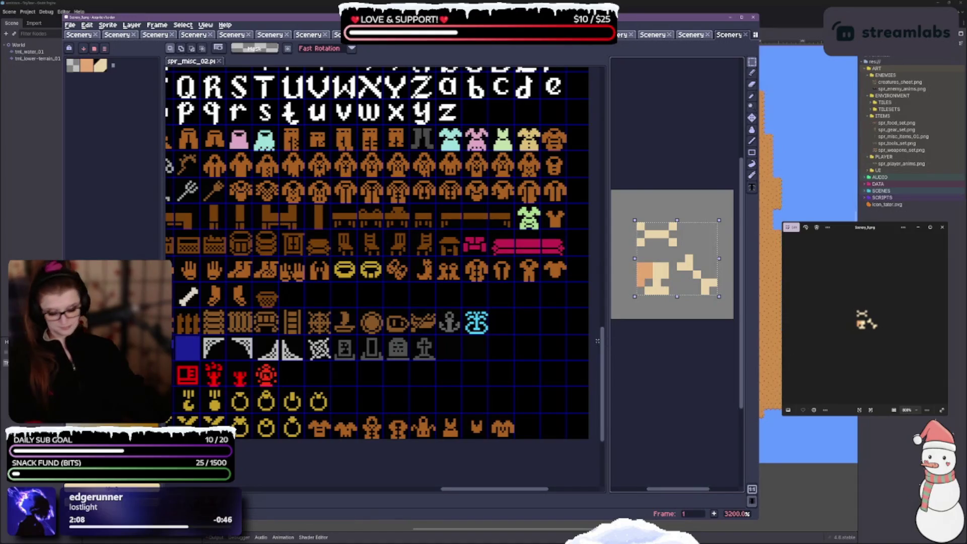
Step: Paste the bones into spr_misc_02, nudge them into the cell beside the cross gravestone, and commit
left_click(465, 372)
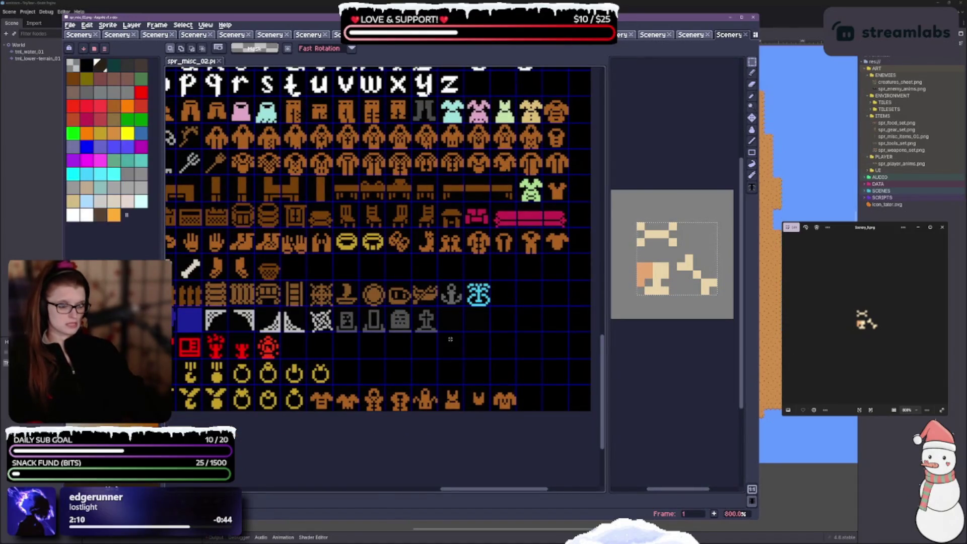
key("ctrl+v")
scroll(424, 335, "up", 3)
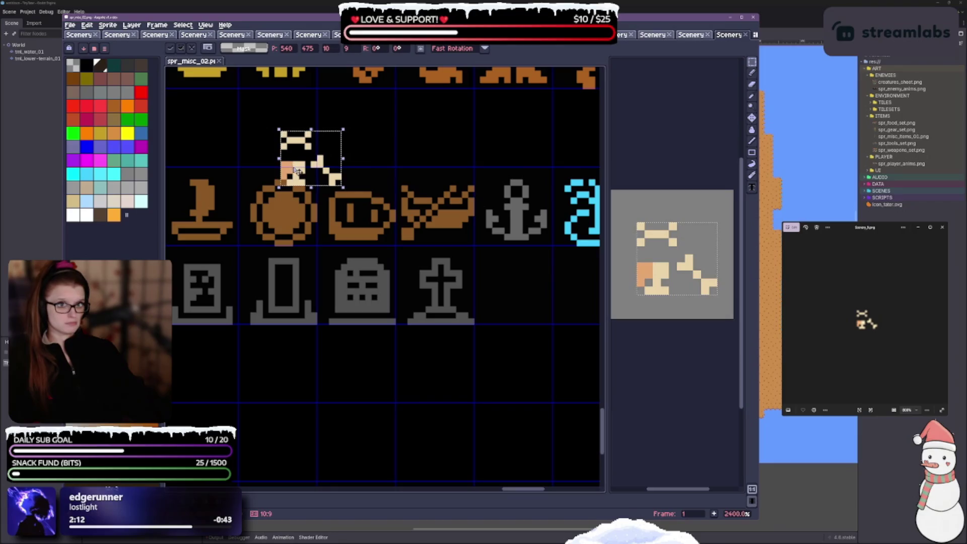
left_click_drag(296, 167, 508, 300)
key("Up")
key("Left")
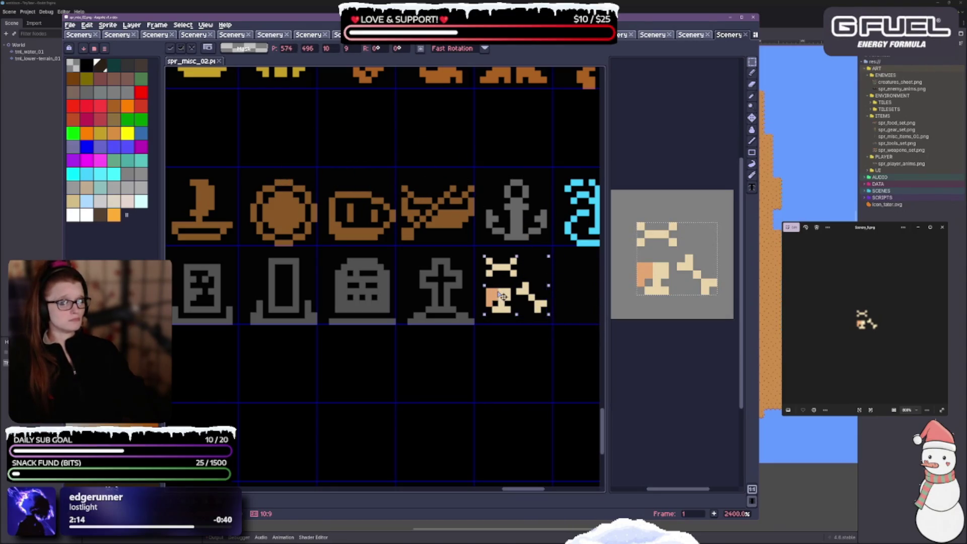
scroll(503, 340, "right", 3)
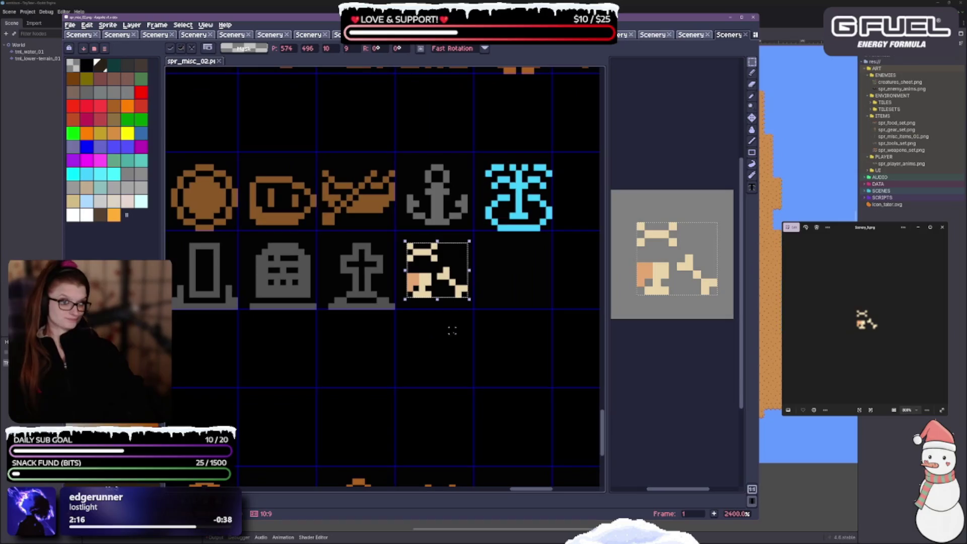
left_click(434, 342)
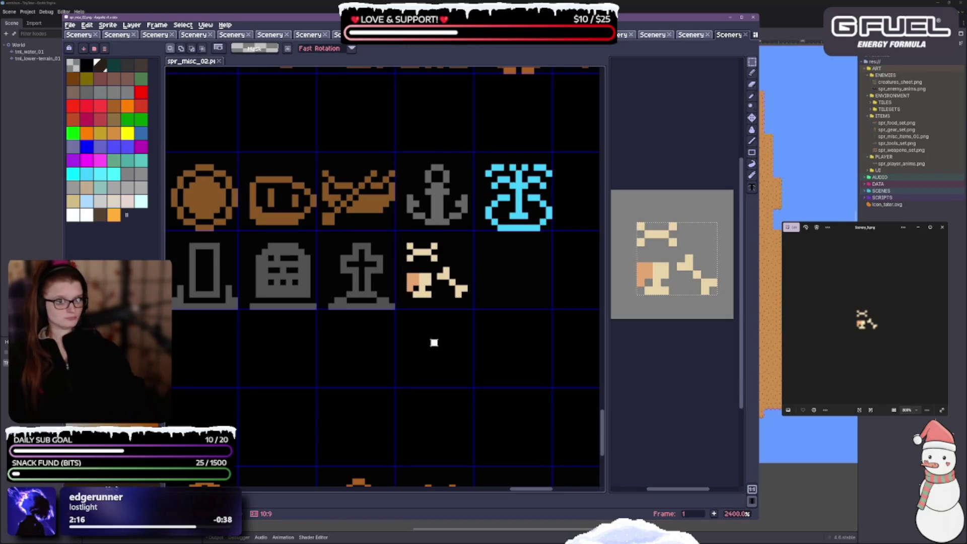
Step: Cycle through the Color Picker and Eraser tools, ending on the Pencil (B)
left_click(752, 96)
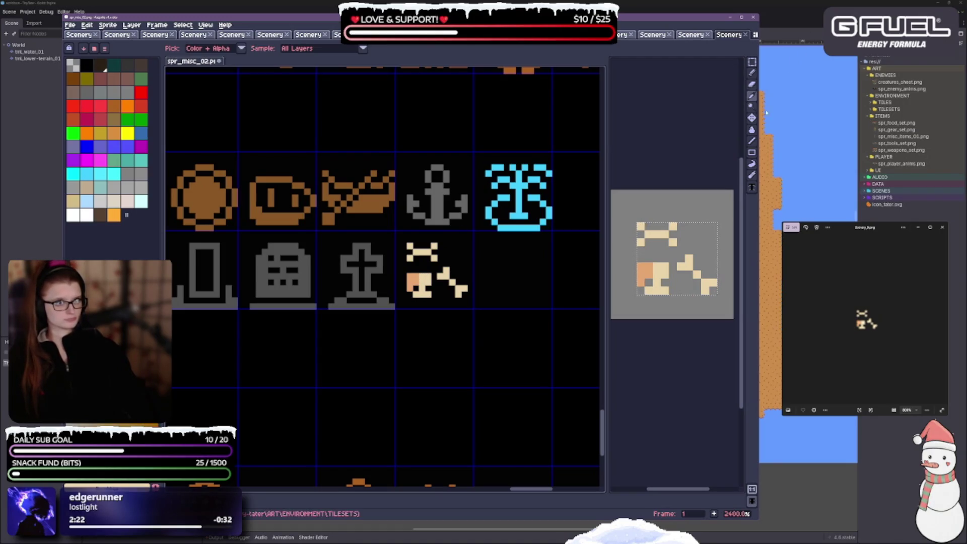
left_click(753, 85)
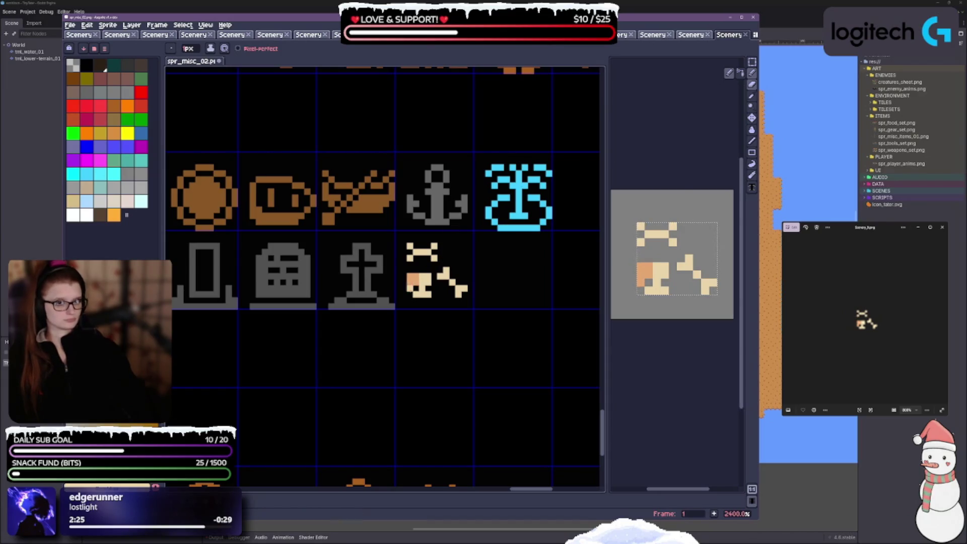
key("b")
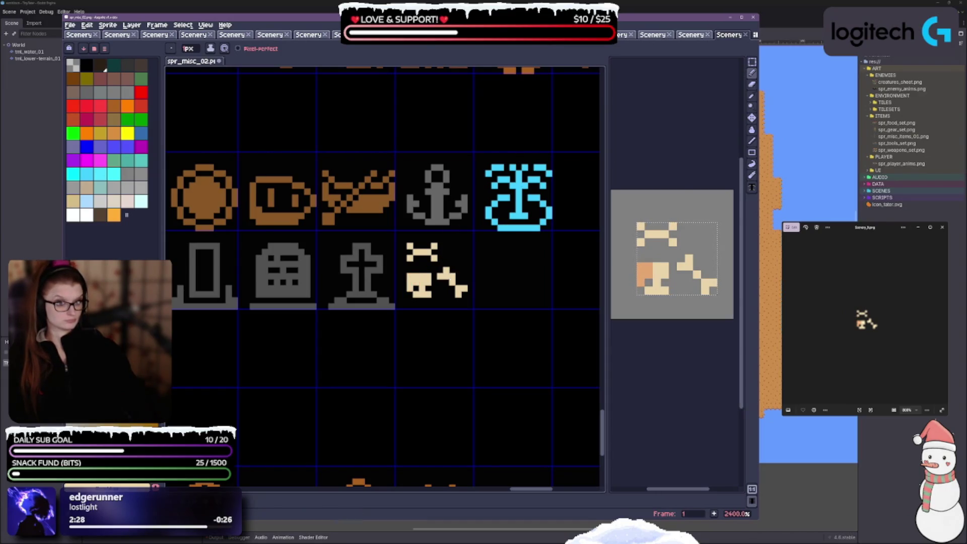
Step: Pan and zoom the canvas from 600% to 1600% onto the furniture and scenery tile rows
scroll(343, 328, "down", 1)
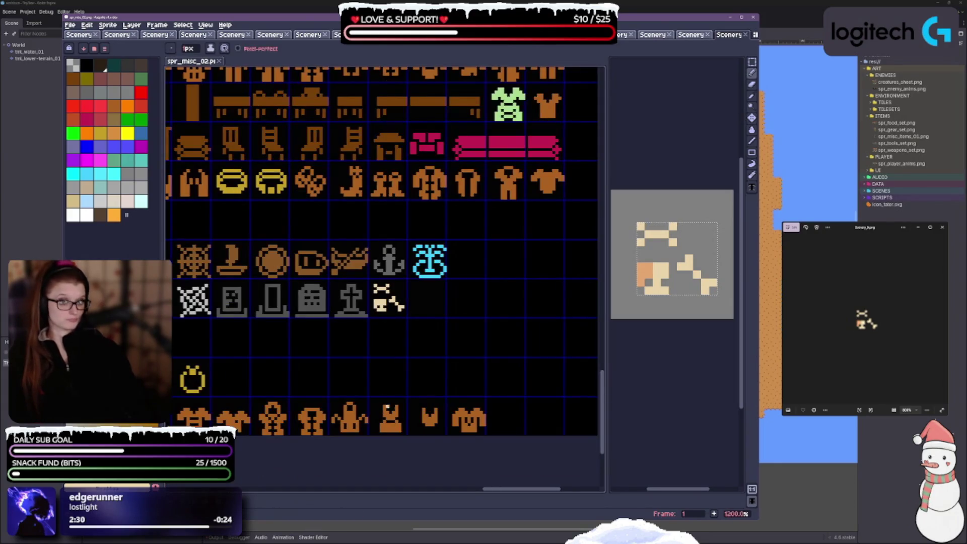
scroll(389, 406, "left", 5)
scroll(389, 406, "down", 2)
scroll(468, 279, "down", 1)
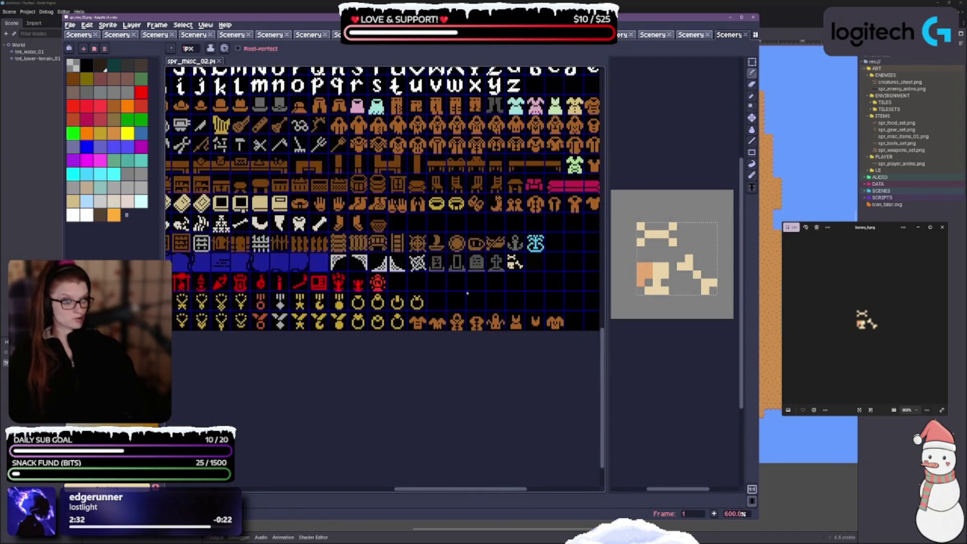
scroll(385, 278, "up", 8)
scroll(385, 278, "left", 8)
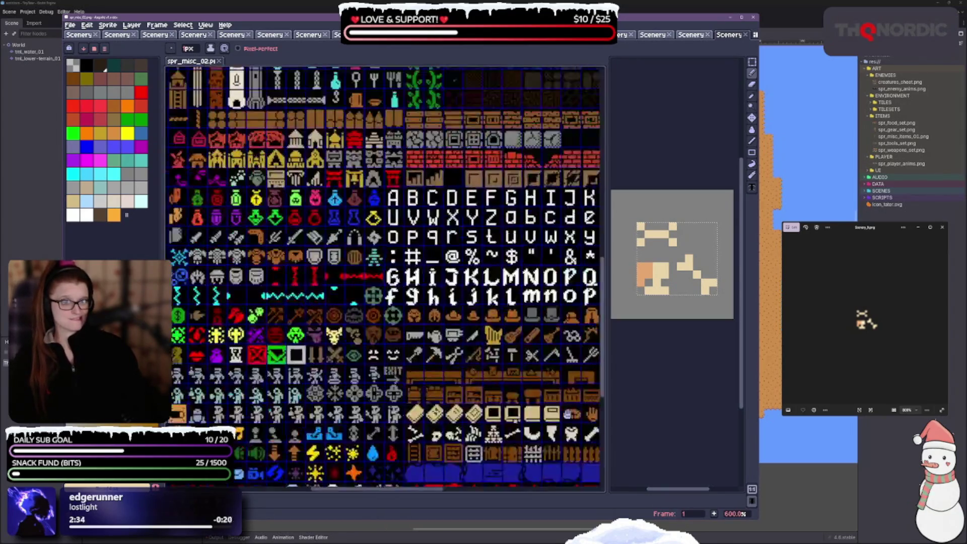
scroll(385, 278, "left", 6)
scroll(385, 278, "down", 1)
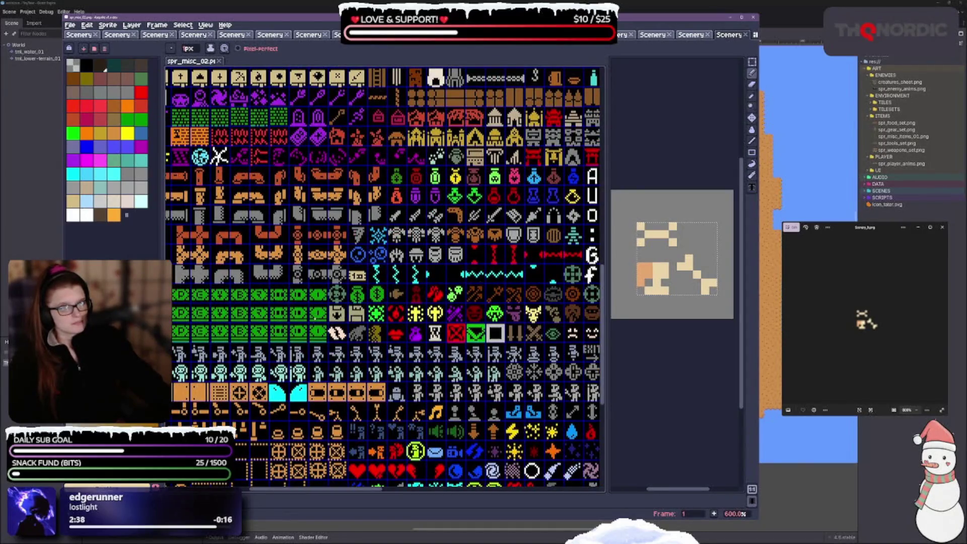
scroll(384, 278, "up", 4)
scroll(384, 279, "left", 4)
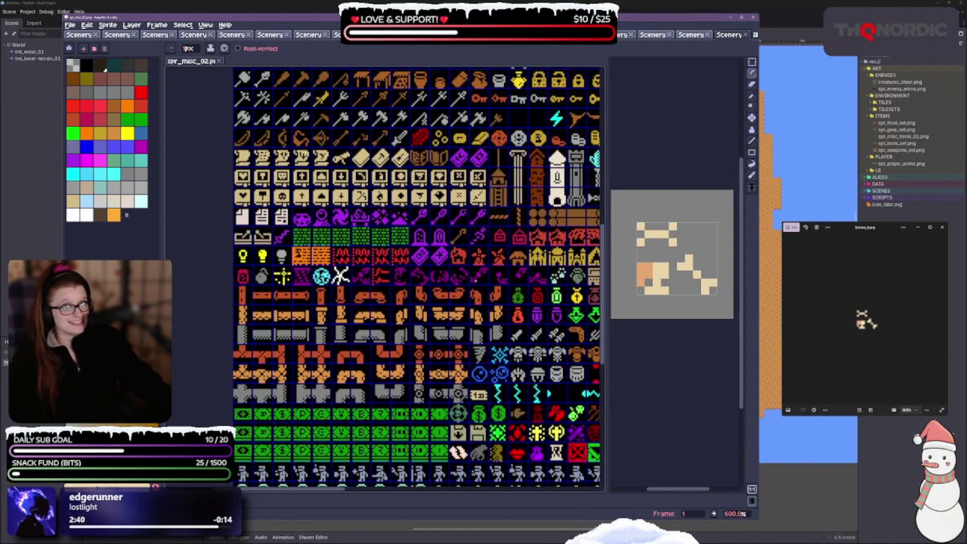
scroll(385, 279, "up", 4)
scroll(384, 278, "right", 3)
scroll(384, 278, "up", 2)
scroll(385, 278, "left", 3)
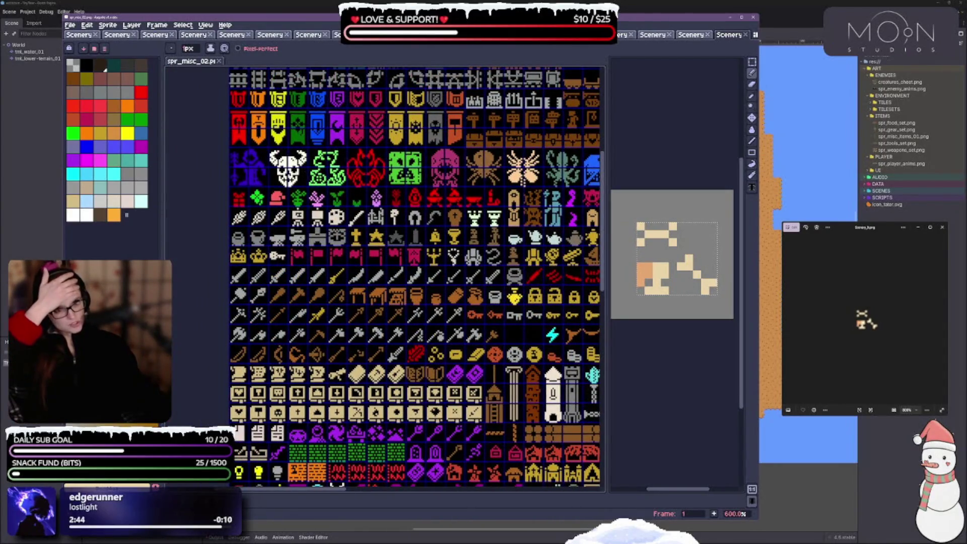
scroll(385, 278, "right", 3)
scroll(384, 279, "down", 1)
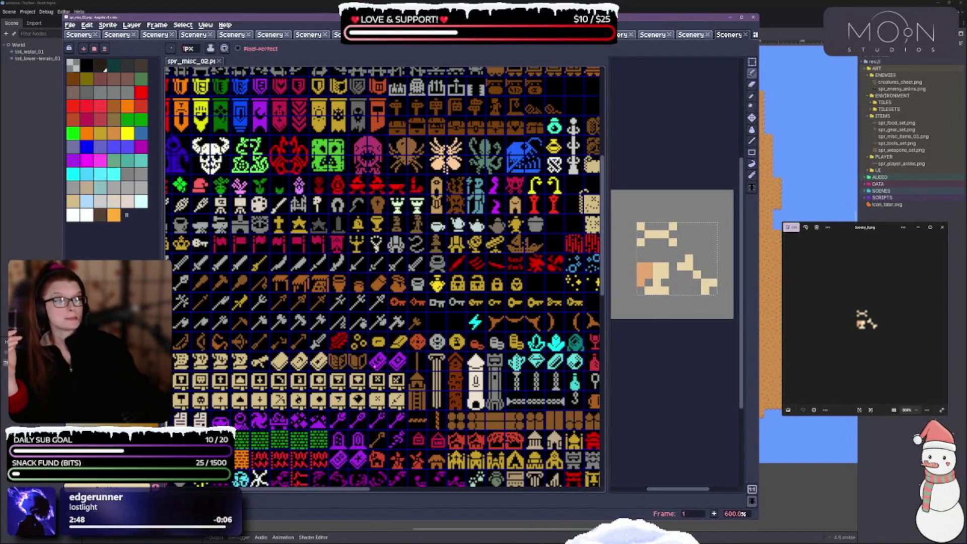
scroll(385, 278, "down", 3)
scroll(384, 278, "right", 3)
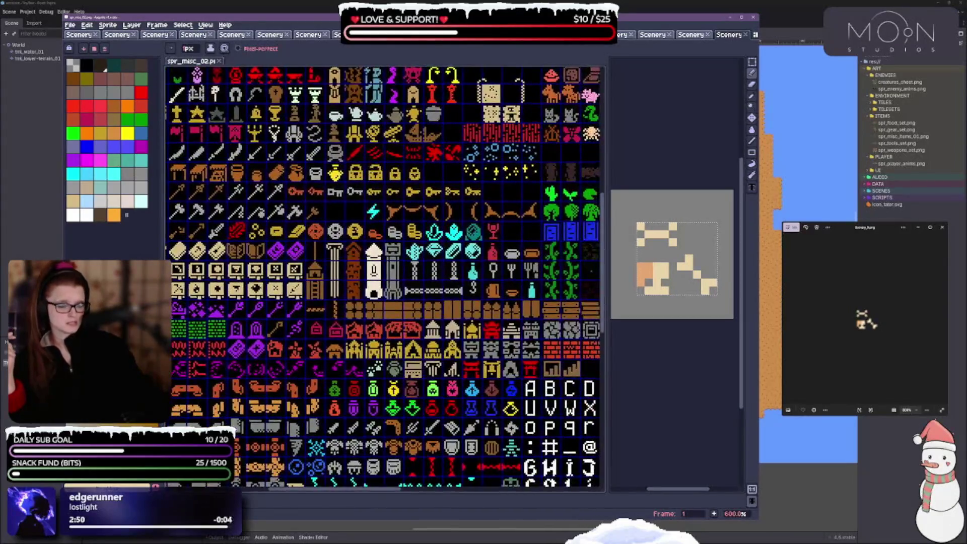
scroll(447, 301, "up", 4)
scroll(293, 376, "up", 3)
scroll(292, 376, "right", 6)
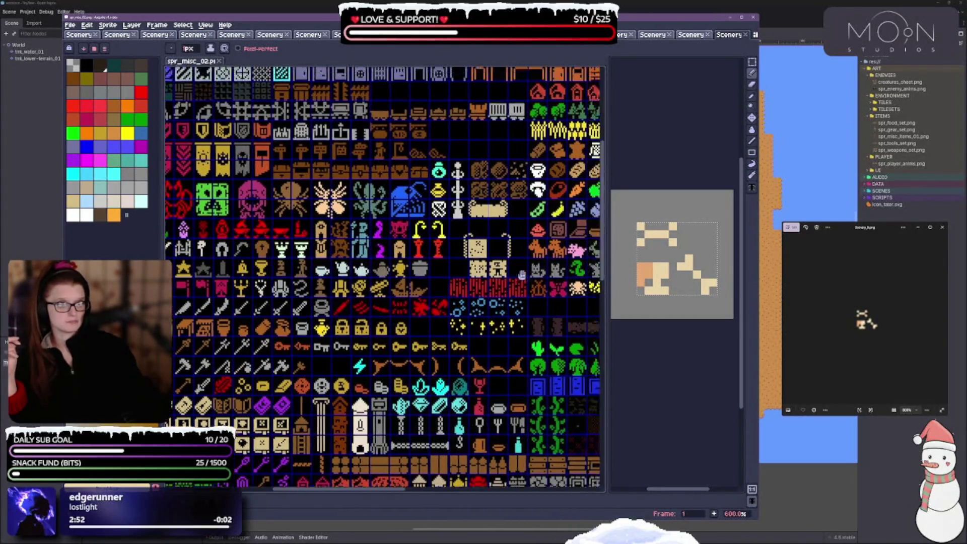
scroll(293, 376, "down", 2)
scroll(292, 376, "right", 2)
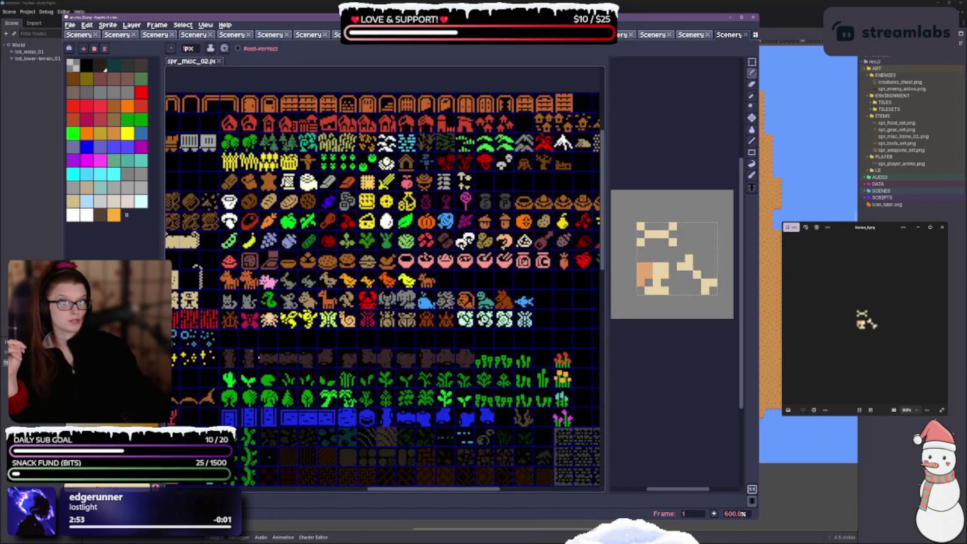
scroll(464, 355, "down", 12)
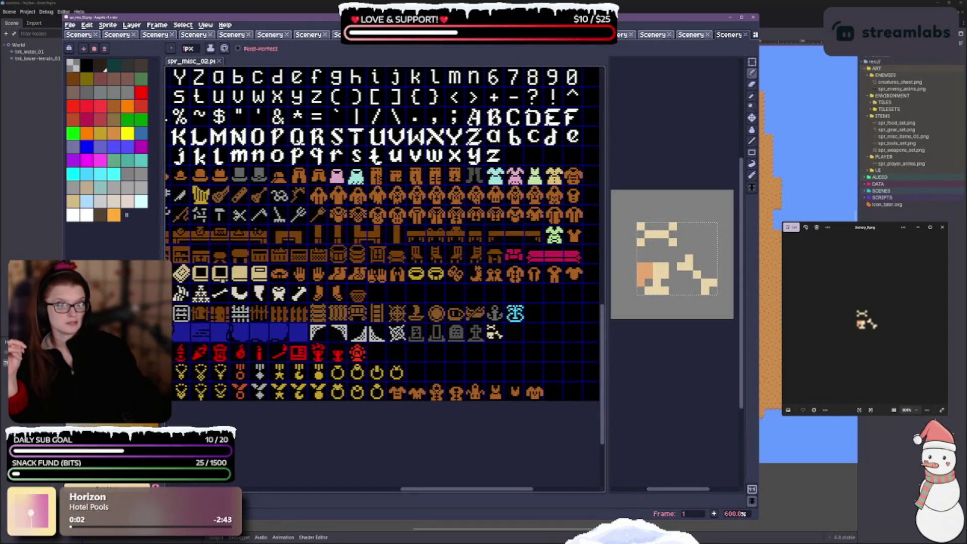
scroll(383, 234, "down", 1)
scroll(383, 234, "left", 2)
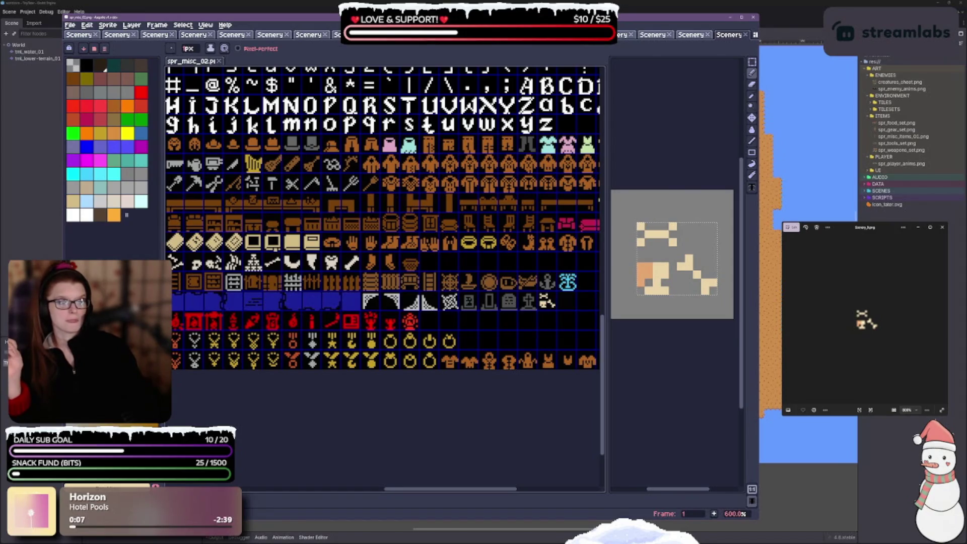
scroll(397, 275, "up", 4)
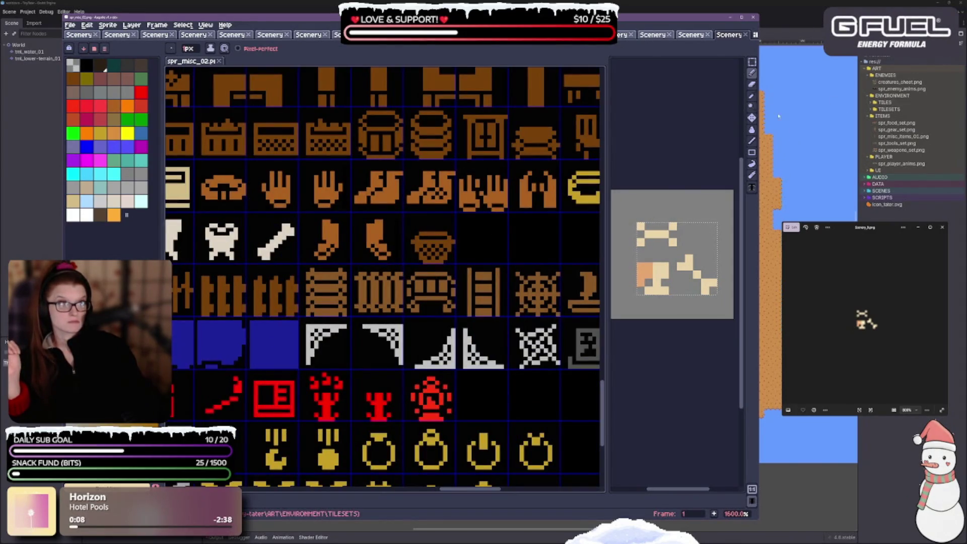
Step: Zoom to 3200% and paint-bucket fill the crossbones skull with the bone colour
left_click(752, 95)
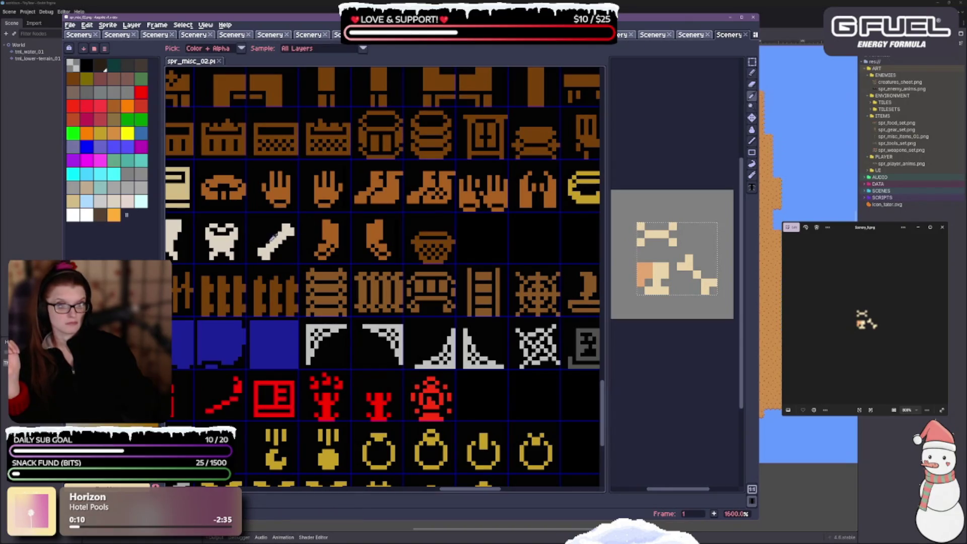
scroll(504, 302, "right", 5)
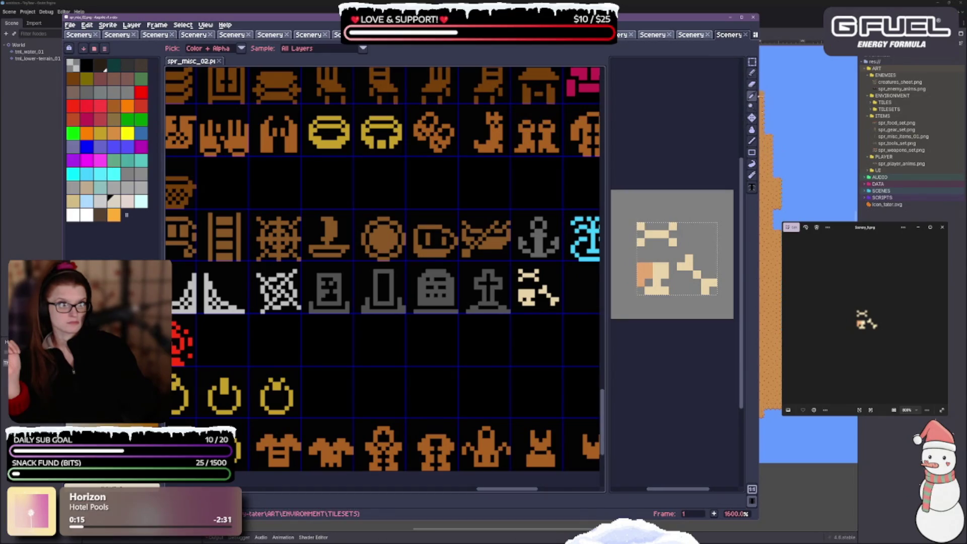
left_click(751, 73)
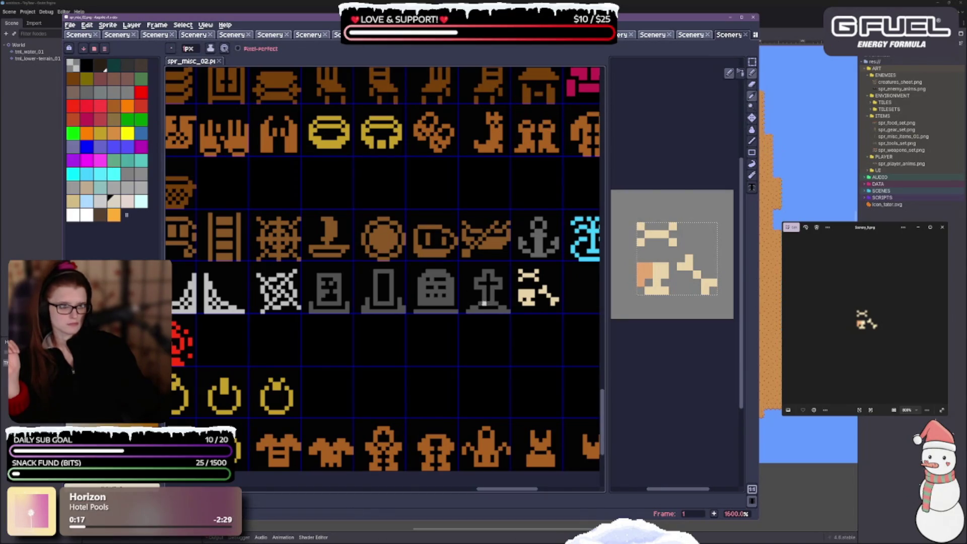
scroll(509, 296, "up", 2)
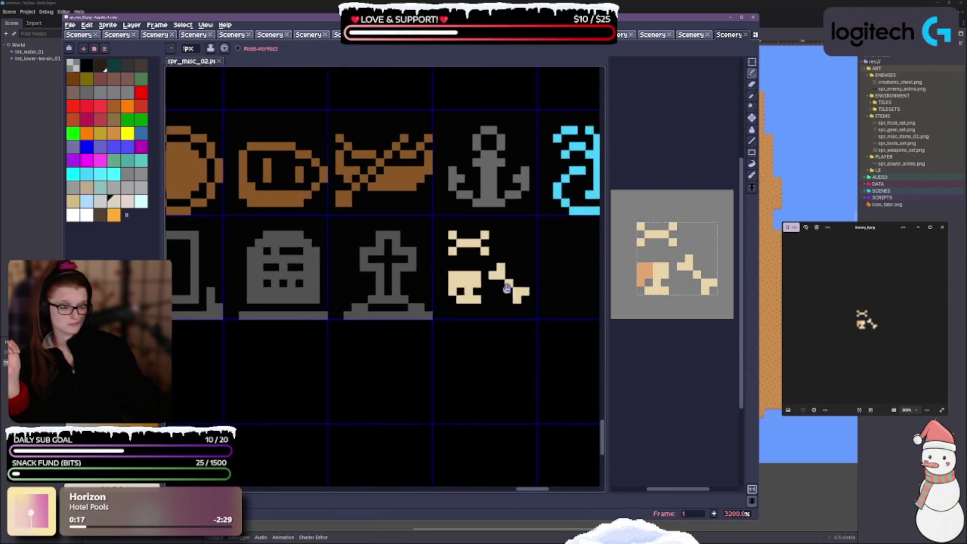
left_click(752, 129)
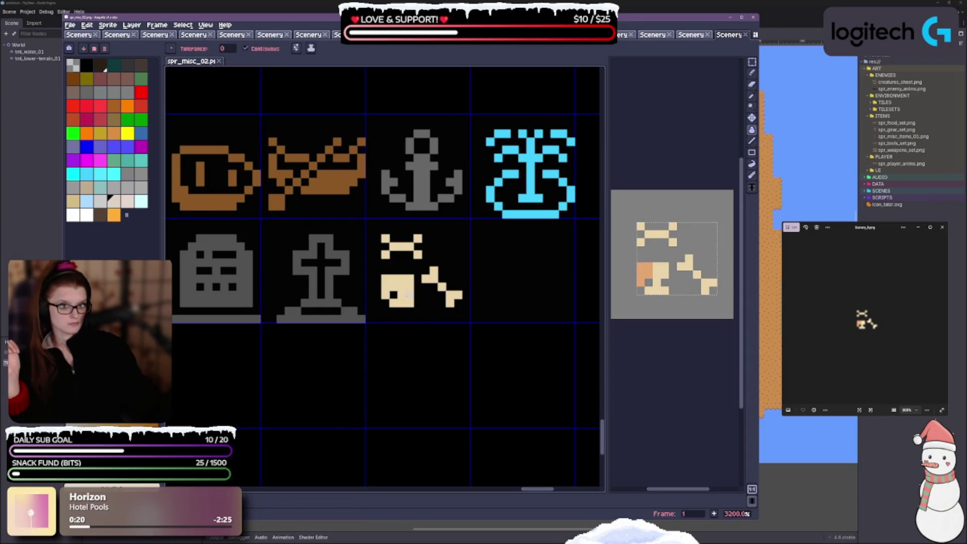
left_click(402, 248)
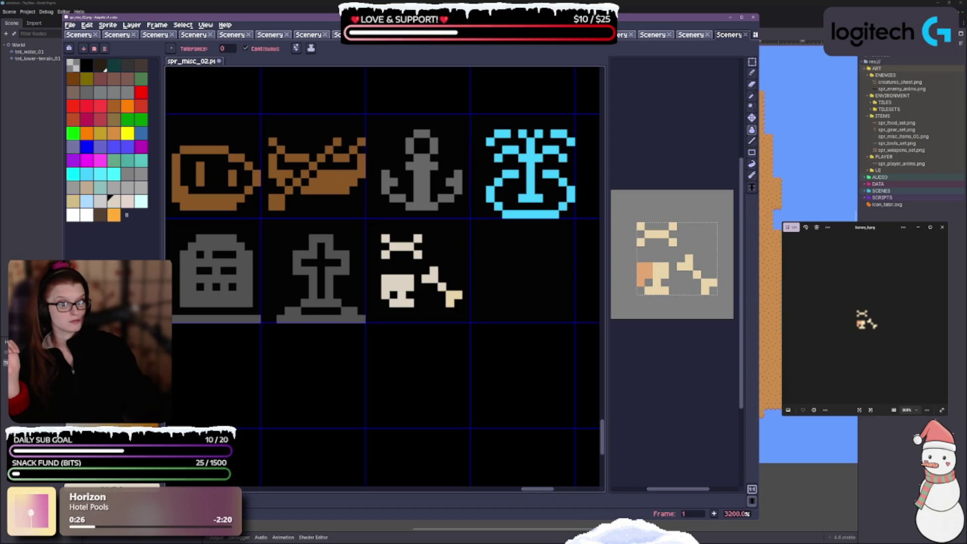
Step: Save the spr_misc_02 sheet with Ctrl+S and zoom back out
key("ctrl+s")
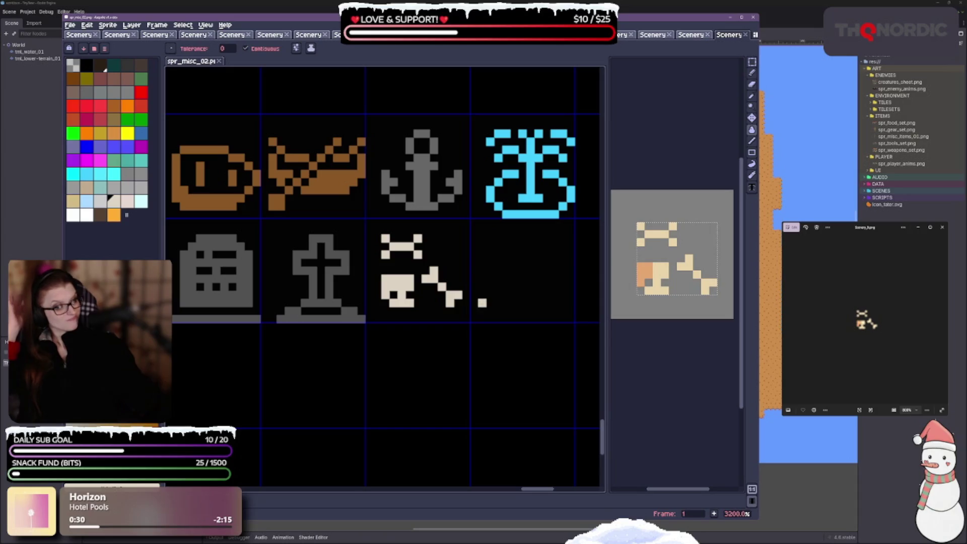
scroll(477, 303, "down", 3)
scroll(457, 311, "down", 2)
scroll(464, 344, "down", 1)
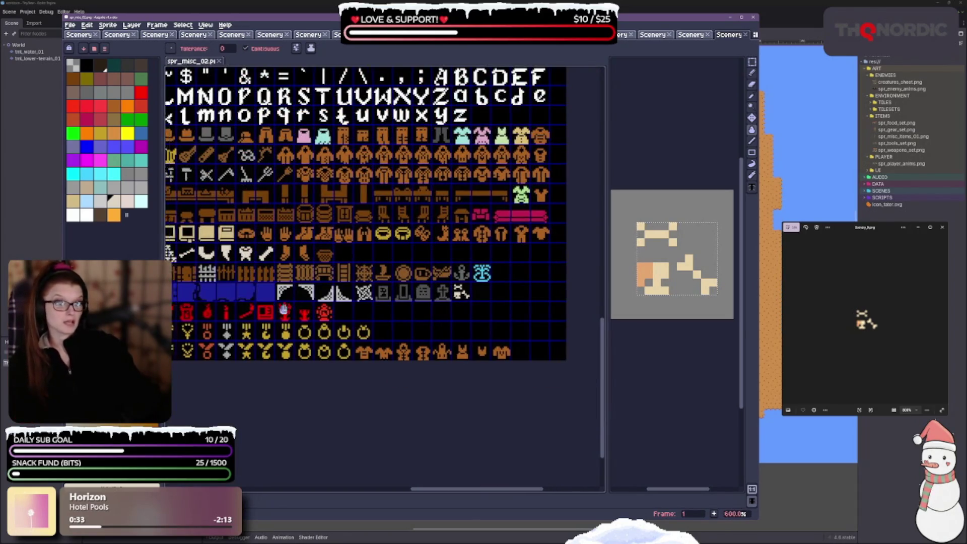
scroll(403, 302, "left", 4)
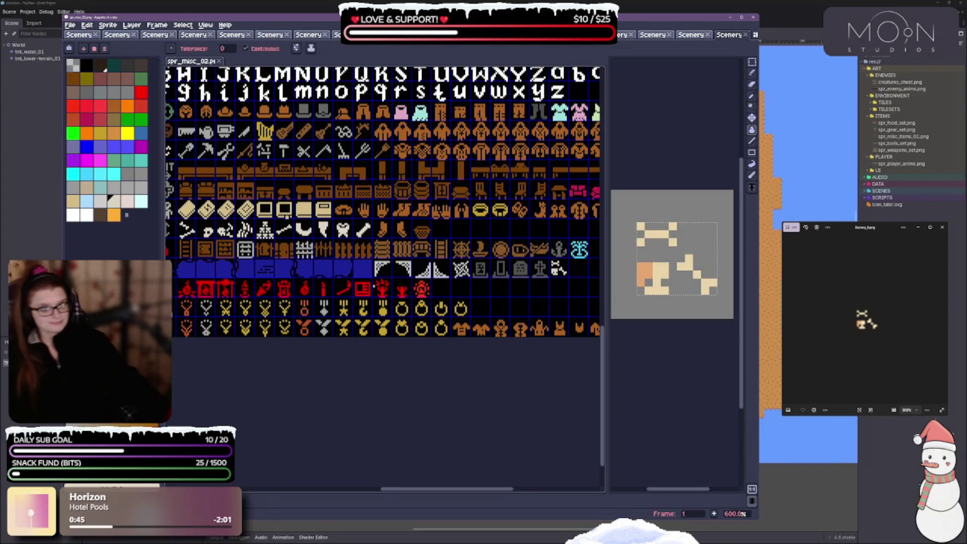
left_click_drag(501, 254, 443, 289)
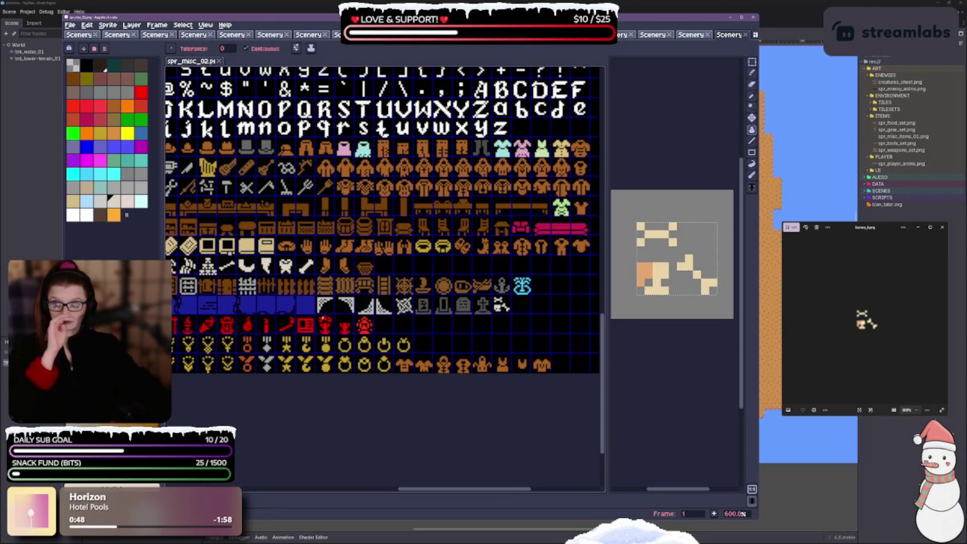
Step: Step through the exported sprites in the Photos viewer to the chest image, then close it
left_click(942, 320)
left_click(944, 319)
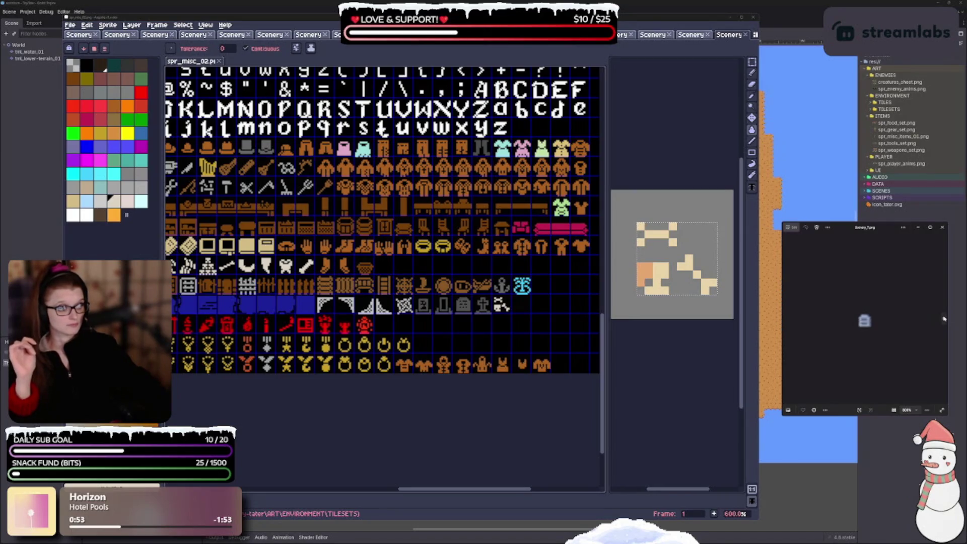
left_click(943, 319)
left_click(944, 319)
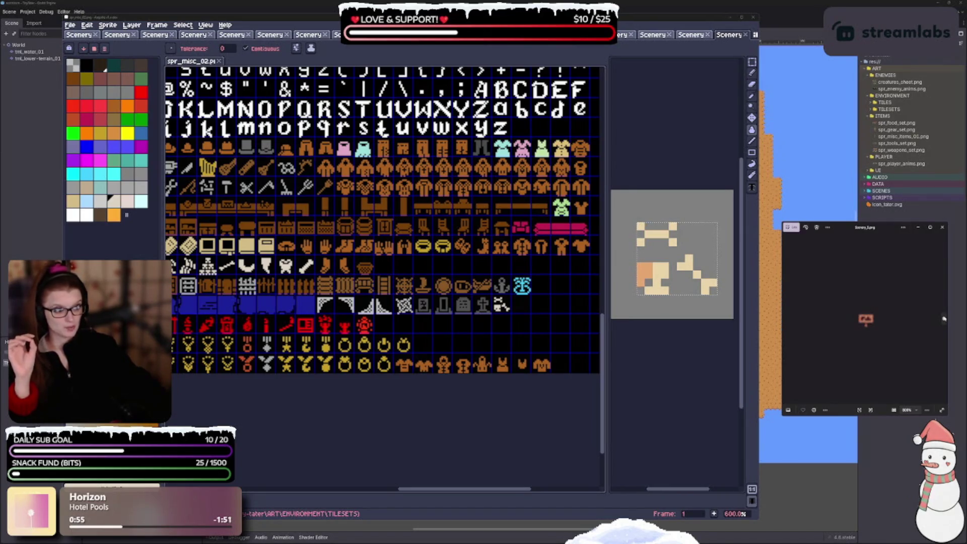
left_click(943, 318)
left_click(944, 318)
left_click(944, 319)
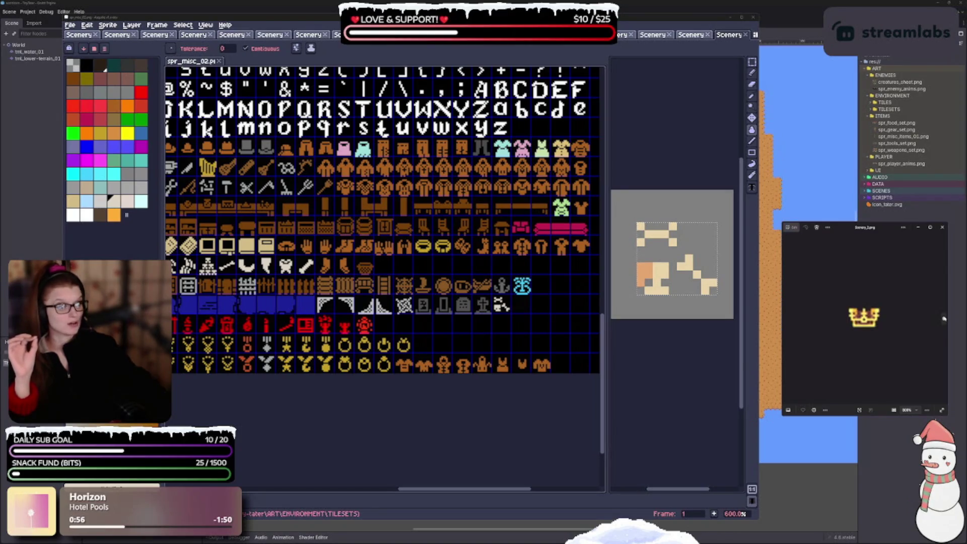
left_click(944, 319)
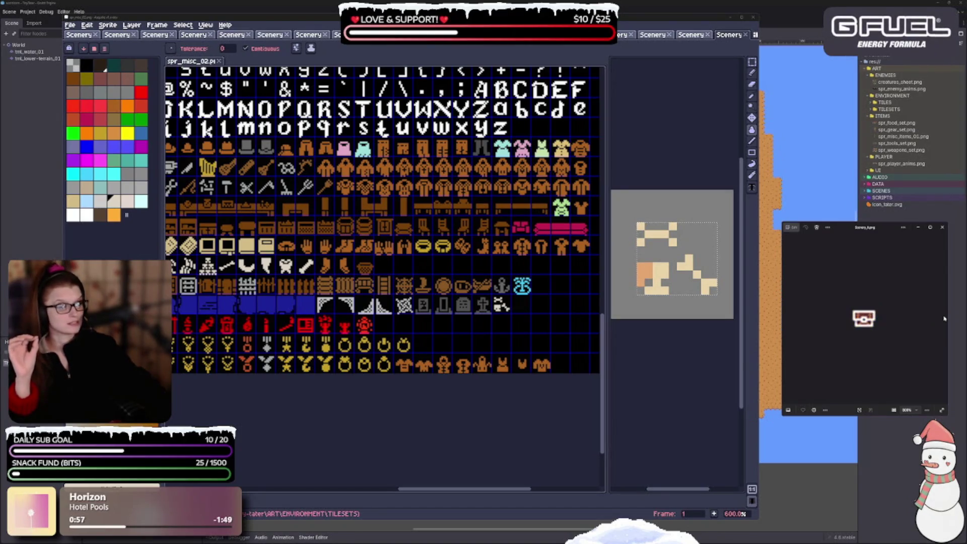
left_click(942, 227)
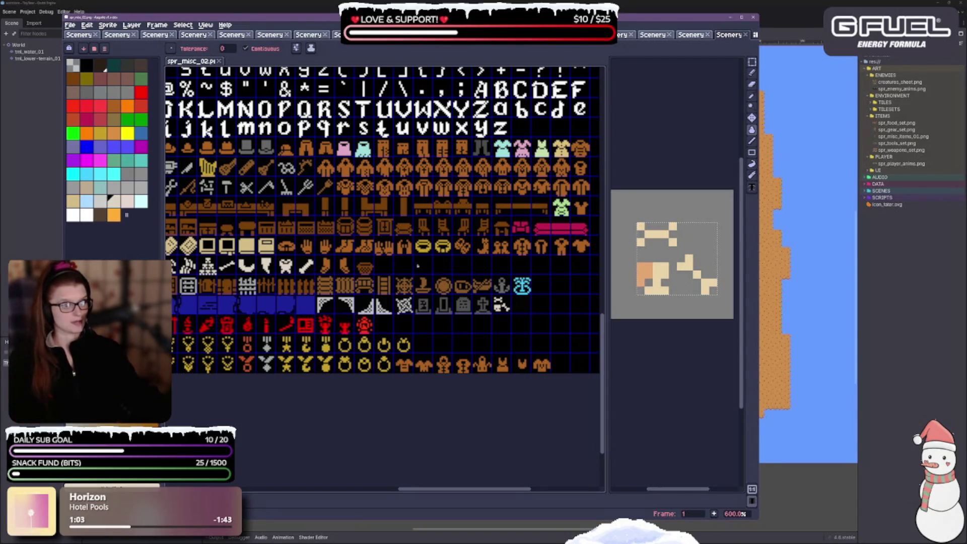
Step: Collapse the palette panel and zoom to fit the whole sheet, then to 200%
scroll(348, 268, "down", 2)
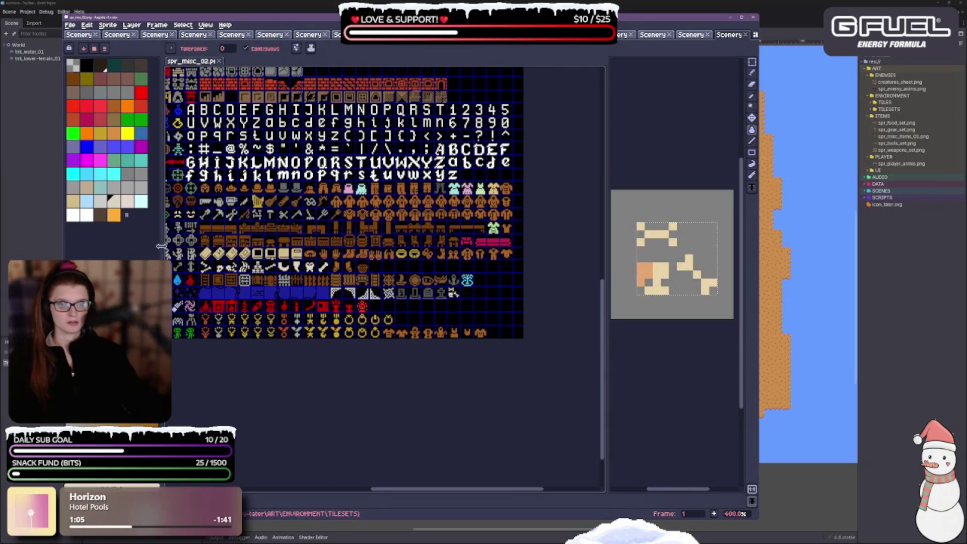
left_click_drag(153, 245, 74, 245)
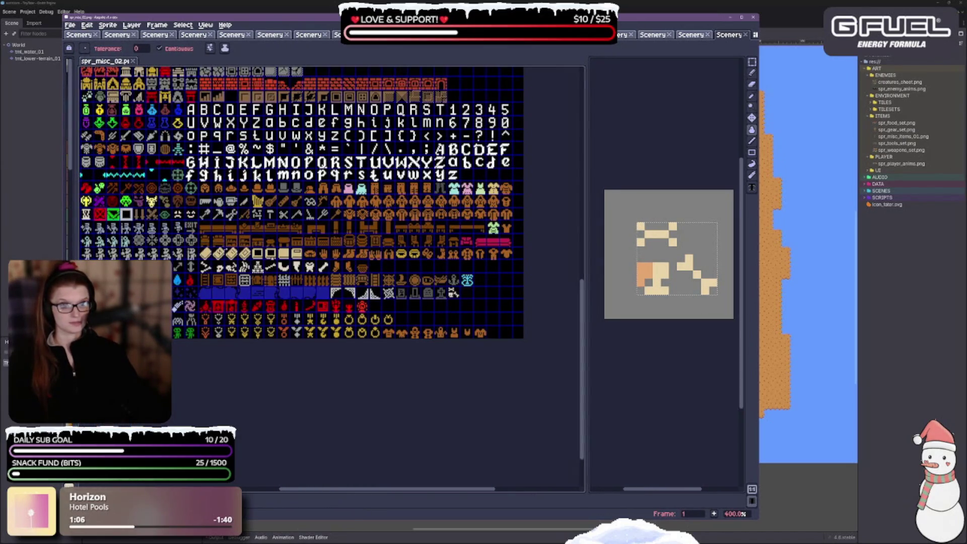
scroll(351, 272, "down", 1)
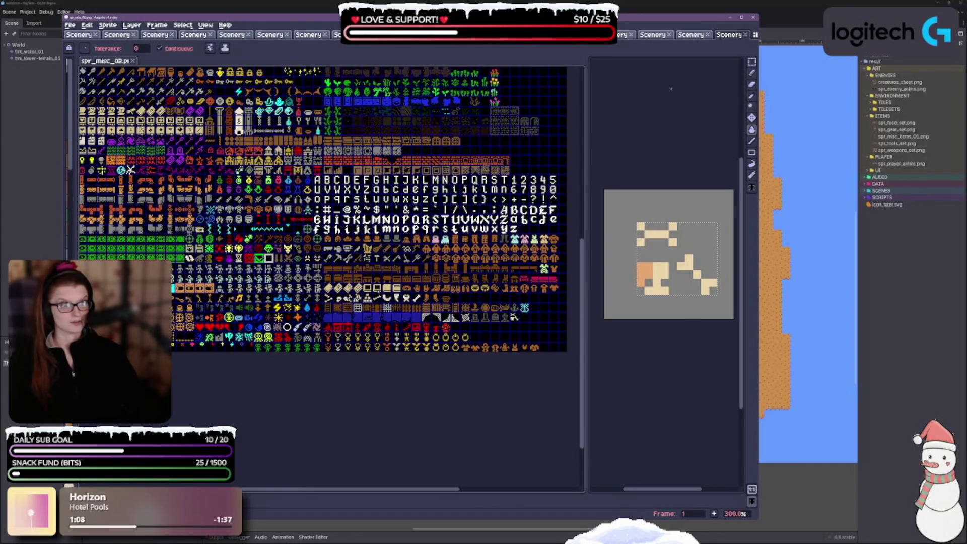
key("1")
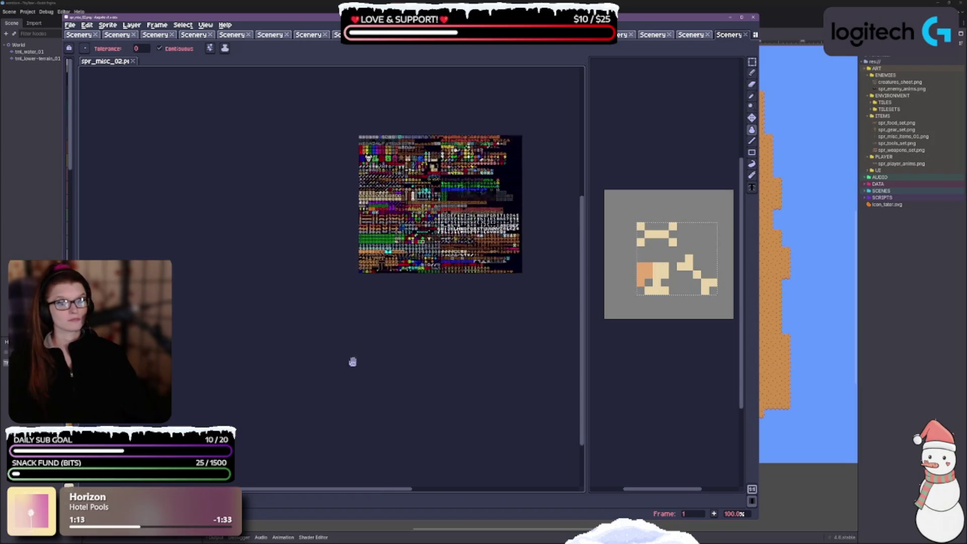
scroll(352, 359, "up", 3)
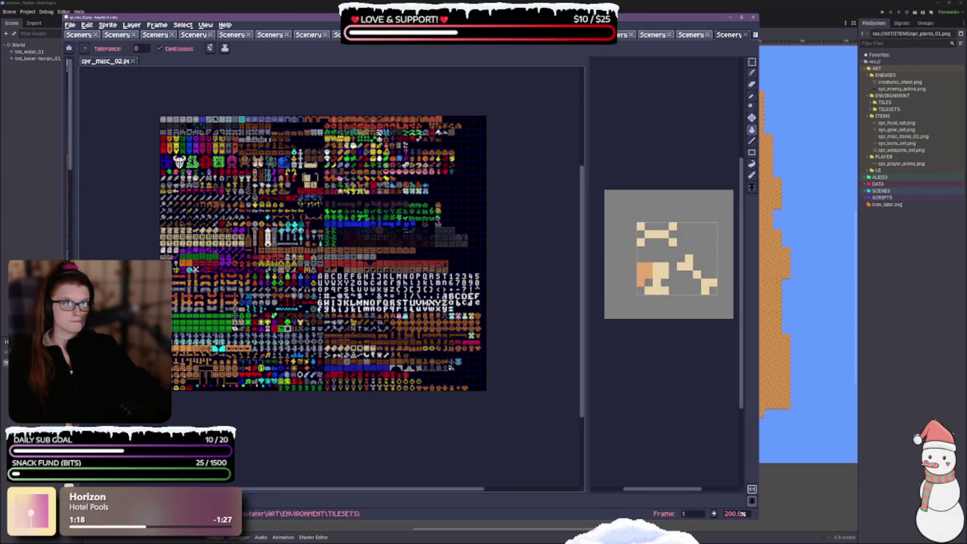
Step: Close the last Scenery tabs, choosing Don't Save for Scenery_22
left_click(746, 35)
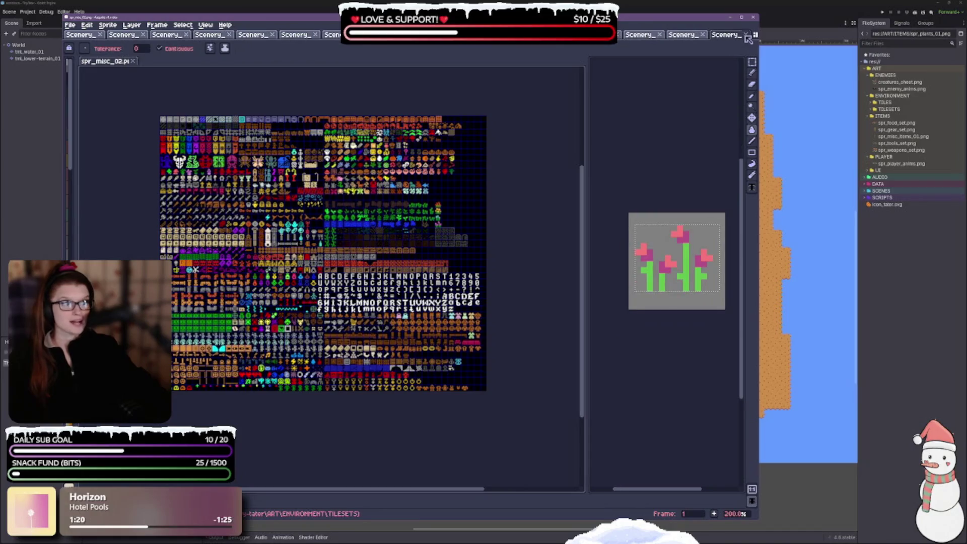
left_click(747, 35)
left_click(747, 36)
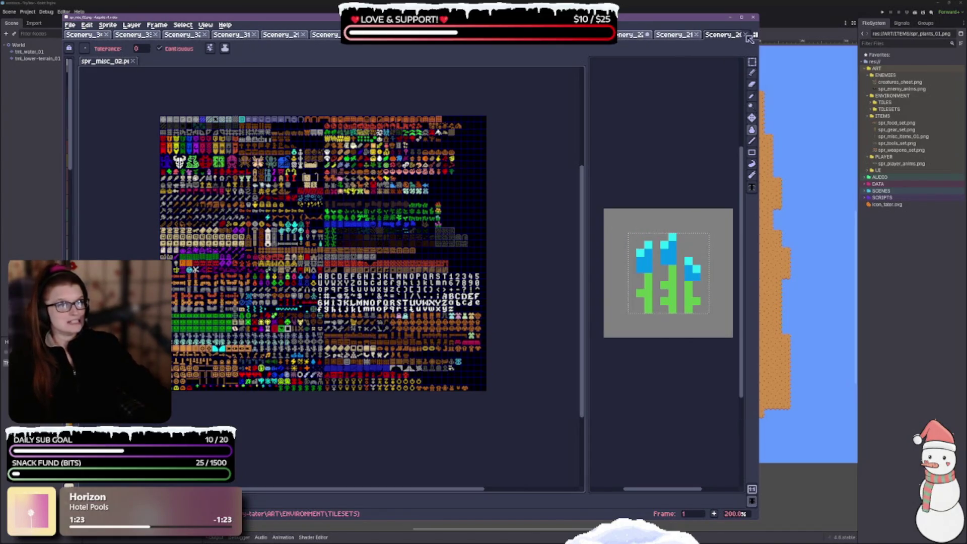
left_click(746, 35)
left_click(747, 35)
left_click(747, 35)
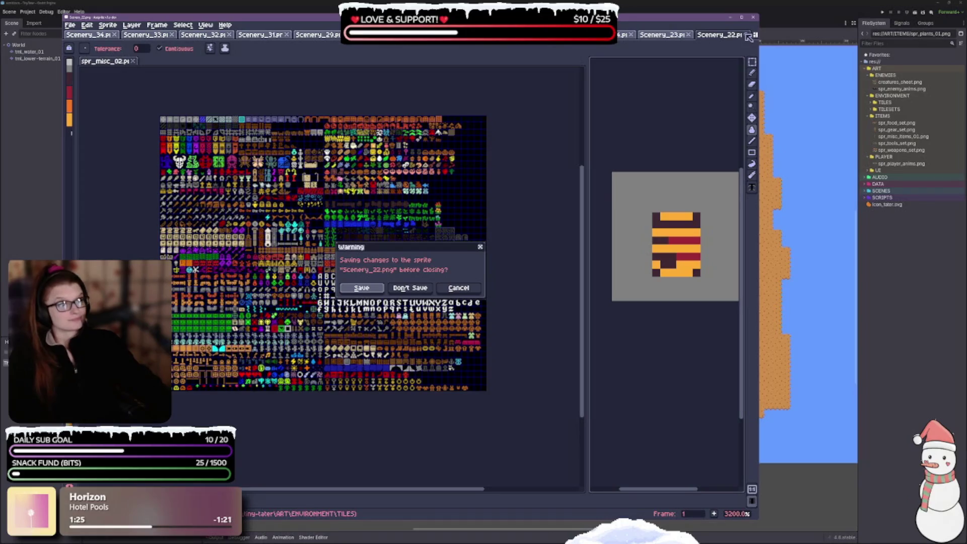
left_click(409, 291)
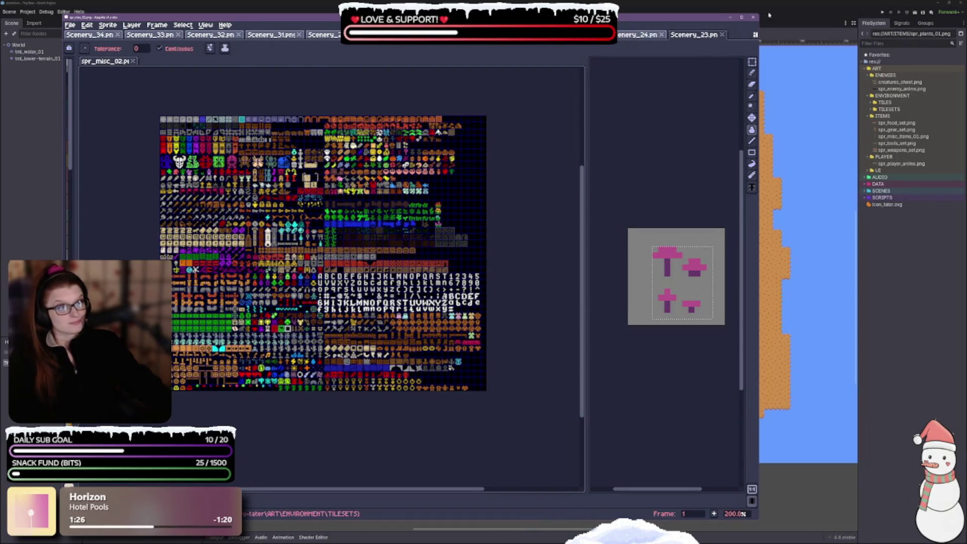
Step: Close the remaining Scenery tabs, including Scenery_31 through Scenery_34
left_click(722, 35)
left_click(669, 35)
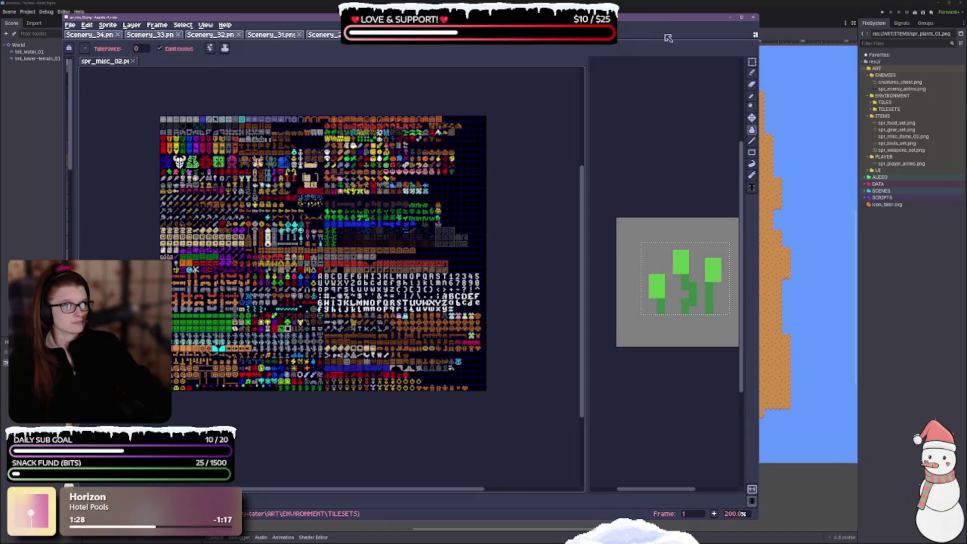
left_click(606, 34)
left_click(544, 34)
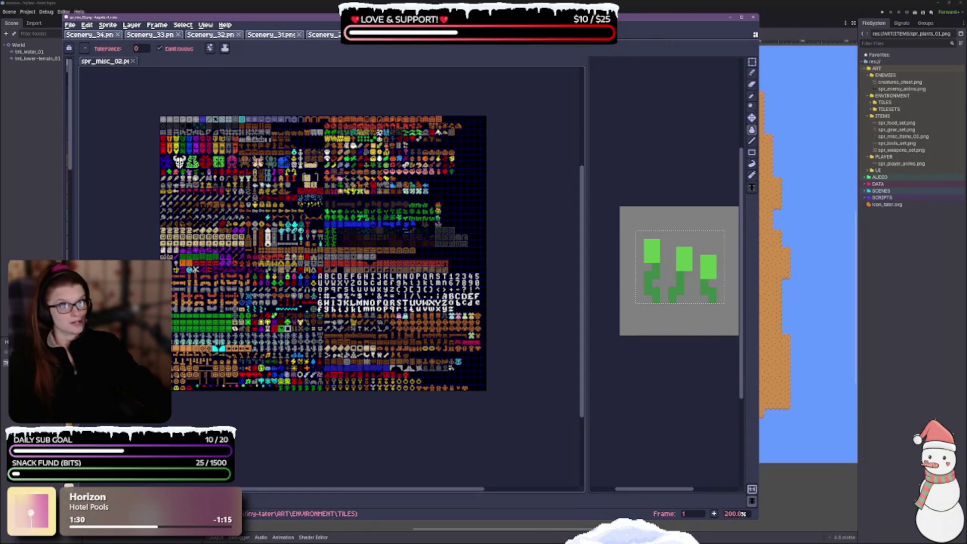
left_click(470, 35)
left_click(359, 35)
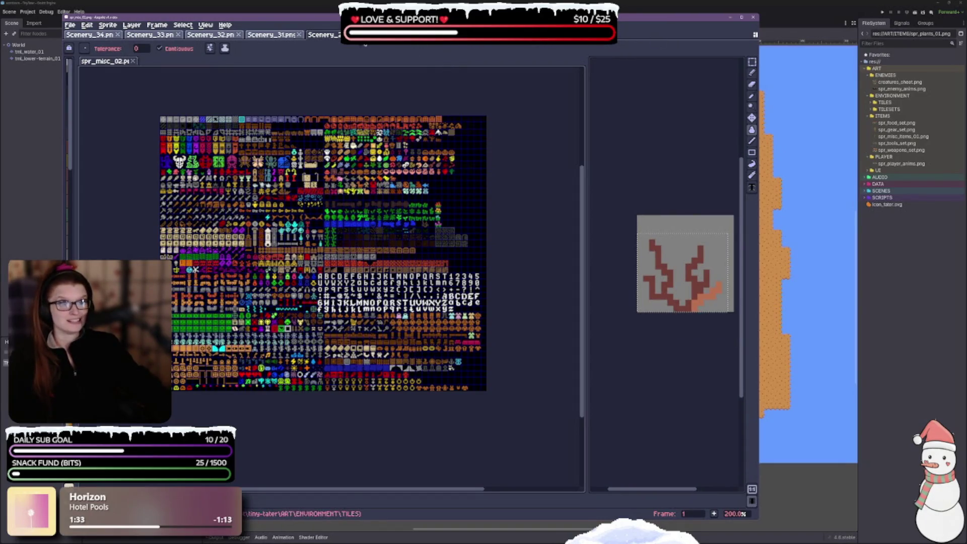
left_click(360, 34)
left_click(299, 35)
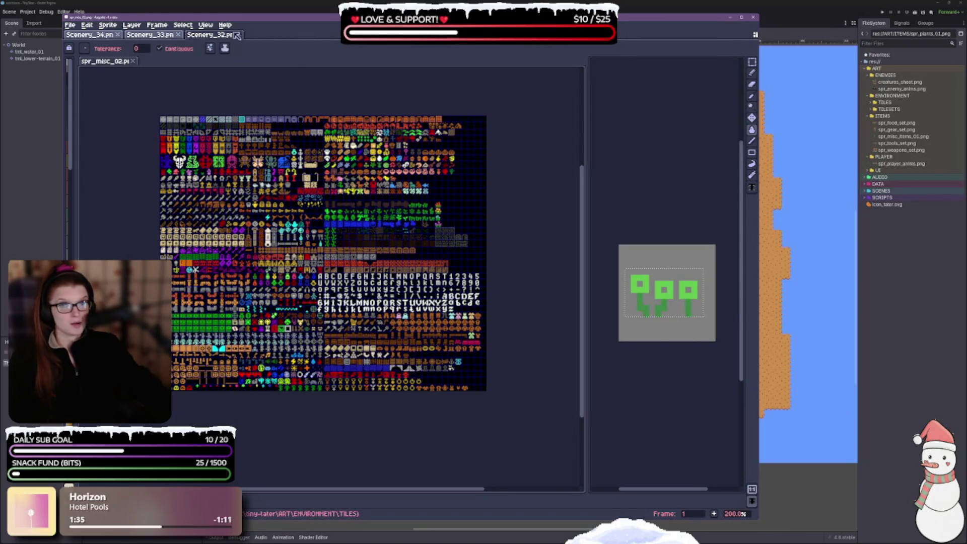
left_click(239, 34)
left_click(178, 34)
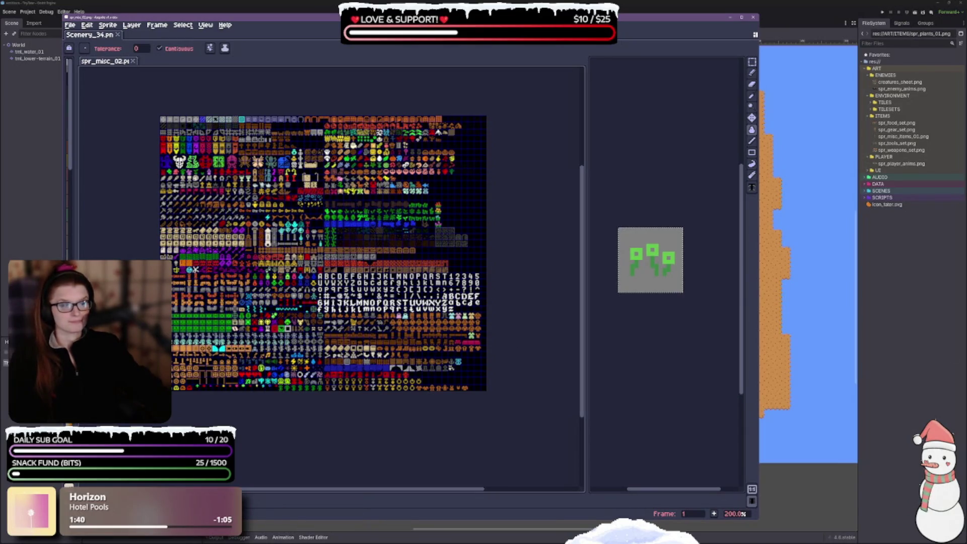
left_click(118, 34)
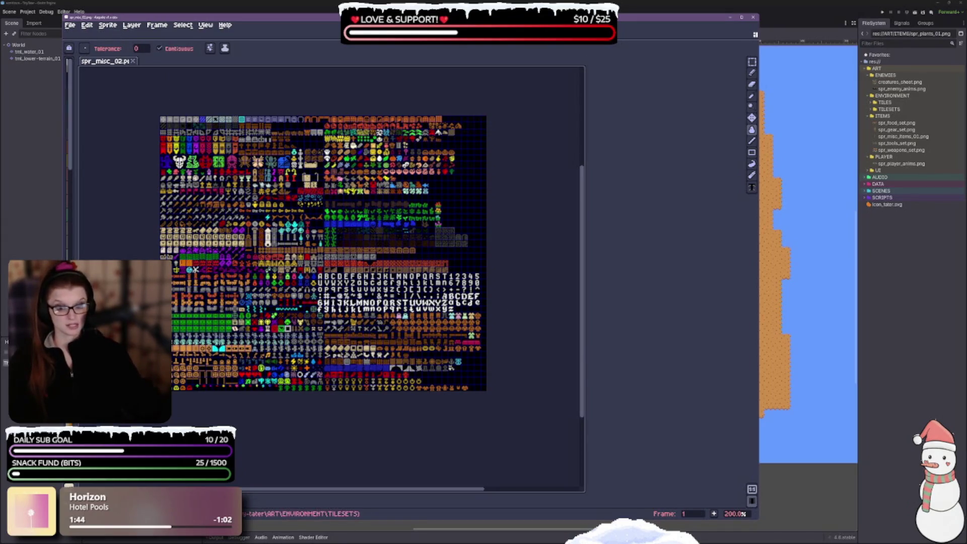
Step: Reopen the palette panel, widen the canvas, shift the window right, and zoom the tileset to 300%
mouse_move(76, 348)
left_mouse_down()
mouse_move(199, 348)
mouse_move(166, 348)
left_mouse_up()
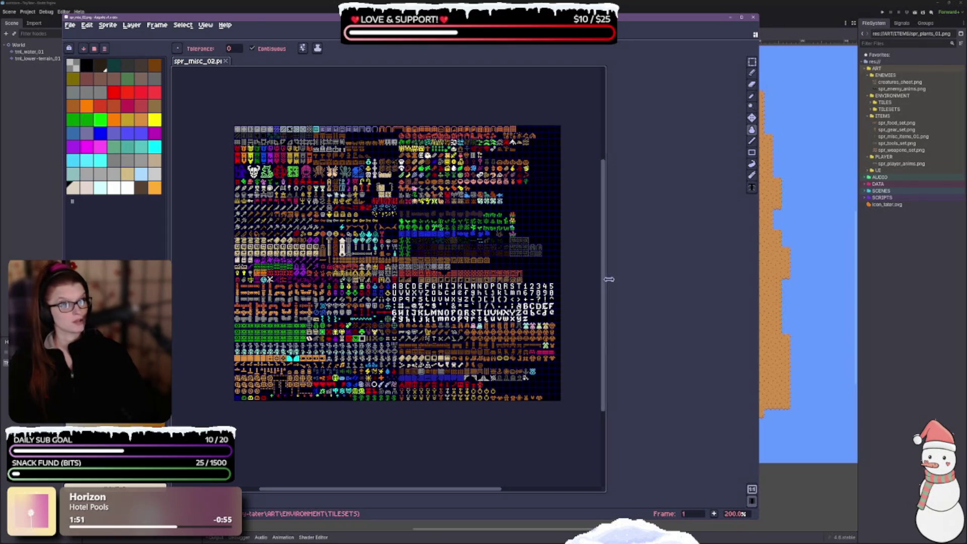
left_click_drag(609, 278, 759, 284)
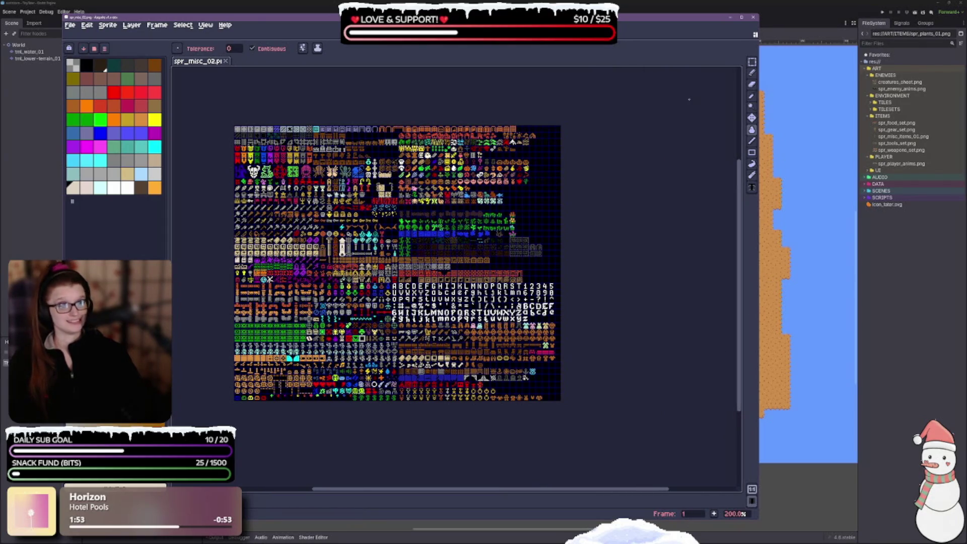
left_click_drag(201, 17, 291, 10)
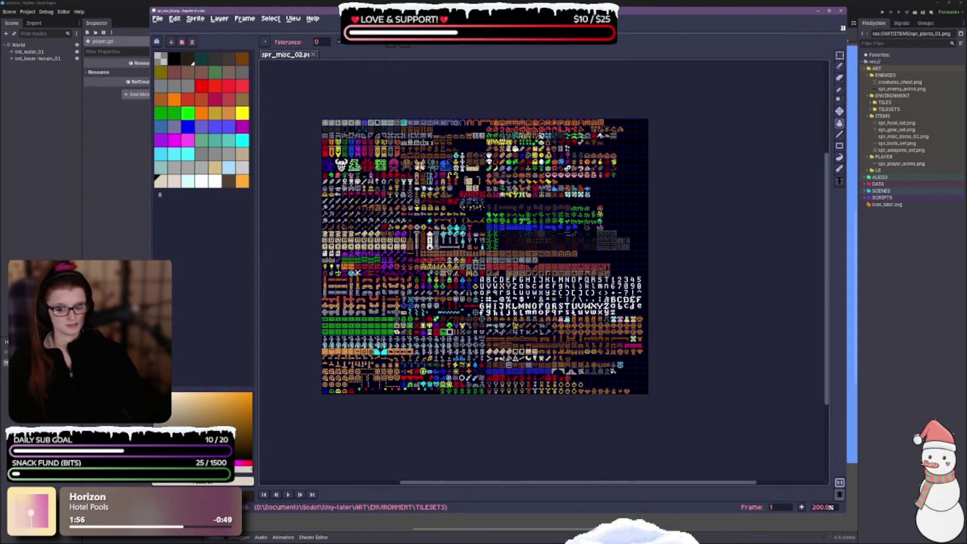
mouse_move(488, 432)
left_mouse_down()
mouse_move(504, 444)
mouse_move(517, 432)
left_mouse_up()
key("v")
key("g")
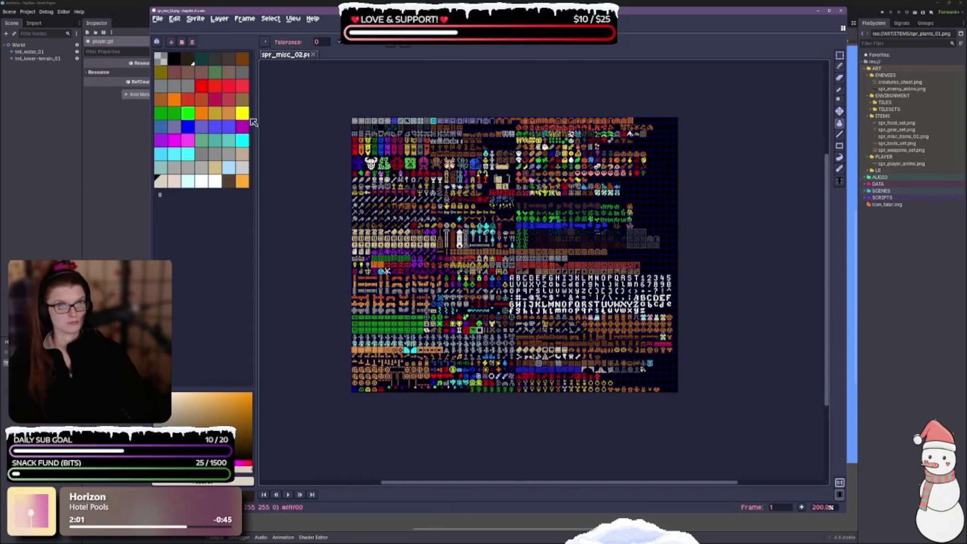
scroll(413, 223, "up", 1)
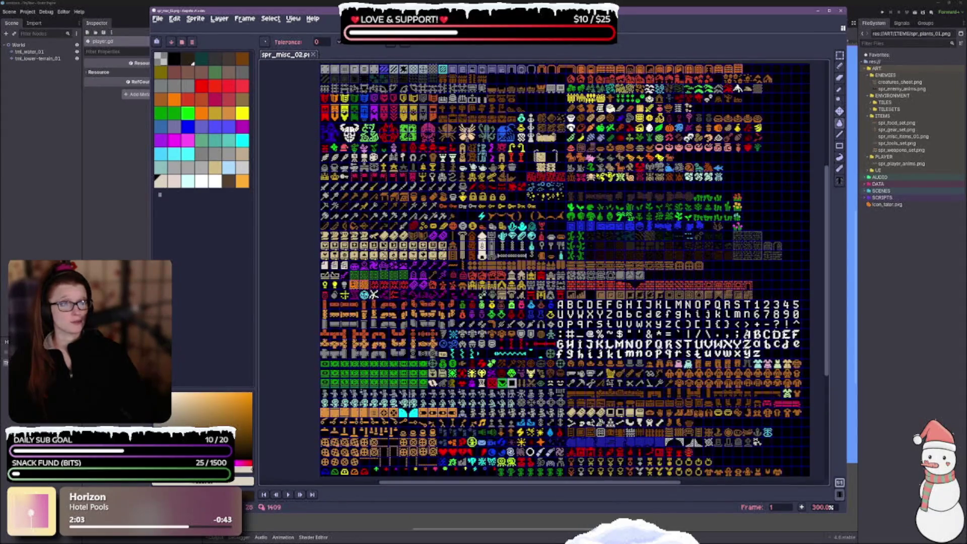
Step: Start File > Export > Export Sprite Sheet and set Sheet Type to Packed
left_click(159, 19)
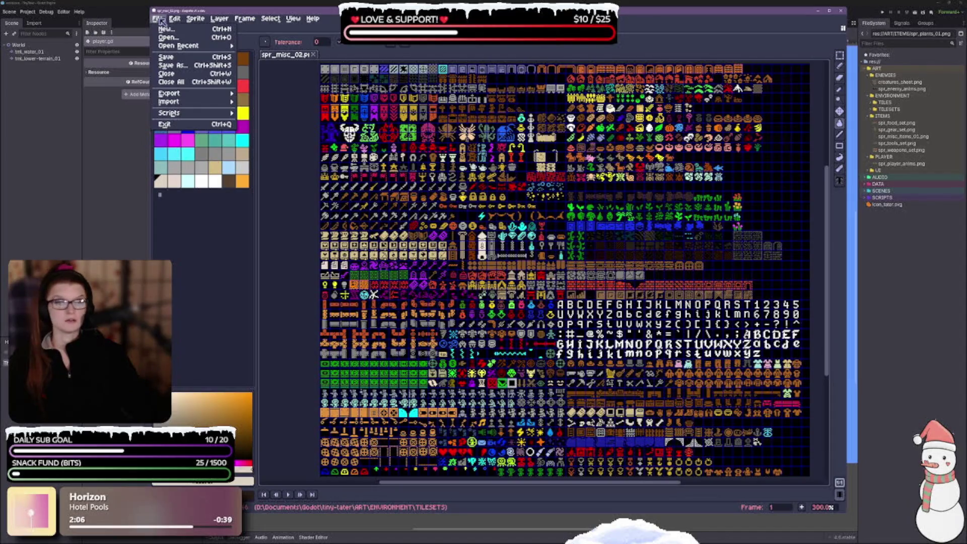
mouse_move(207, 94)
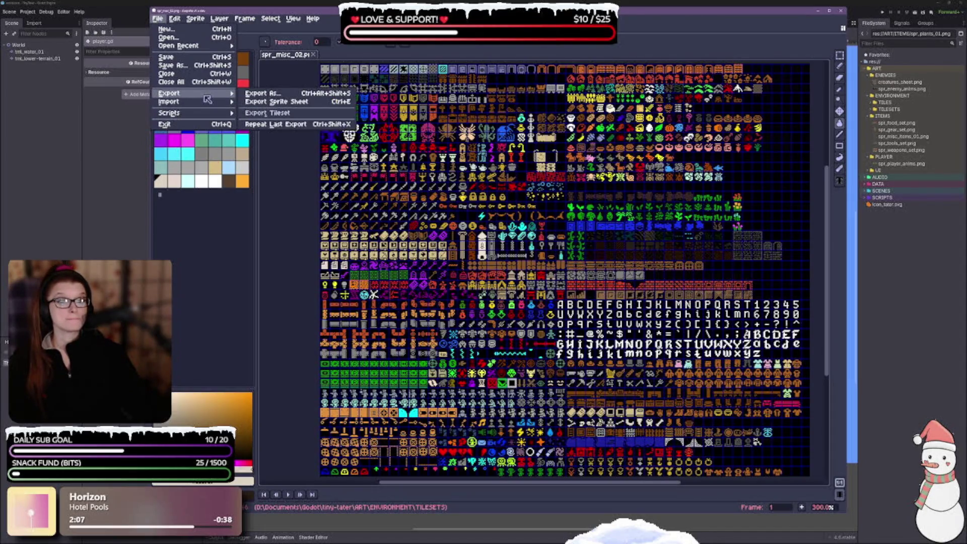
left_click(276, 102)
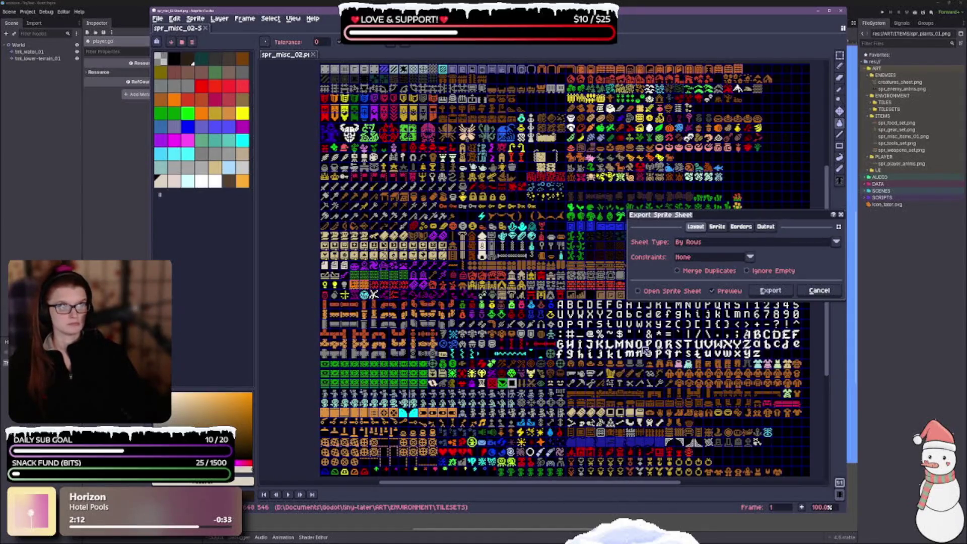
left_click(727, 242)
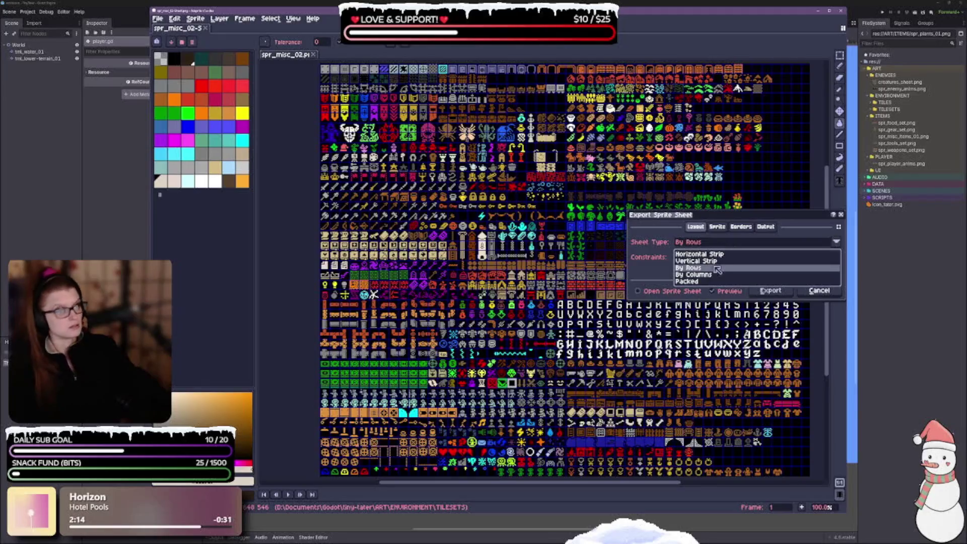
left_click(711, 282)
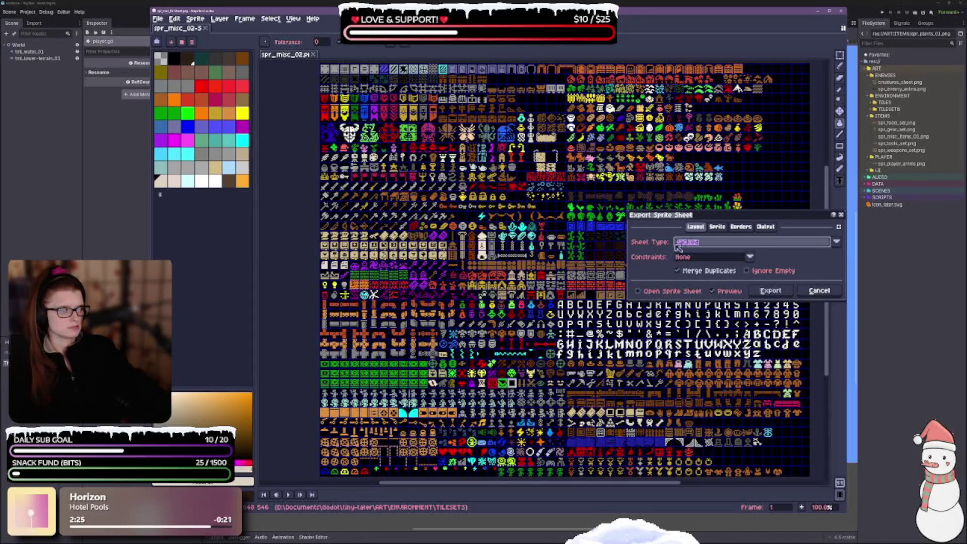
Step: On the Sprite tab, set the export Source to Sprite Grid
left_click(720, 229)
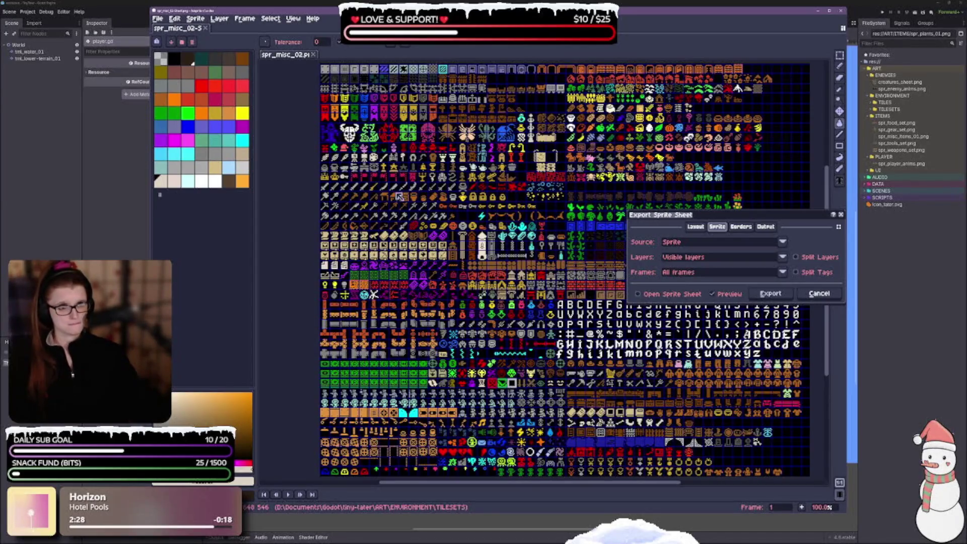
left_click(696, 227)
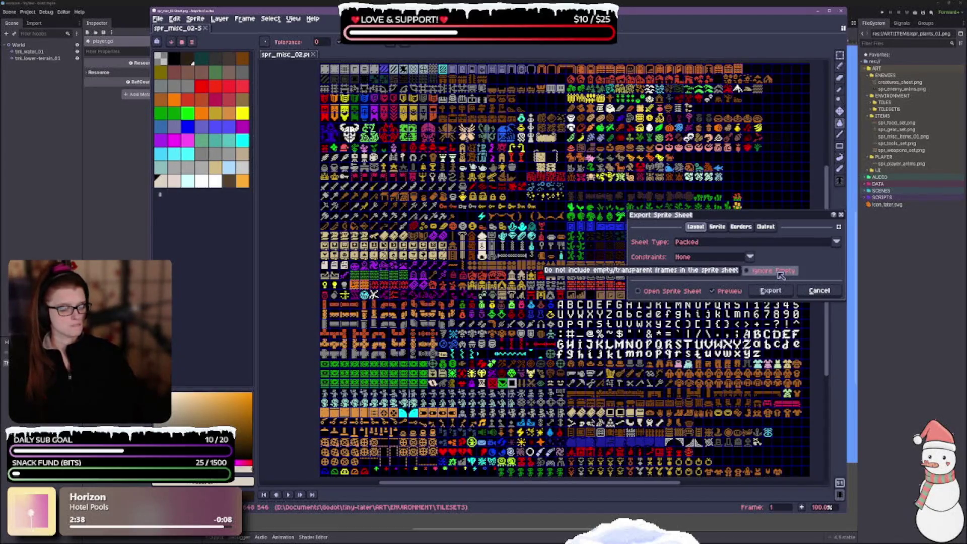
left_click(717, 227)
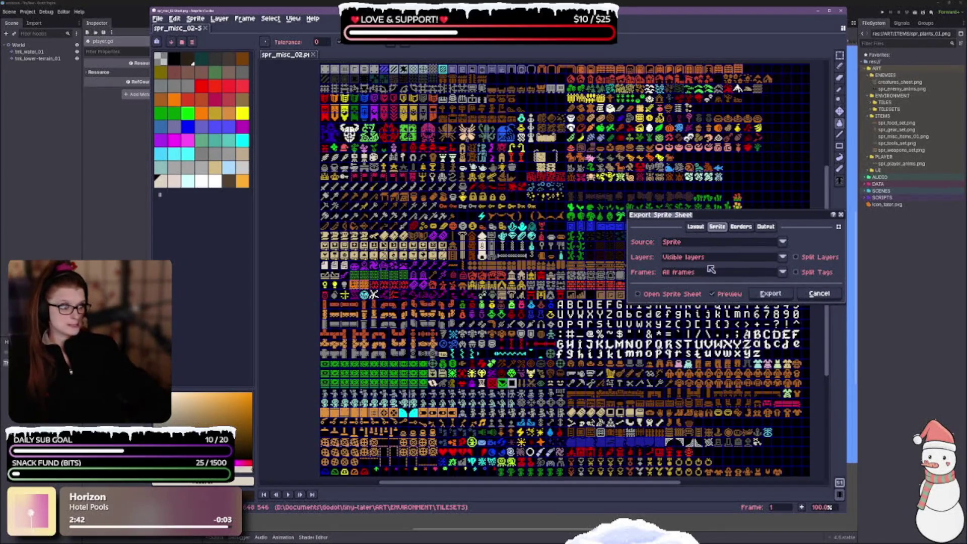
left_click(687, 246)
left_click(686, 268)
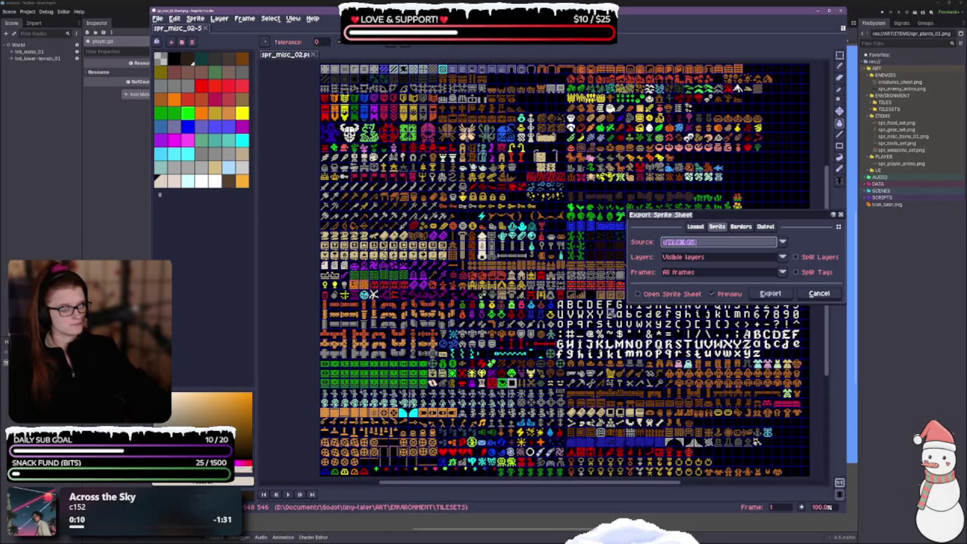
Step: Review the export tabs, leaving Open Sprite Sheet unchecked
left_click(740, 229)
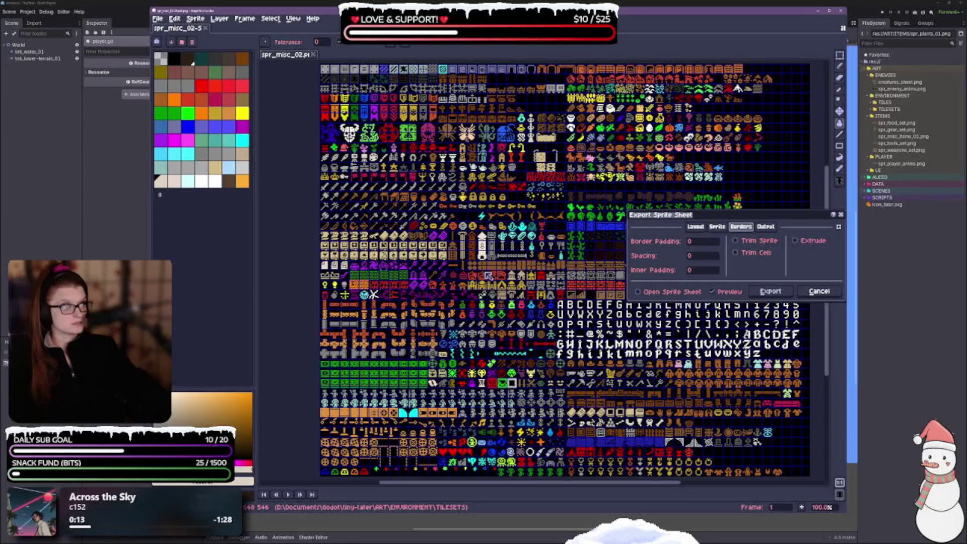
left_click(657, 292)
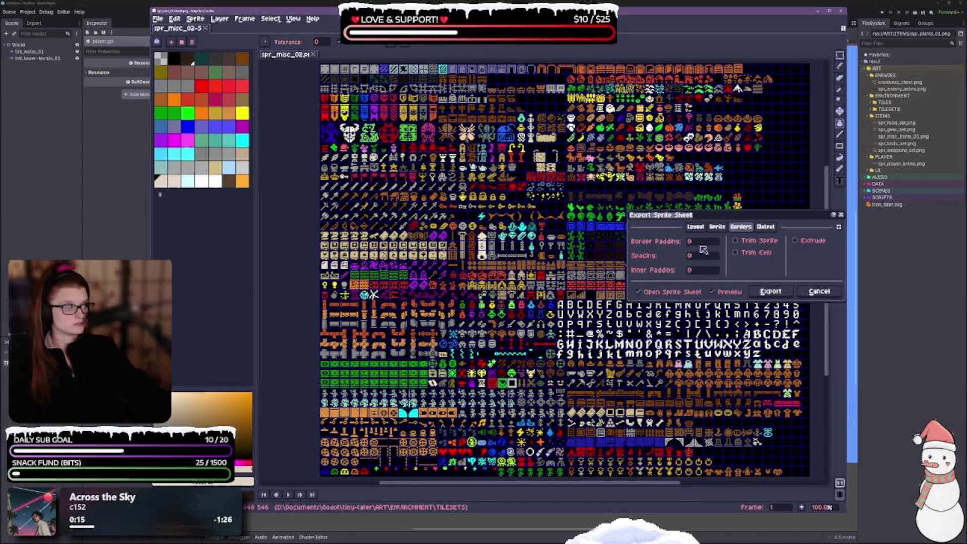
left_click(717, 227)
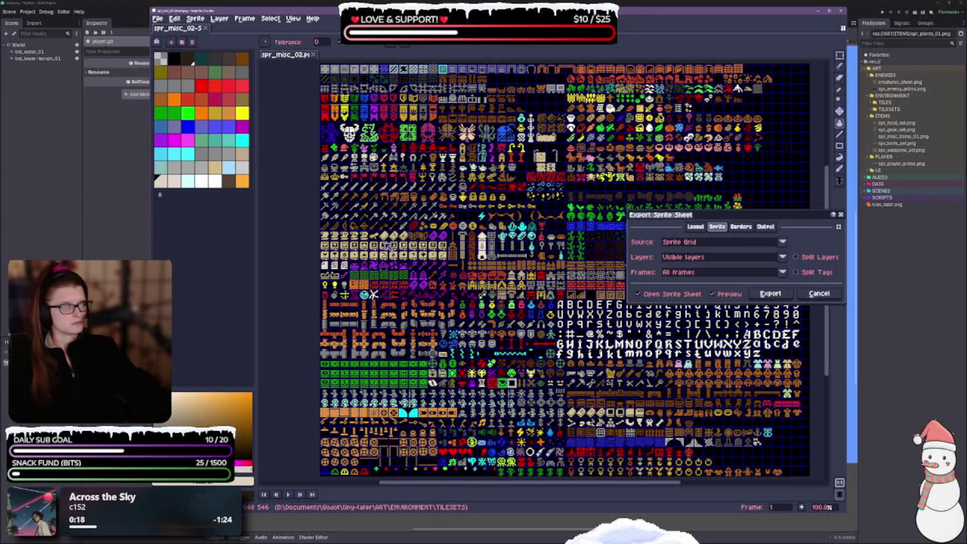
left_click(665, 295)
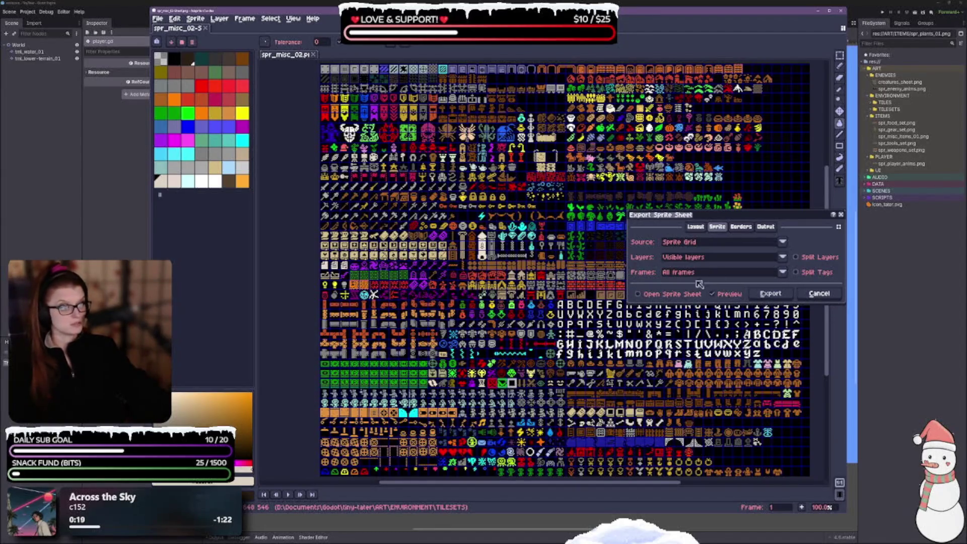
left_click(699, 228)
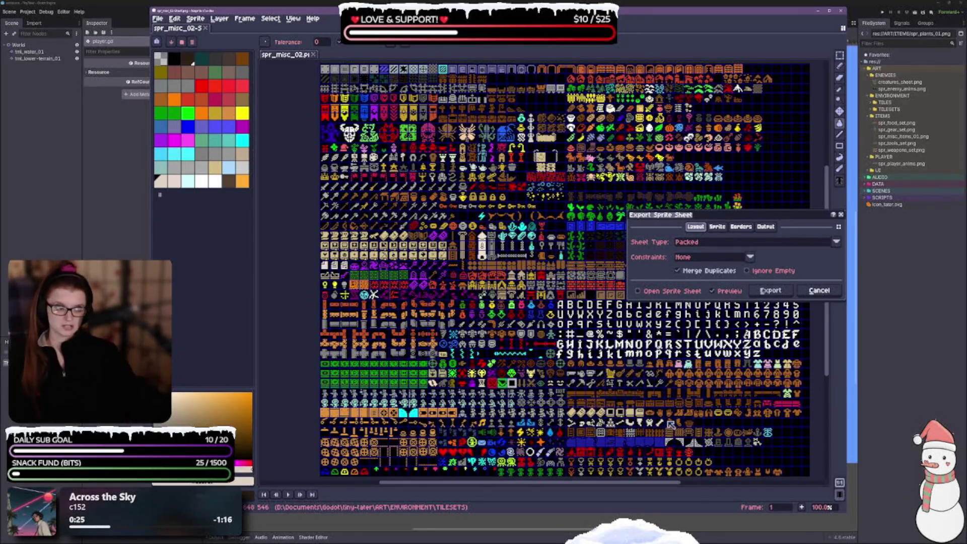
left_click(741, 227)
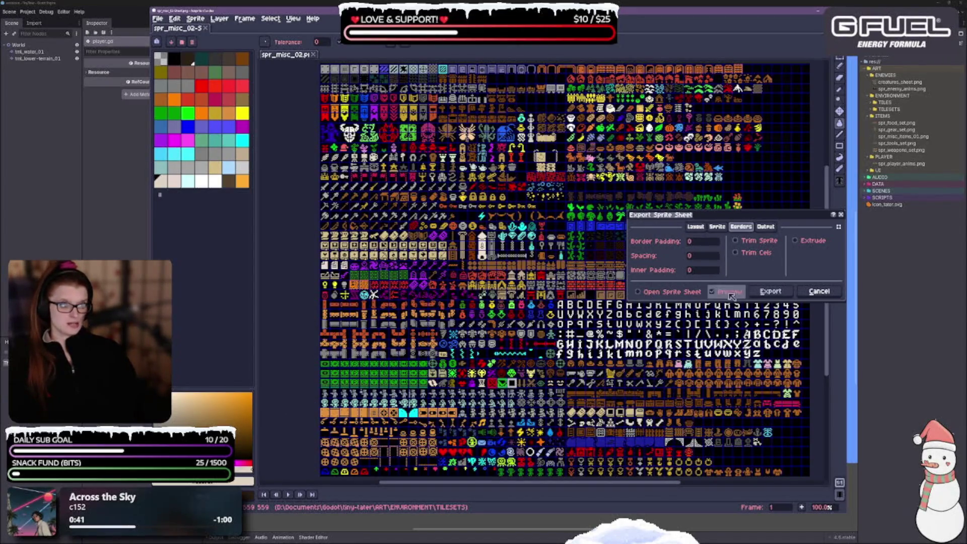
Step: Set Border Padding to 1 and toggle the export preview off and back on
left_click(701, 244)
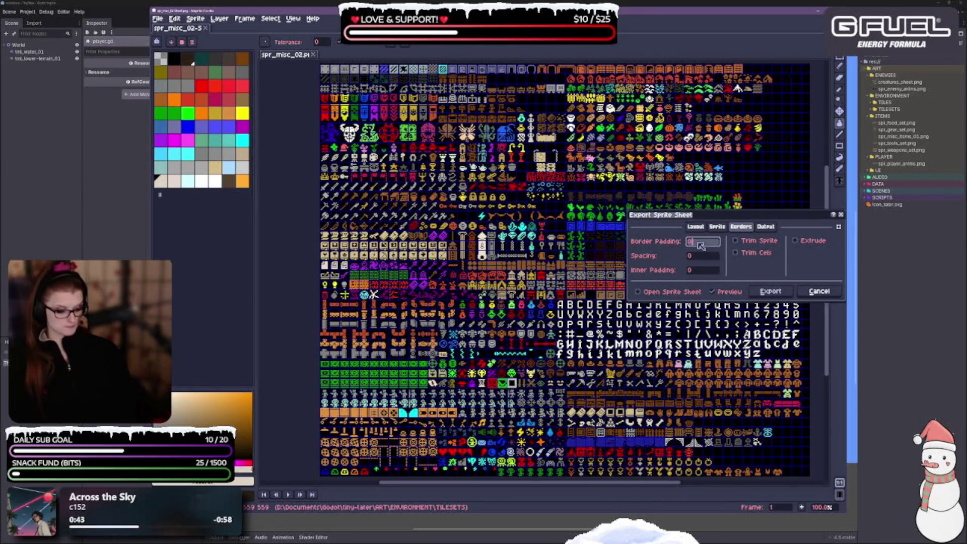
key("BackSpace")
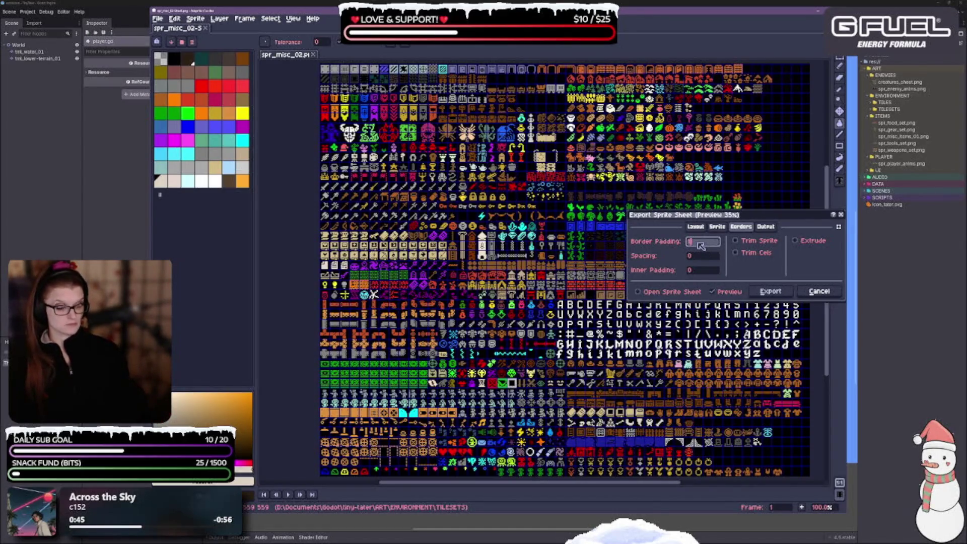
type("1")
key("Tab")
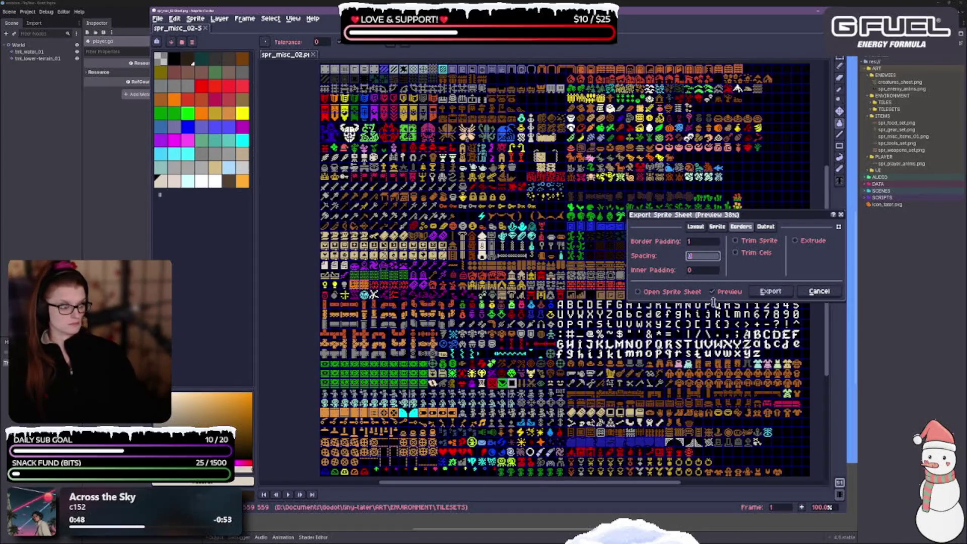
left_click(712, 292)
left_click(724, 296)
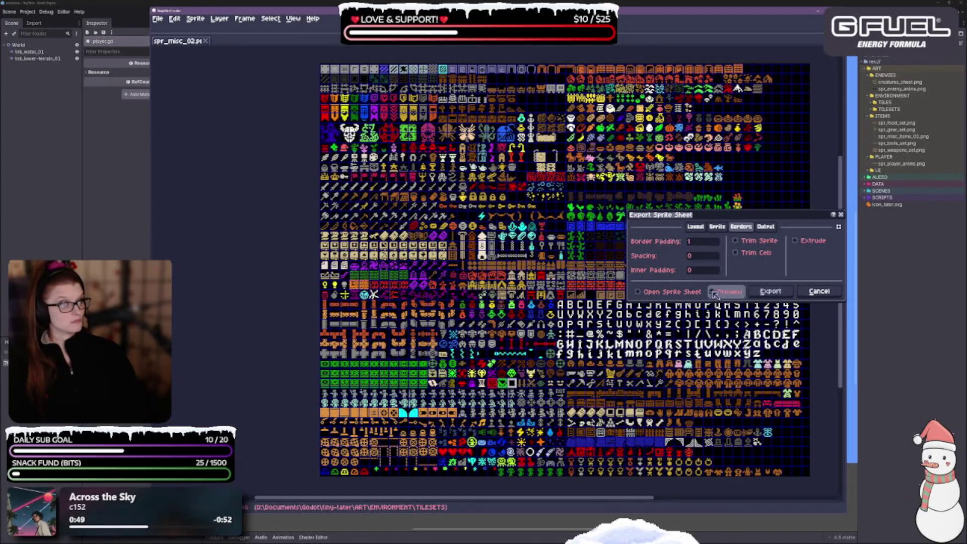
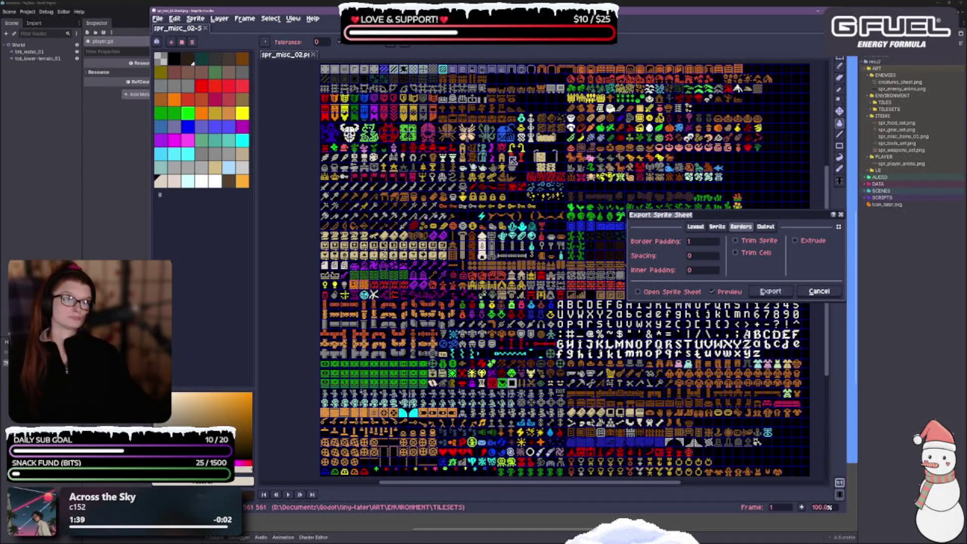
Step: Enable Output File on the Output tab and select its name to replace it with spr_full_set_packed.png
left_click(766, 227)
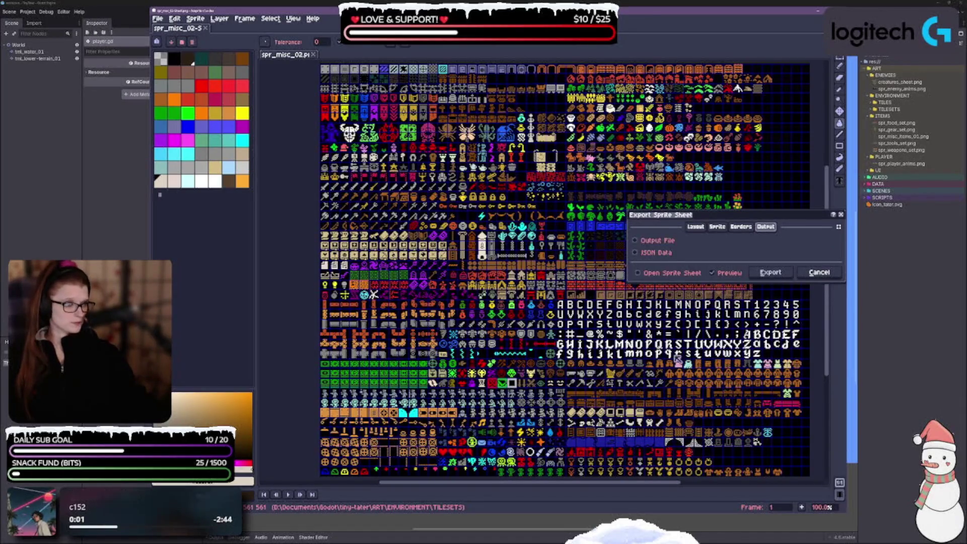
left_click(657, 243)
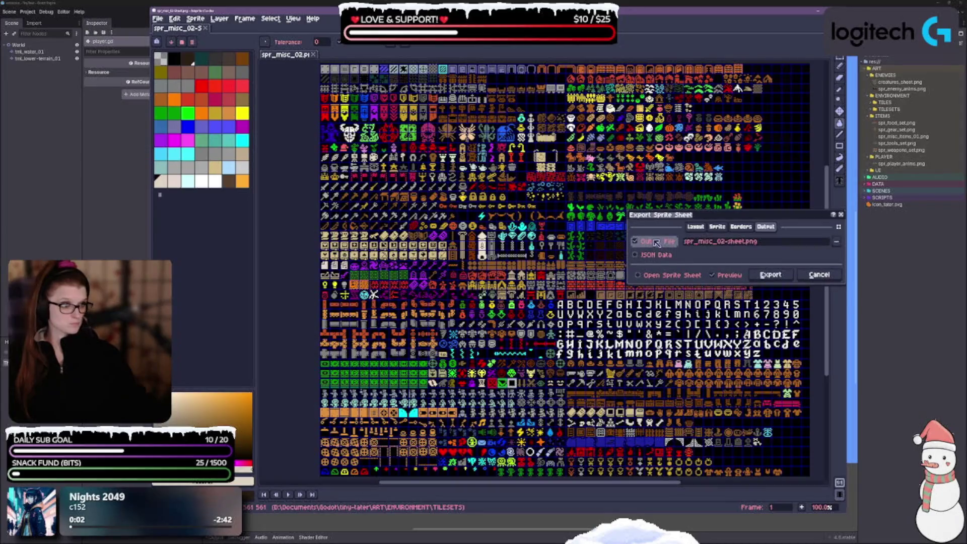
left_click(749, 245)
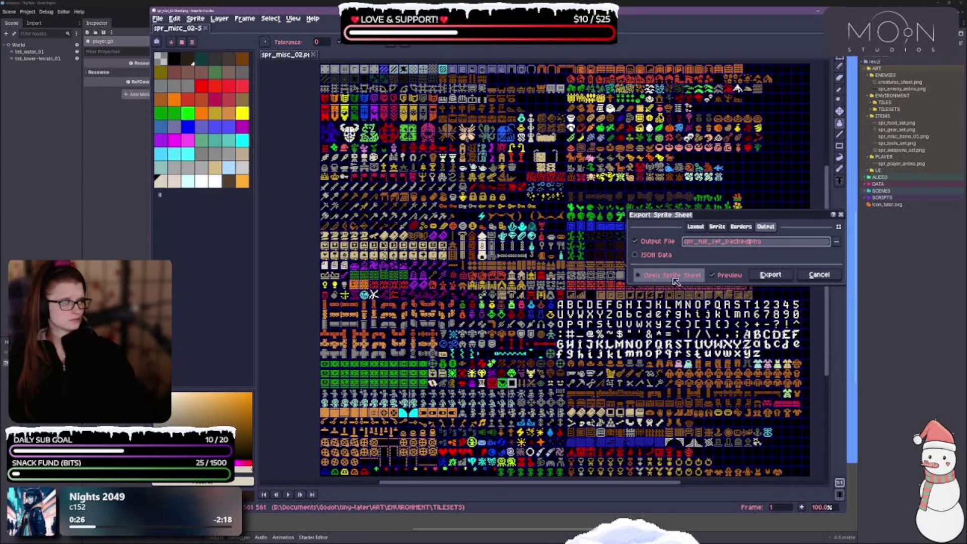
Step: Save spr_full_set_packed.png to the ENVIRONMENT folder and export the packed sprite sheet
left_click(836, 242)
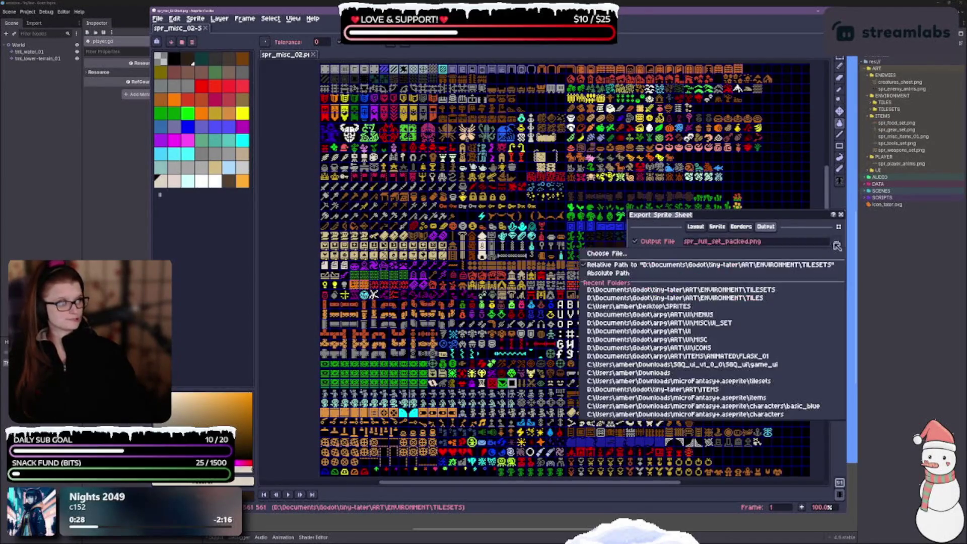
left_click(607, 254)
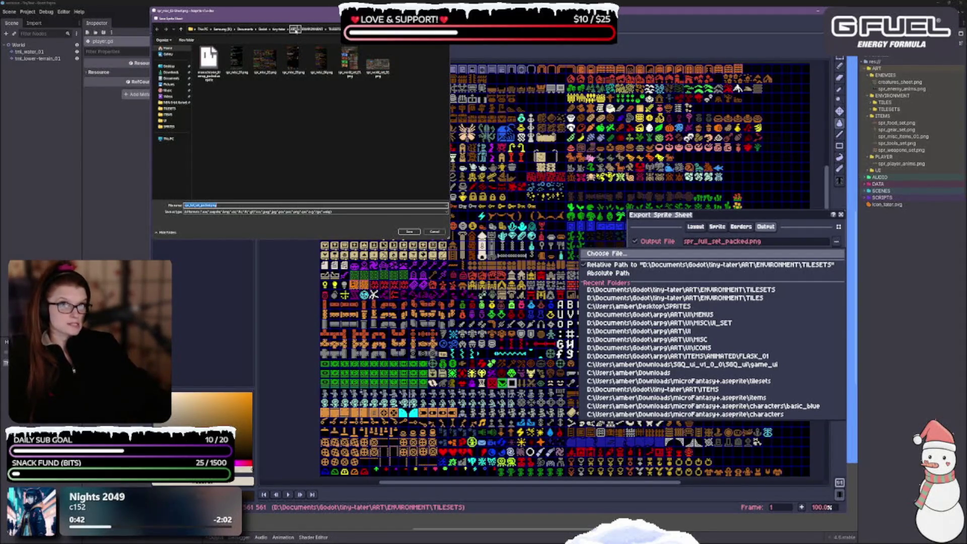
left_click(312, 29)
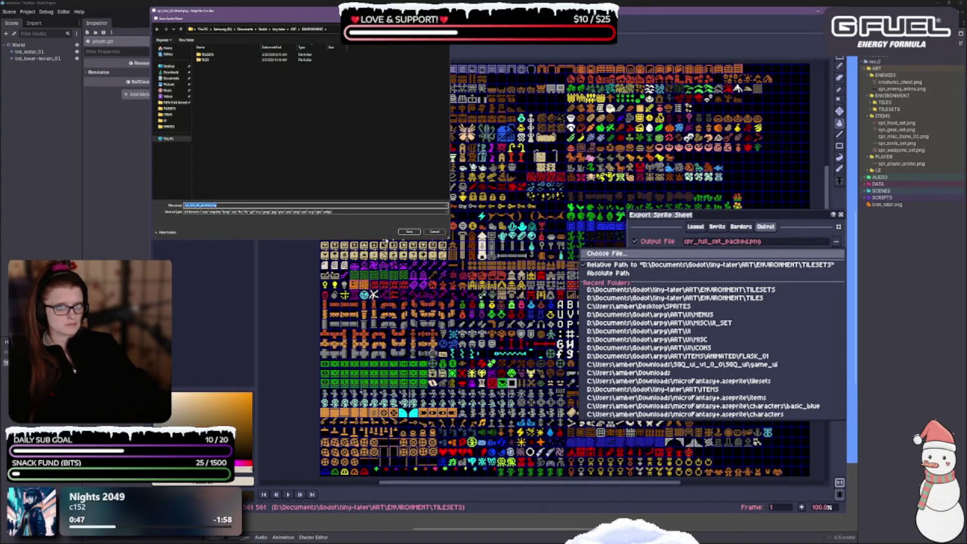
left_click(409, 231)
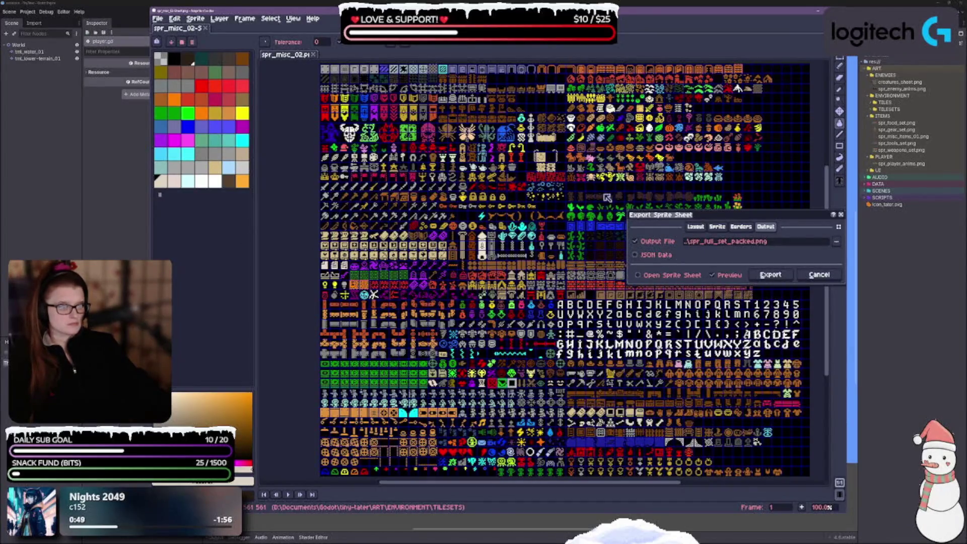
left_click(761, 277)
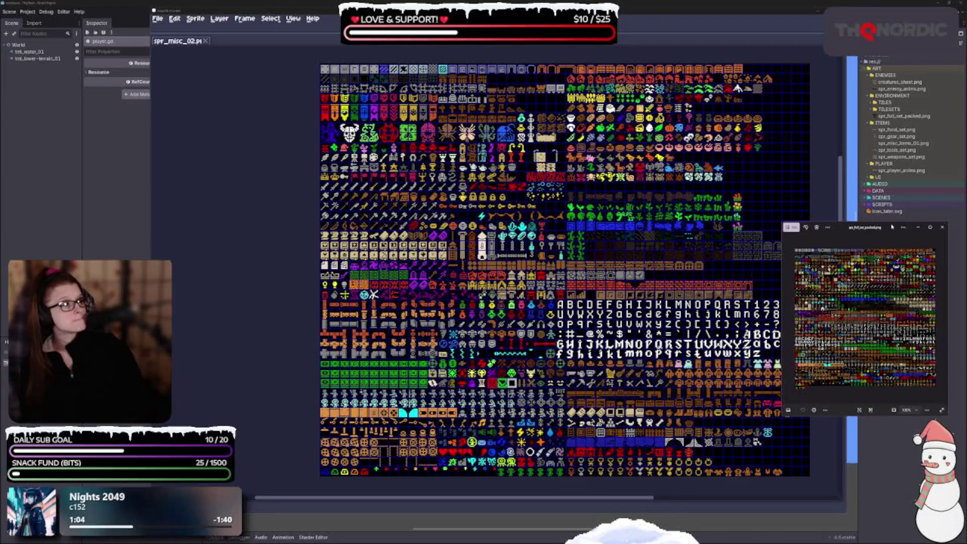
Step: Center the Photos window and scroll to the sheet's top rows of houses, food, banners and creatures
left_click_drag(892, 227, 474, 143)
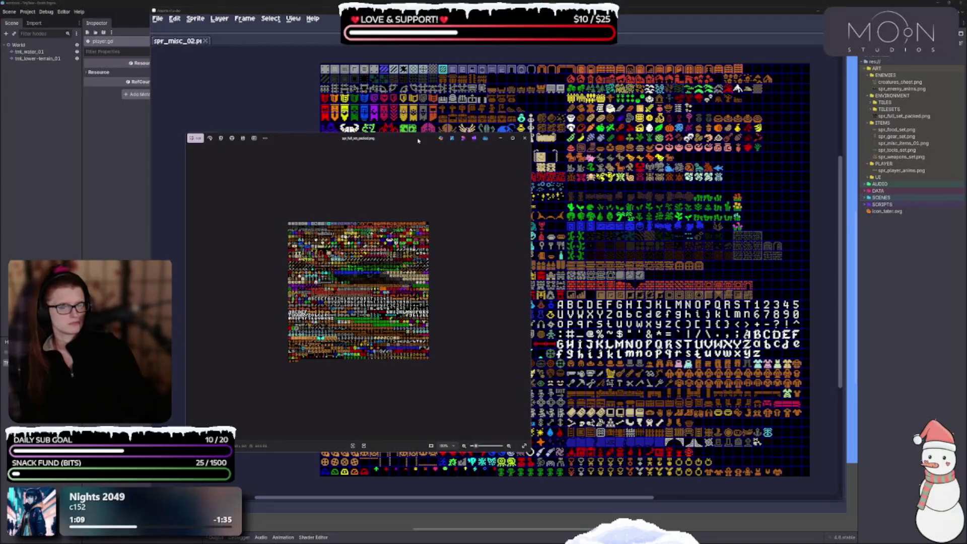
scroll(384, 278, "up", 5)
scroll(385, 278, "up", 3)
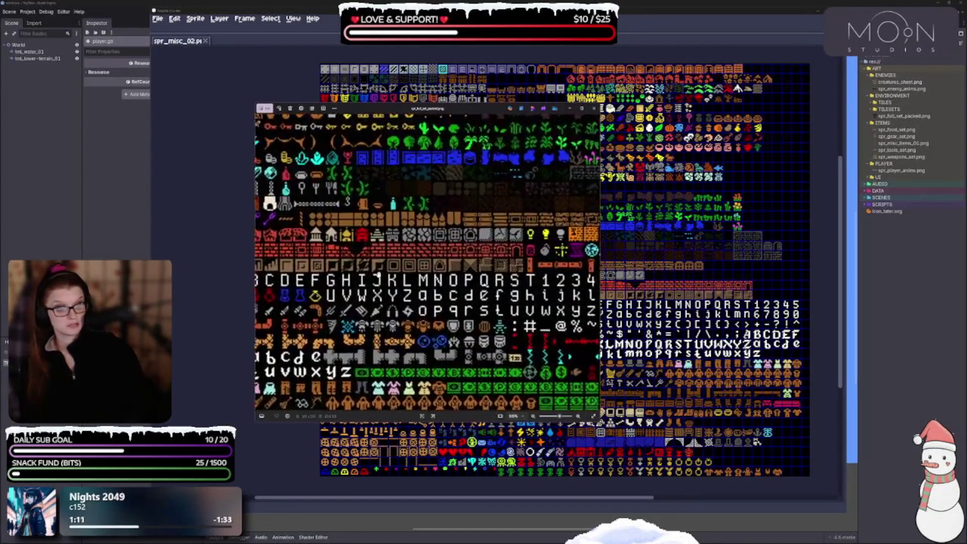
scroll(382, 327, "down", 3)
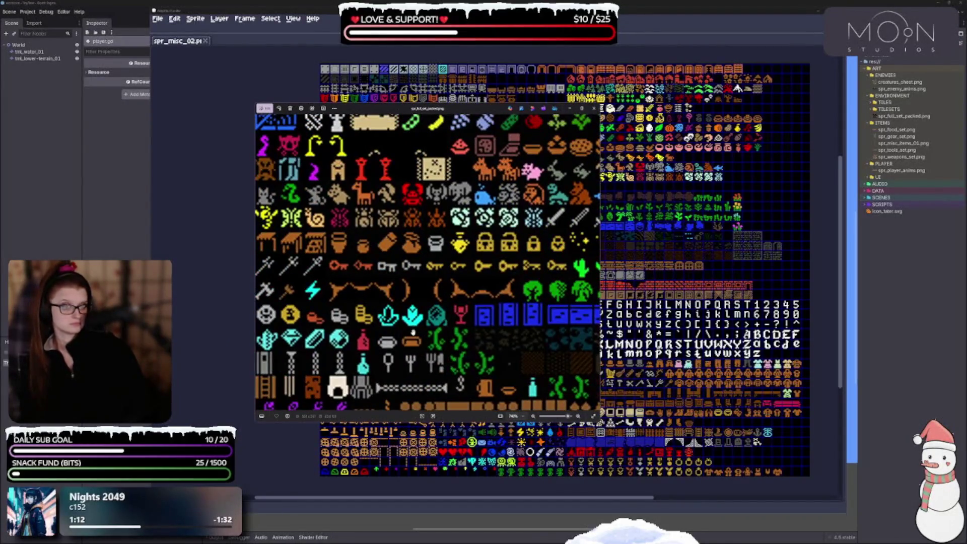
scroll(421, 332, "up", 2)
scroll(425, 330, "down", 2)
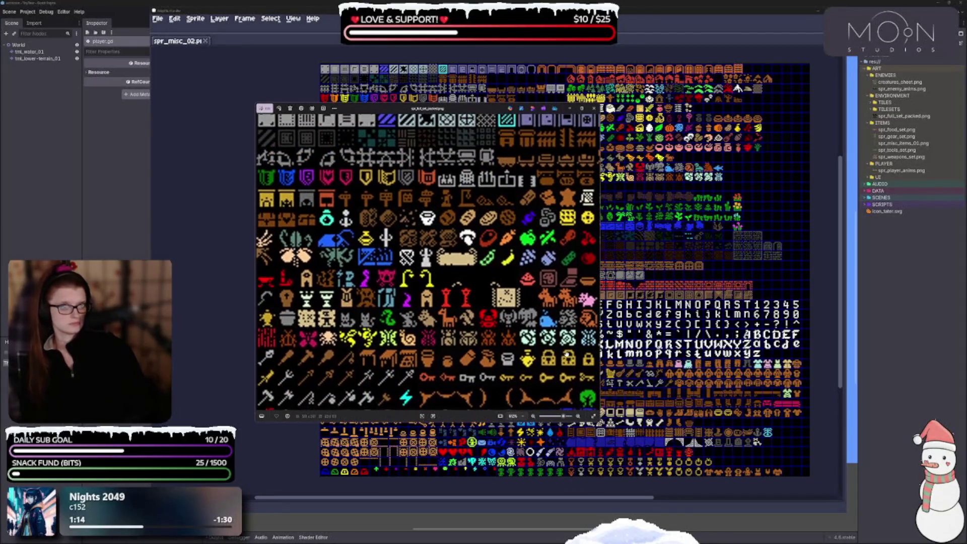
scroll(458, 282, "down", 5)
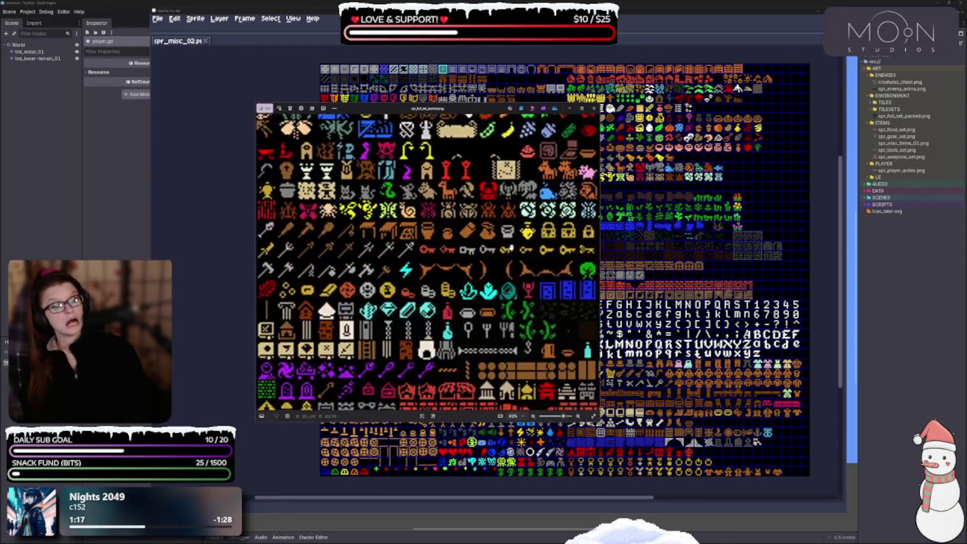
scroll(411, 345, "down", 14)
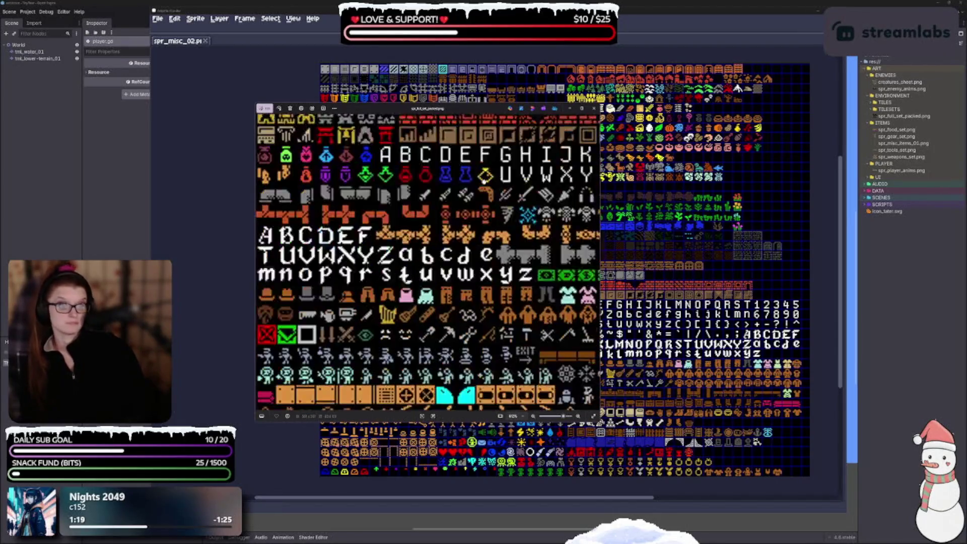
scroll(435, 282, "down", 5)
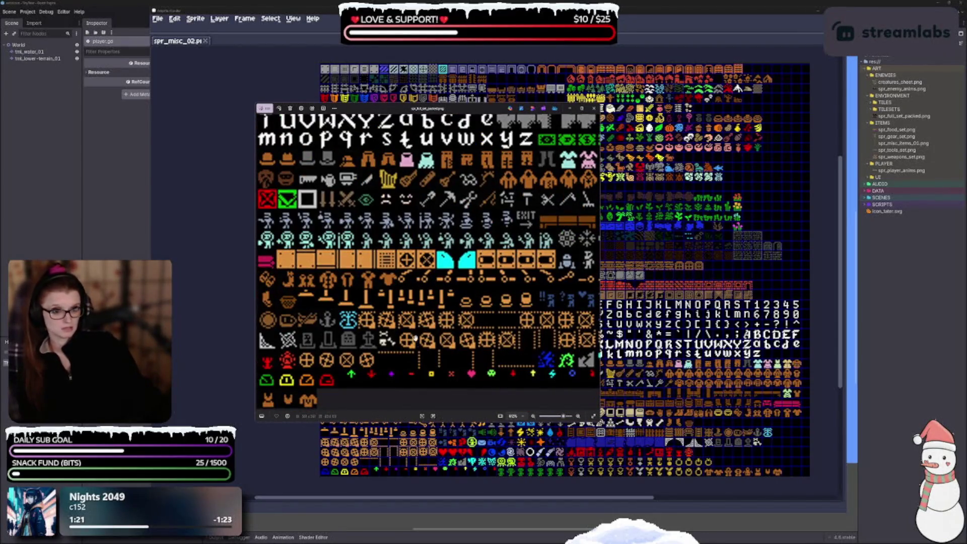
scroll(403, 305, "right", 7)
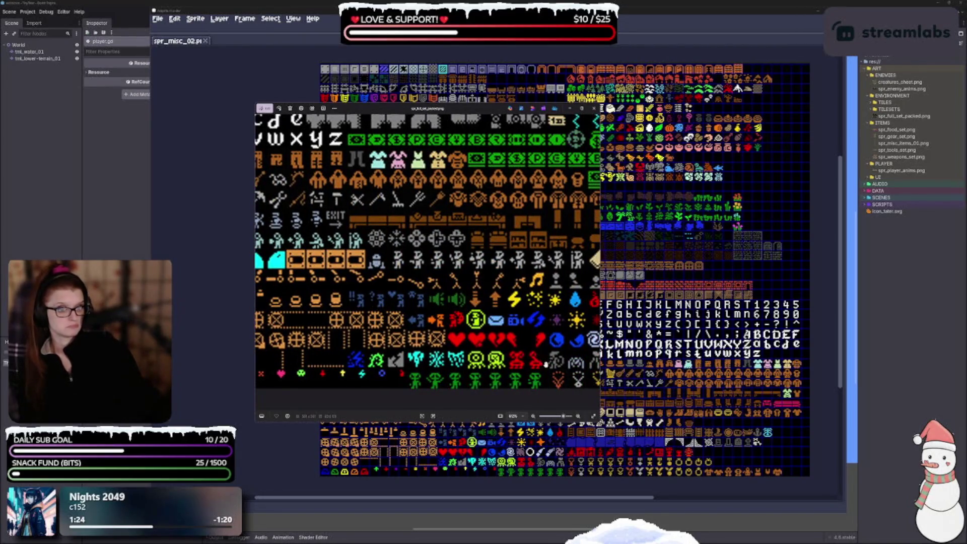
scroll(534, 347, "right", 7)
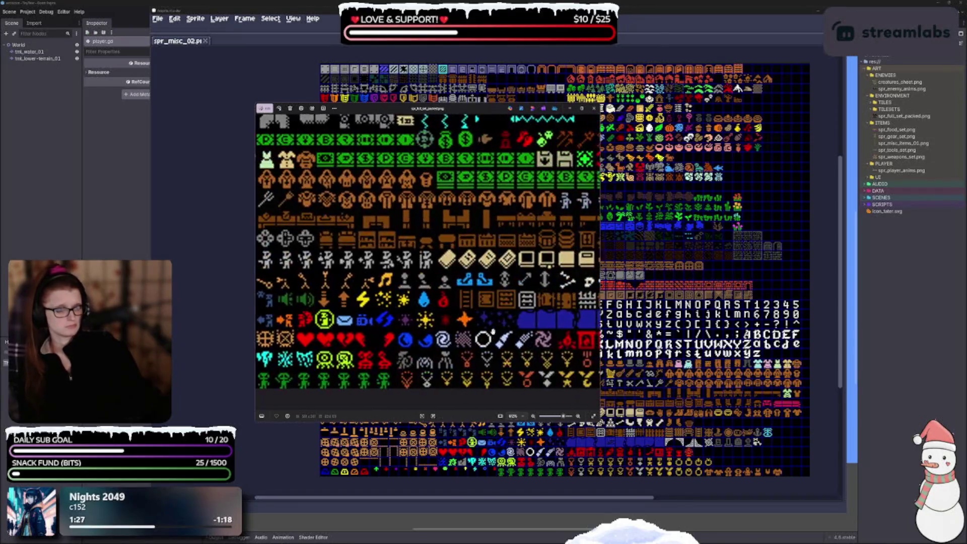
scroll(519, 363, "right", 8)
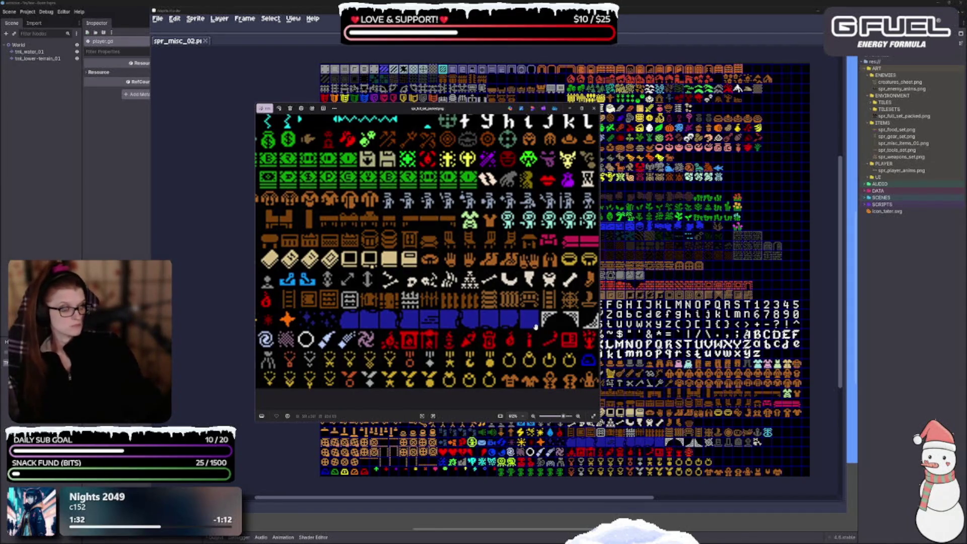
scroll(539, 297, "up", 3)
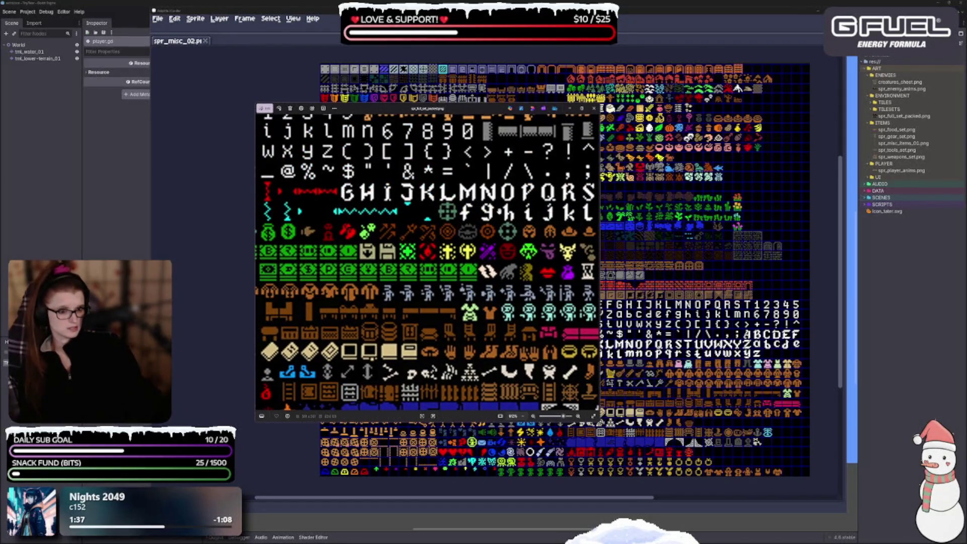
scroll(431, 279, "up", 4)
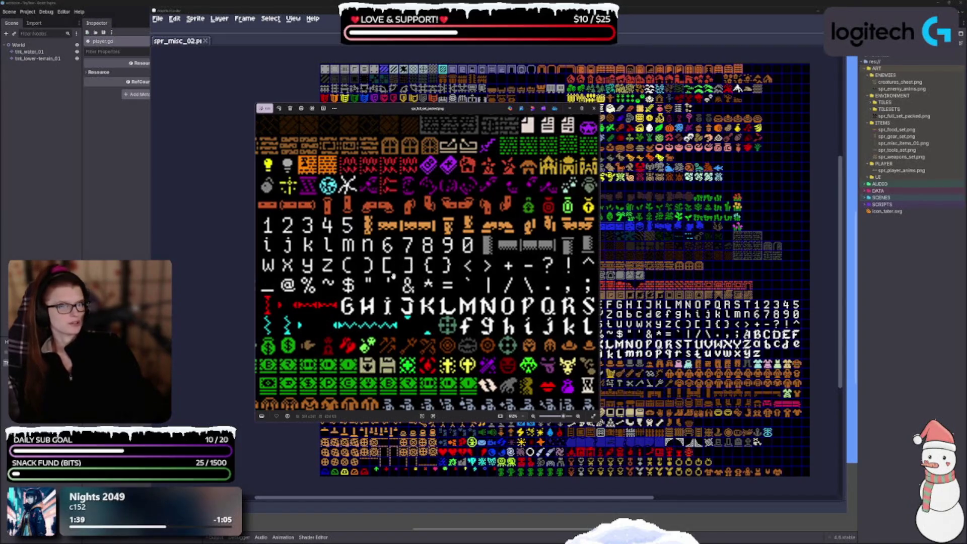
scroll(406, 244, "up", 3)
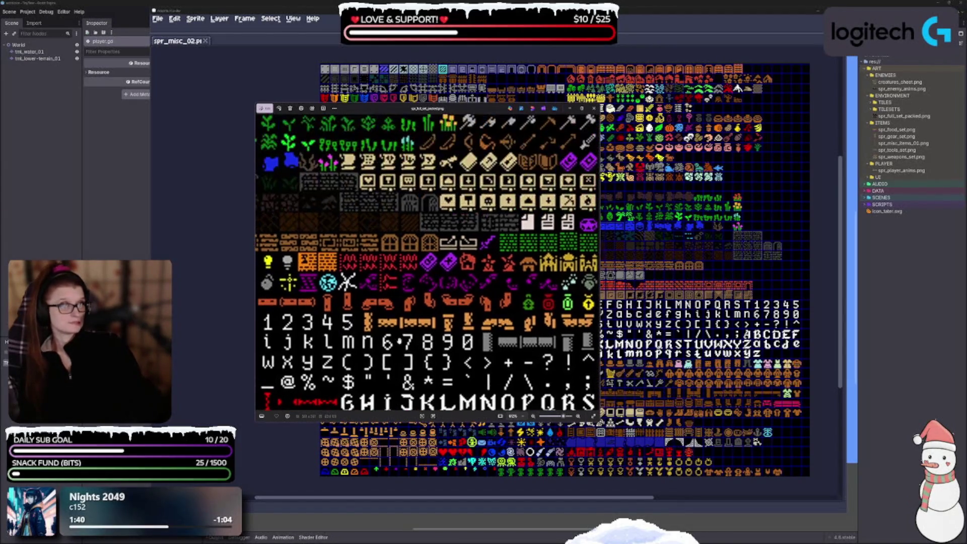
scroll(442, 242, "up", 4)
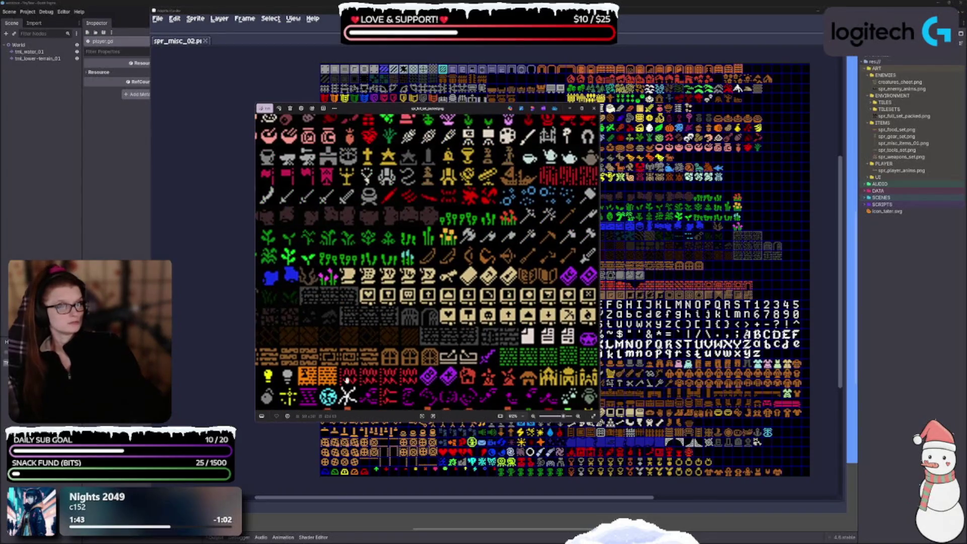
scroll(420, 255, "up", 3)
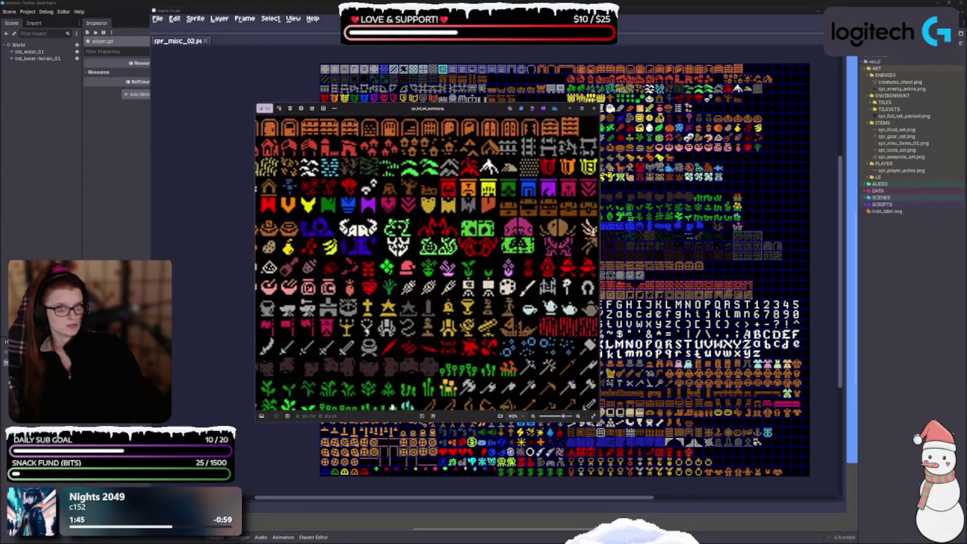
scroll(513, 371, "up", 2)
Step: Pan across the banners, chests and monster rows, zoom out, then close the Photos viewer
left_click_drag(513, 372, 287, 345)
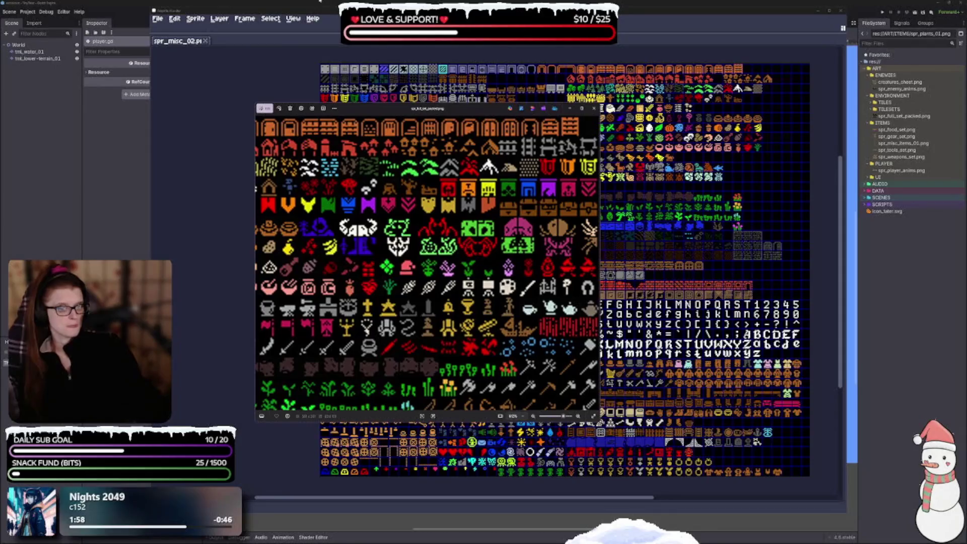
mouse_move(372, 115)
left_mouse_down()
mouse_move(382, 260)
mouse_move(371, 180)
mouse_move(374, 202)
left_mouse_up()
scroll(486, 313, "down", 2)
scroll(486, 313, "down", 1)
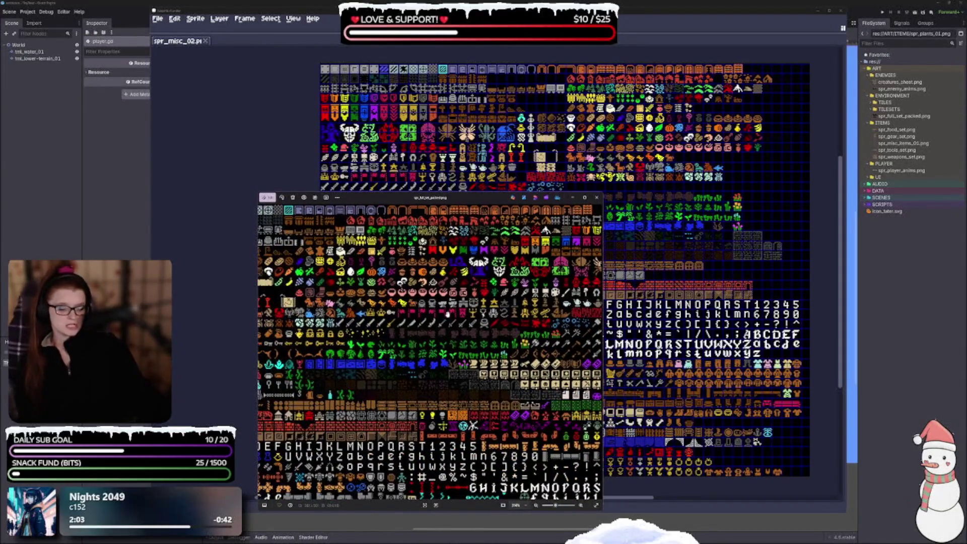
scroll(486, 313, "down", 1)
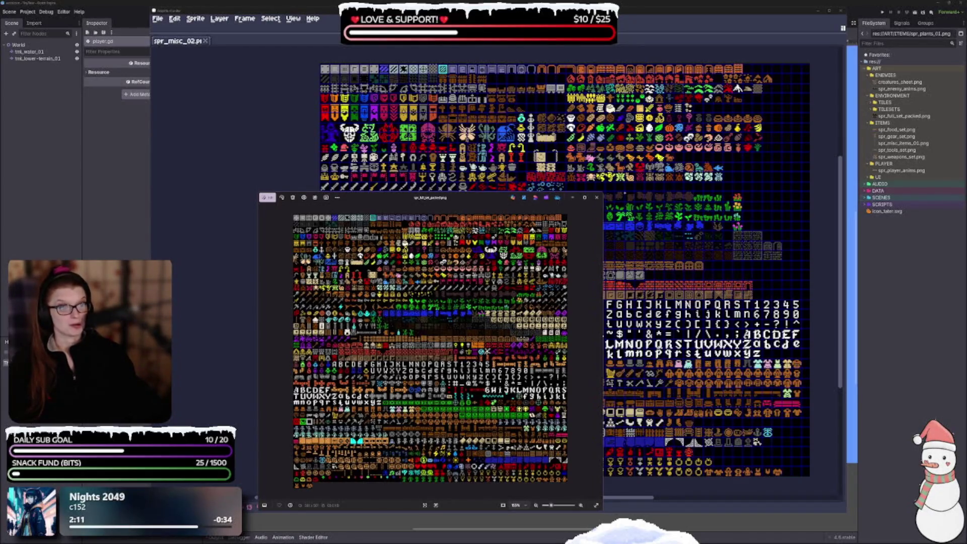
left_click(597, 197)
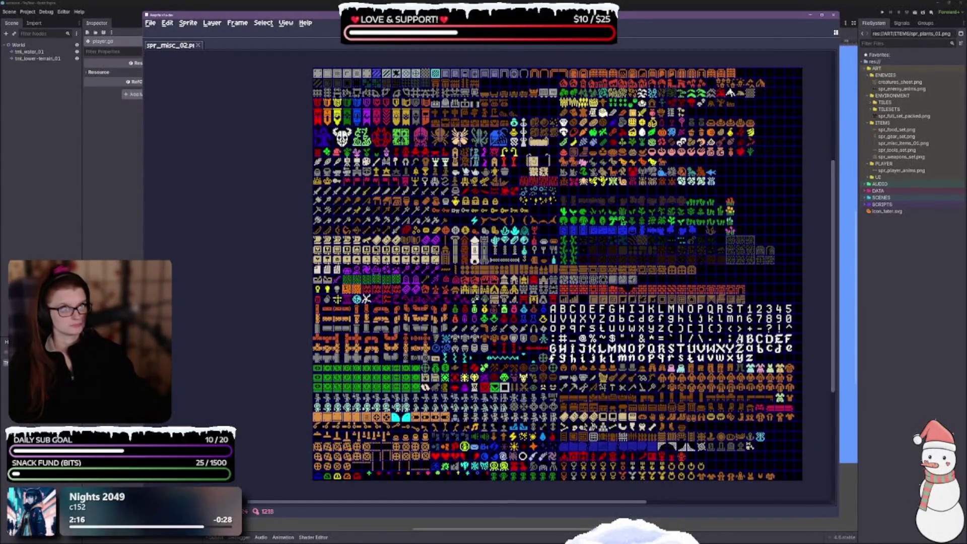
Step: Reopen Export Sprite Sheet from the File > Export menu and move it toward the canvas centre
left_click(151, 22)
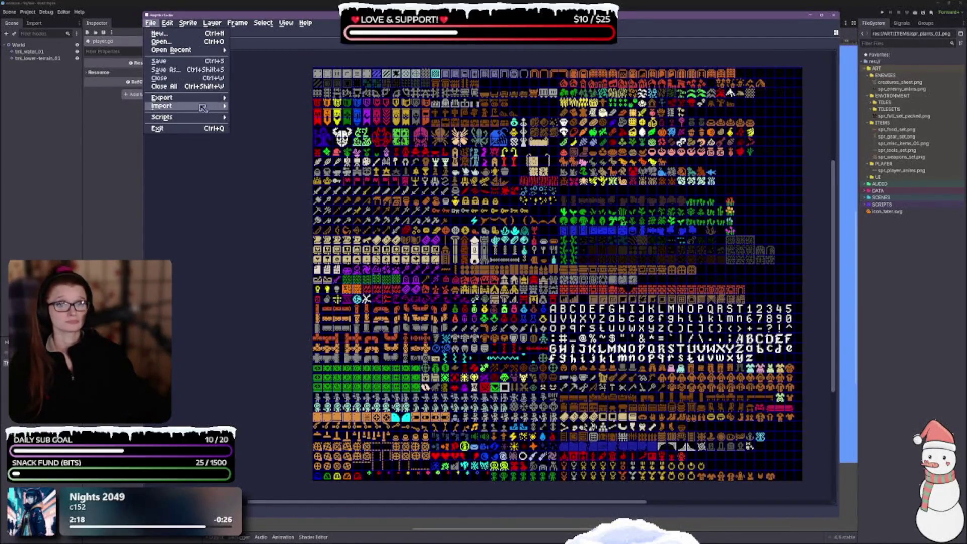
mouse_move(202, 99)
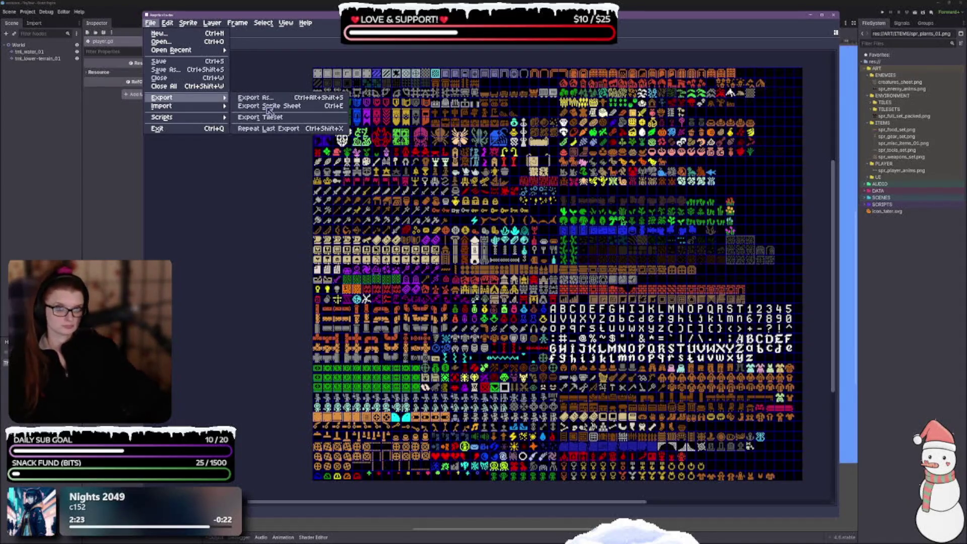
left_click(261, 280)
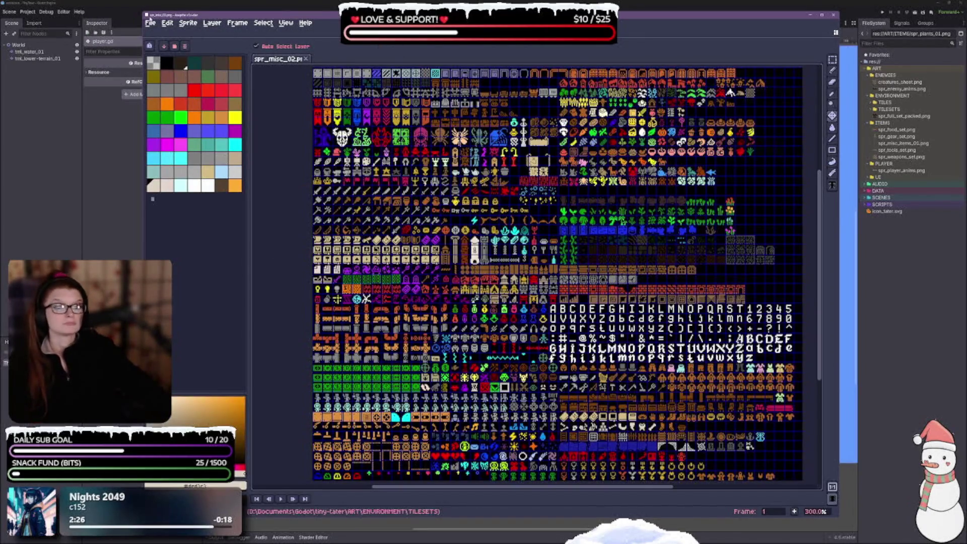
left_click(150, 23)
mouse_move(199, 100)
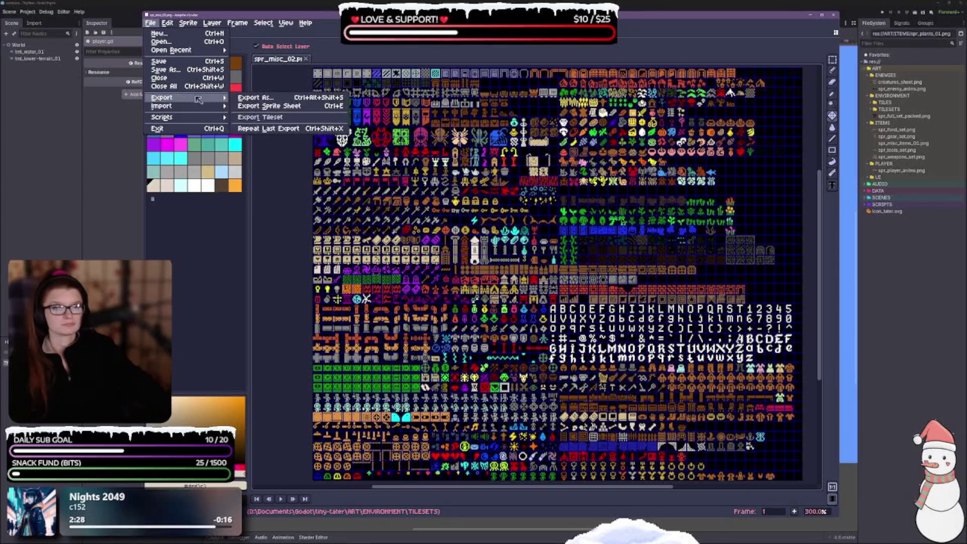
left_click(304, 107)
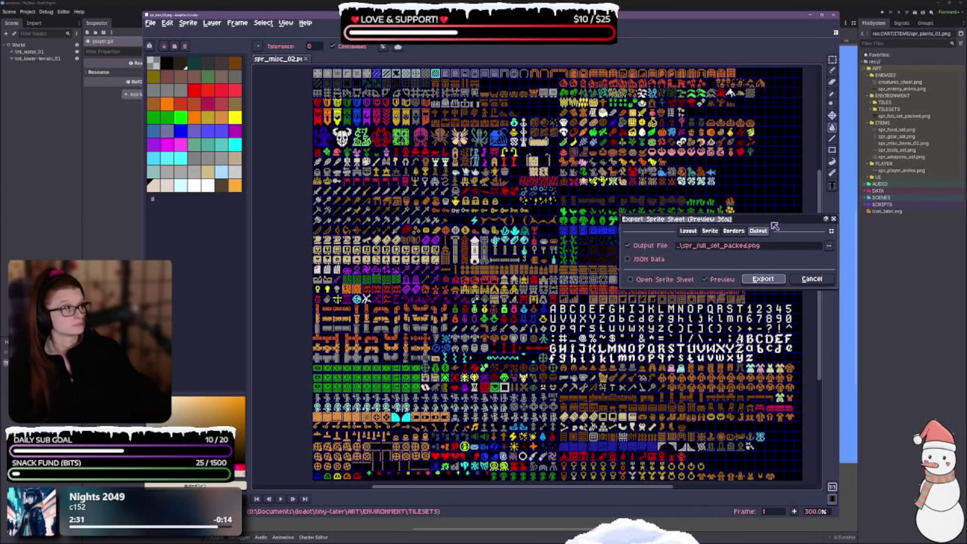
left_click_drag(776, 220, 567, 246)
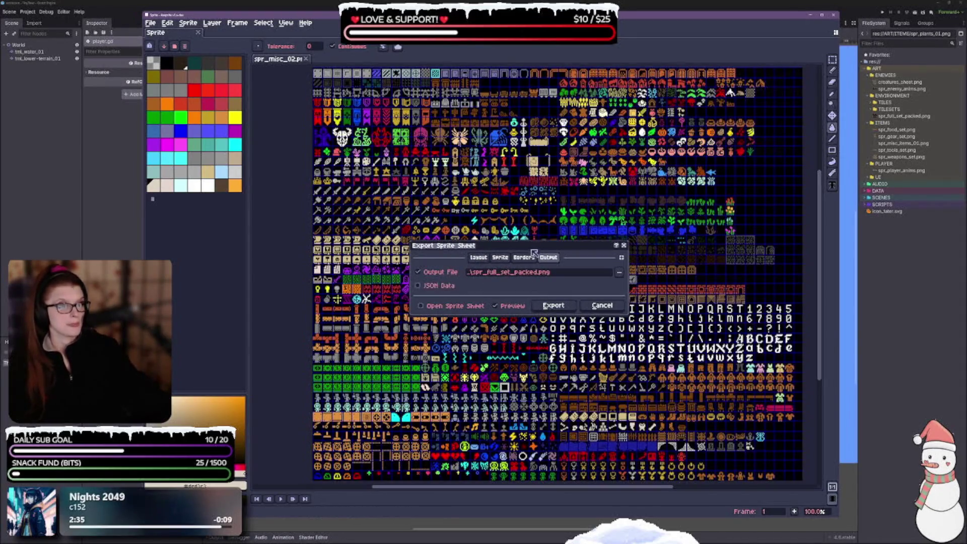
Step: Set the sheet layout to By Rows with no size constraint
left_click(479, 258)
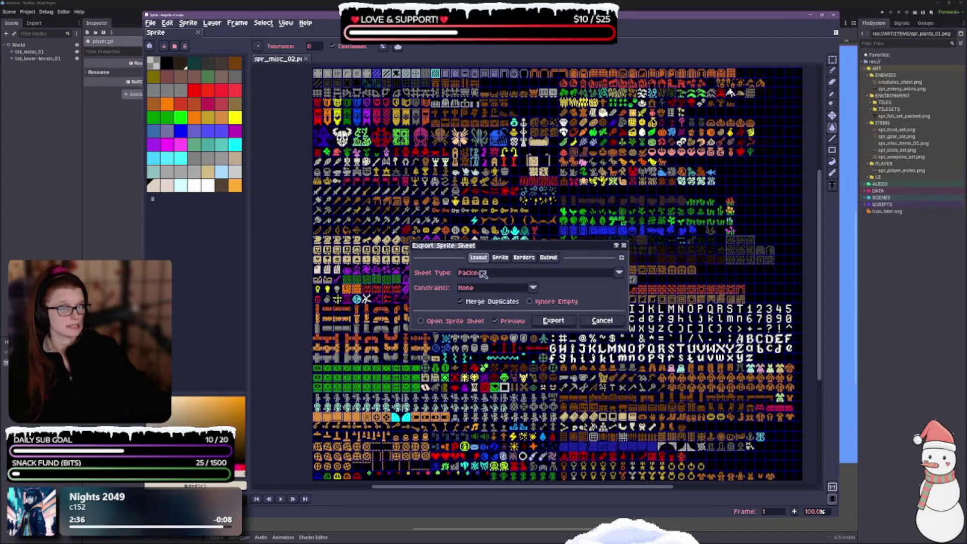
left_click(484, 273)
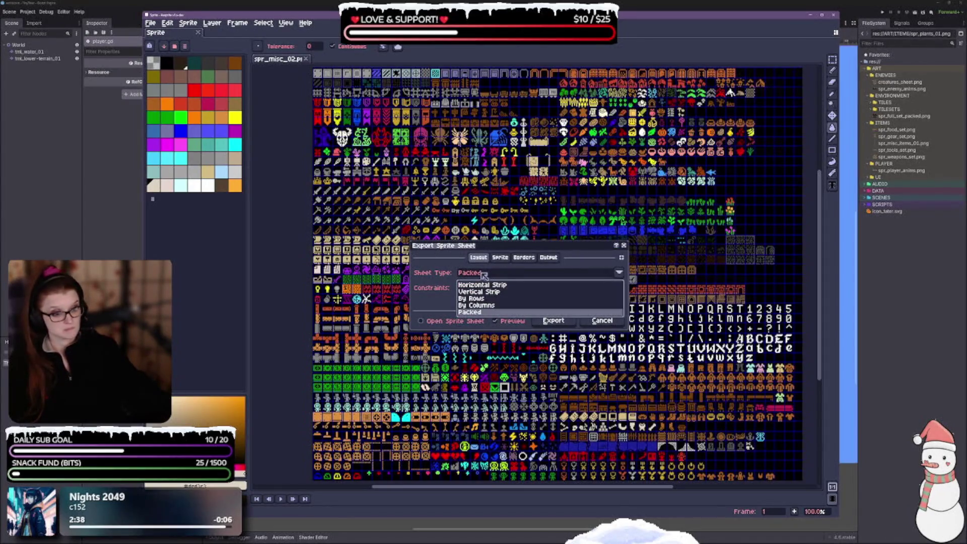
left_click(479, 298)
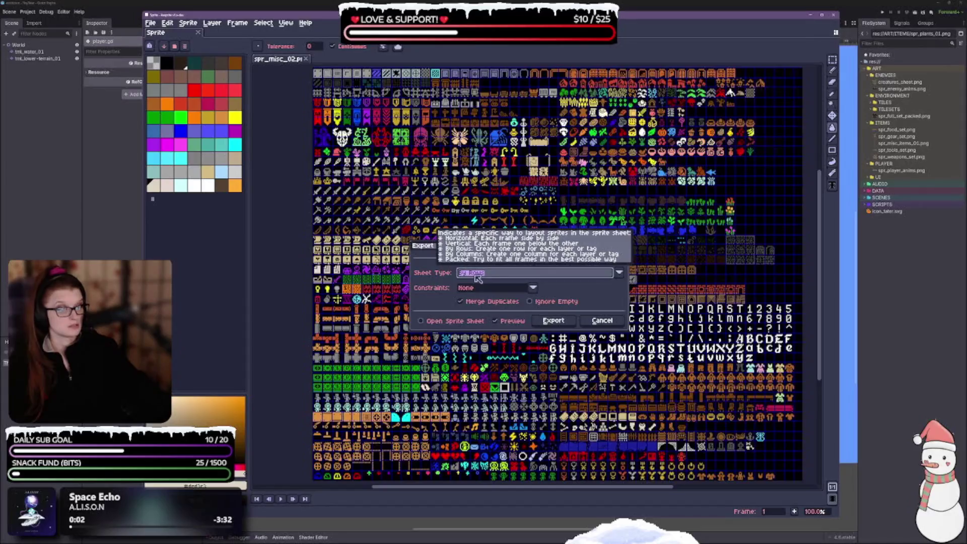
left_click(619, 273)
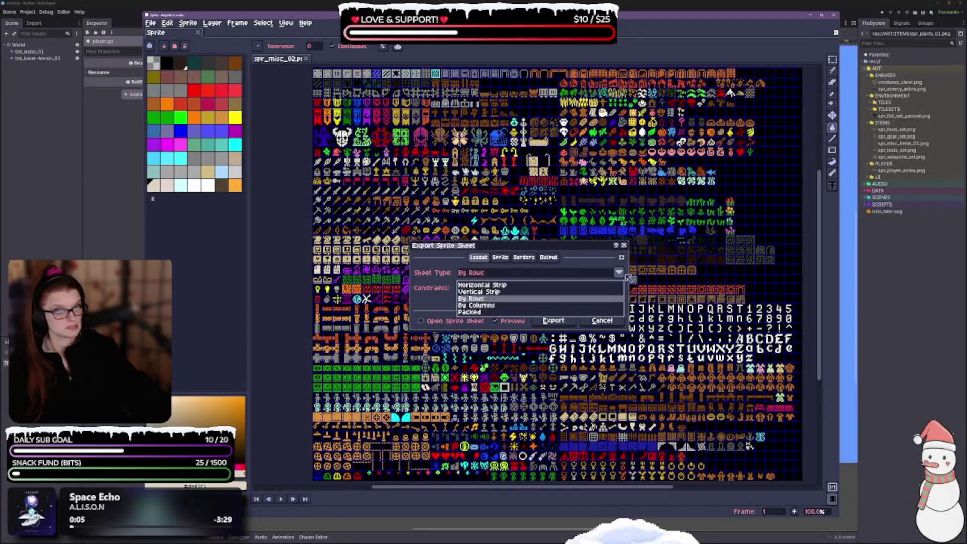
left_click(630, 279)
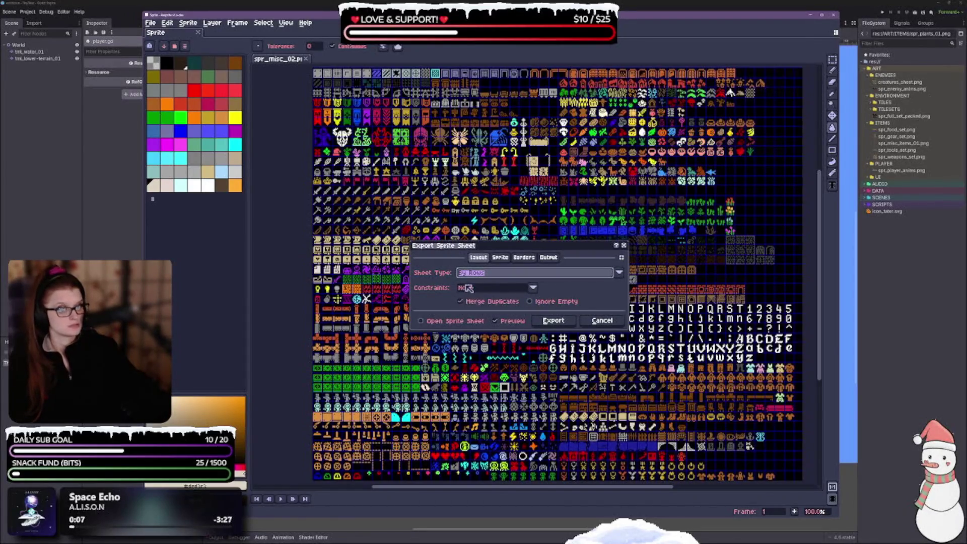
left_click(535, 289)
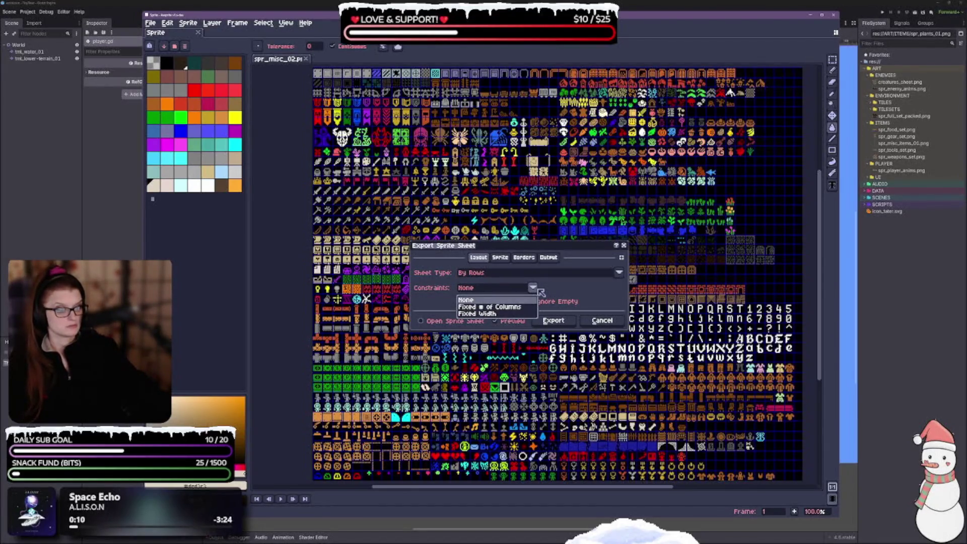
left_click(555, 291)
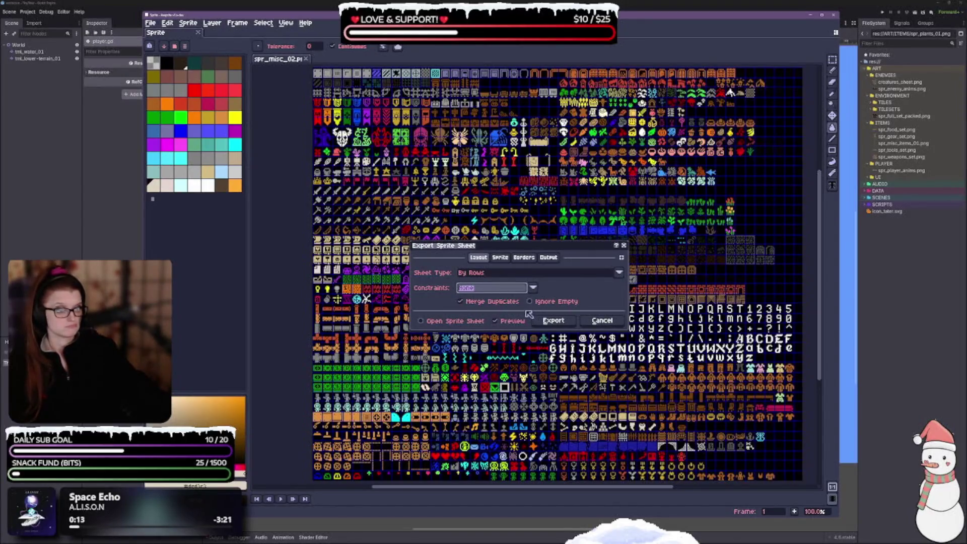
Step: Review the Sprite and Borders settings, then export to spr_full_set_packed.png
left_click(501, 259)
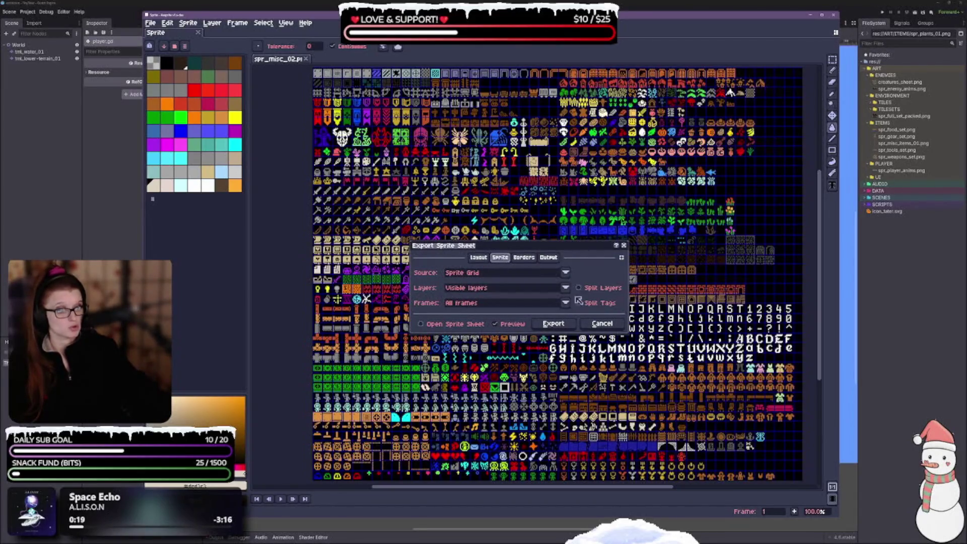
left_click(524, 258)
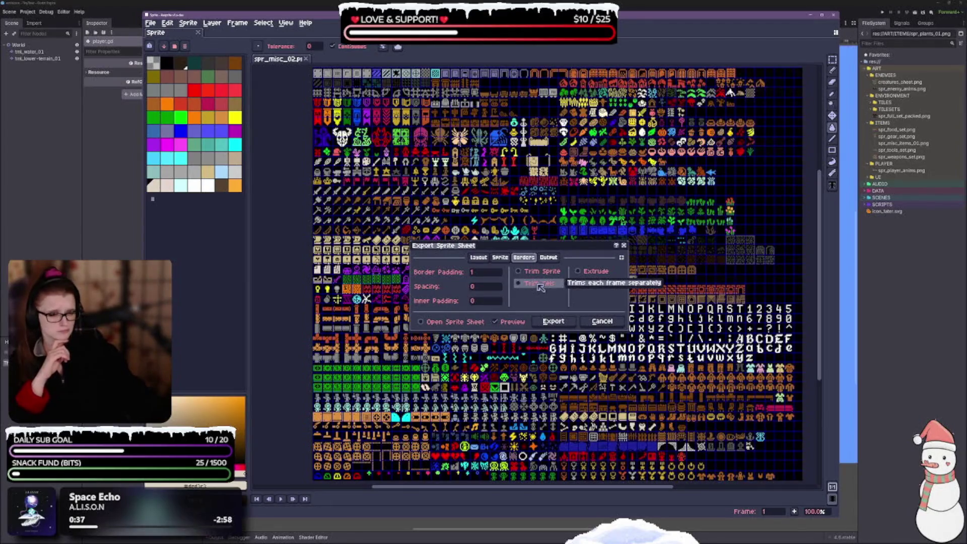
left_click(549, 258)
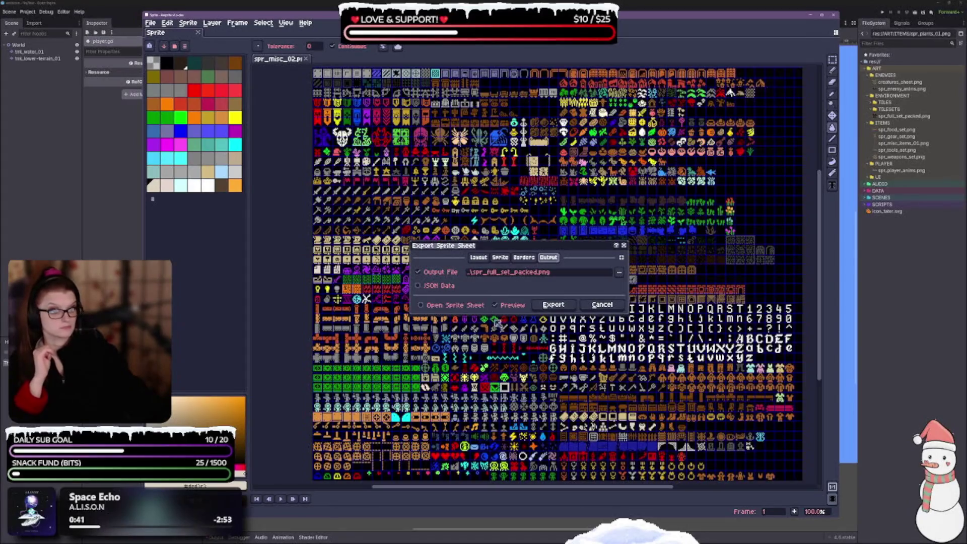
left_click(555, 306)
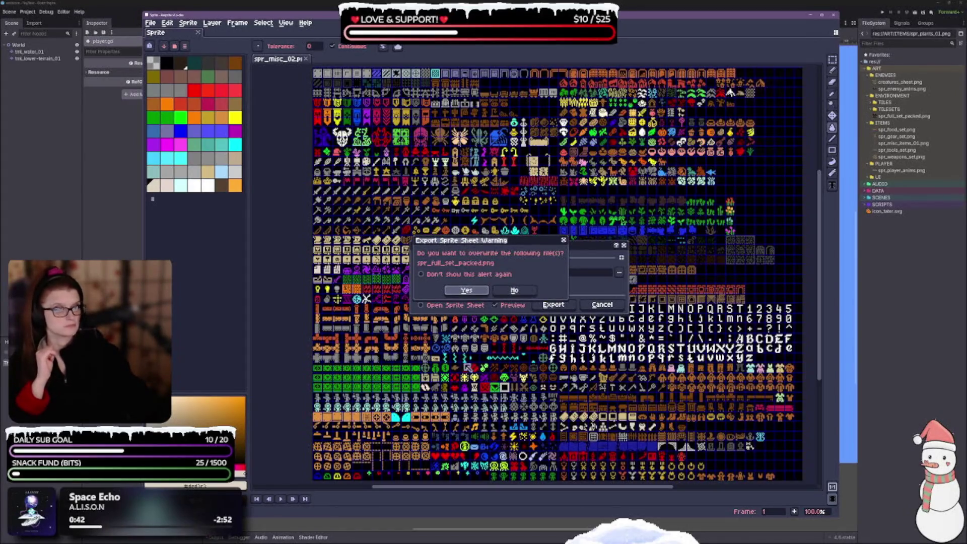
Step: Confirm overwriting spr_full_set_packed.png, then move aside and close the exported sheet preview
left_click(466, 290)
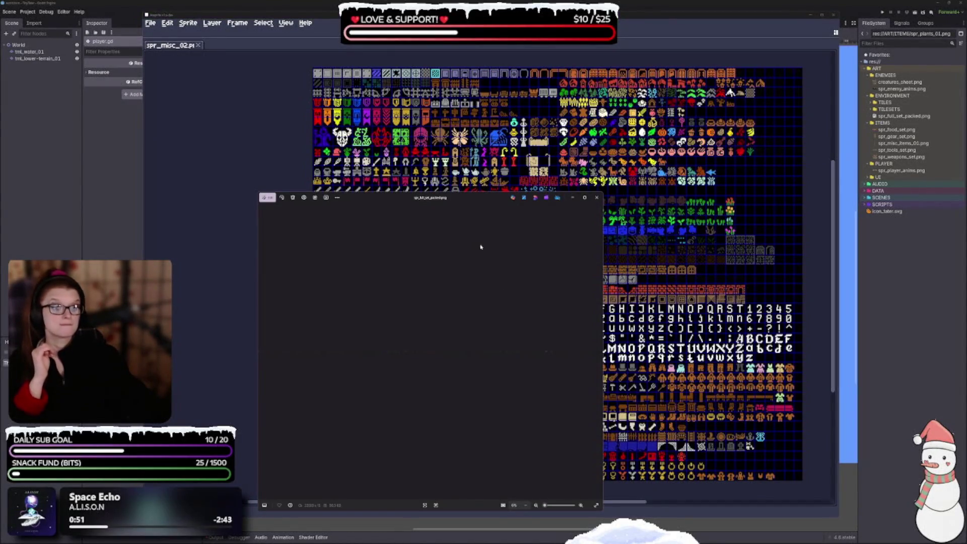
left_click_drag(465, 199, 505, 132)
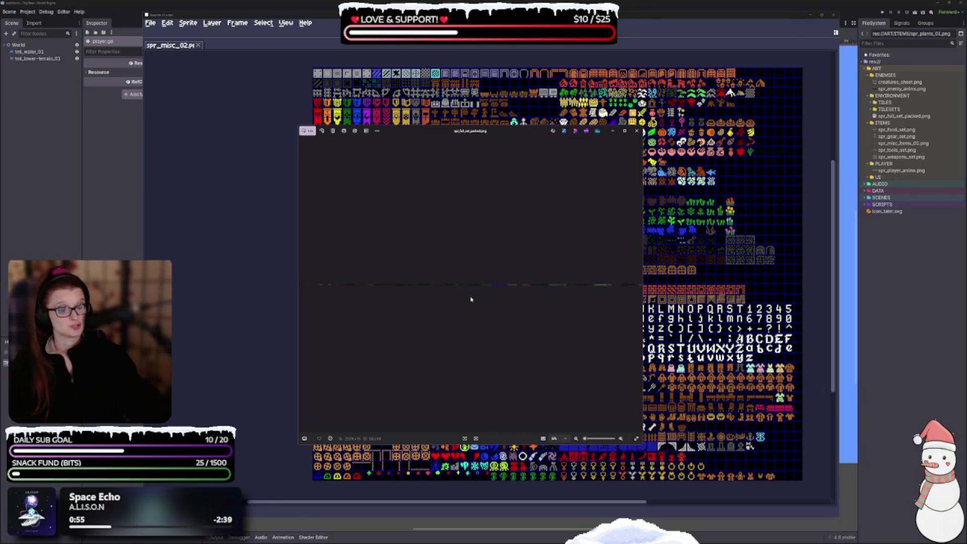
key("Escape")
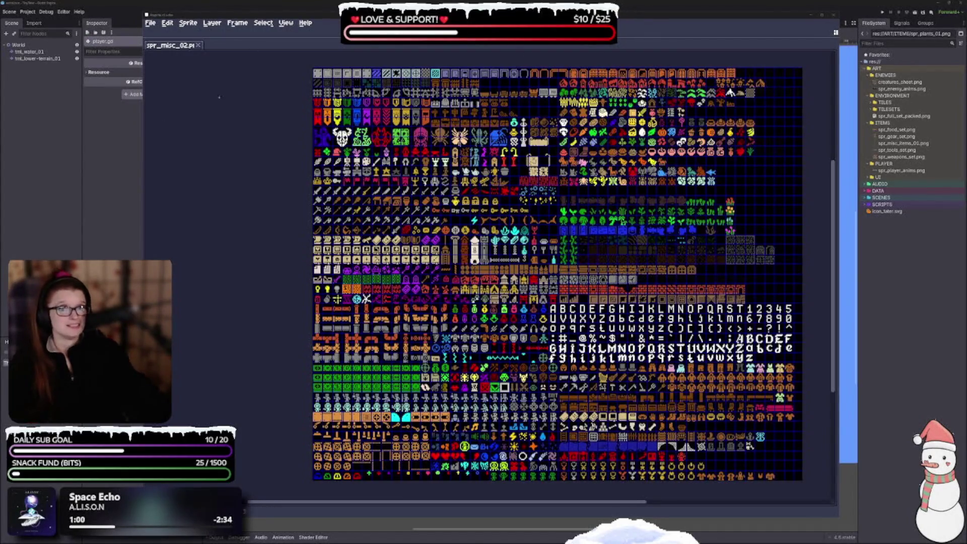
Step: Repeat the last sprite sheet export from File > Export
left_click(167, 22)
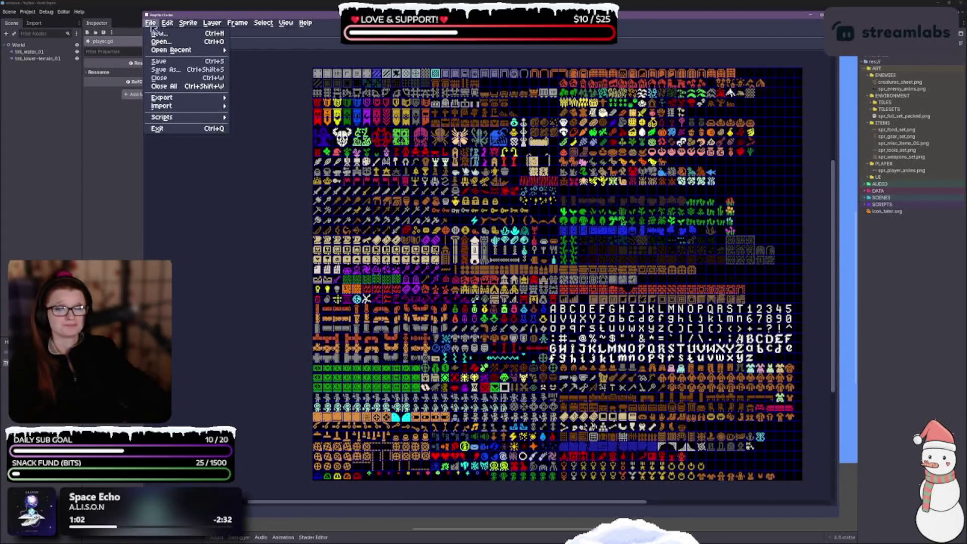
mouse_move(179, 99)
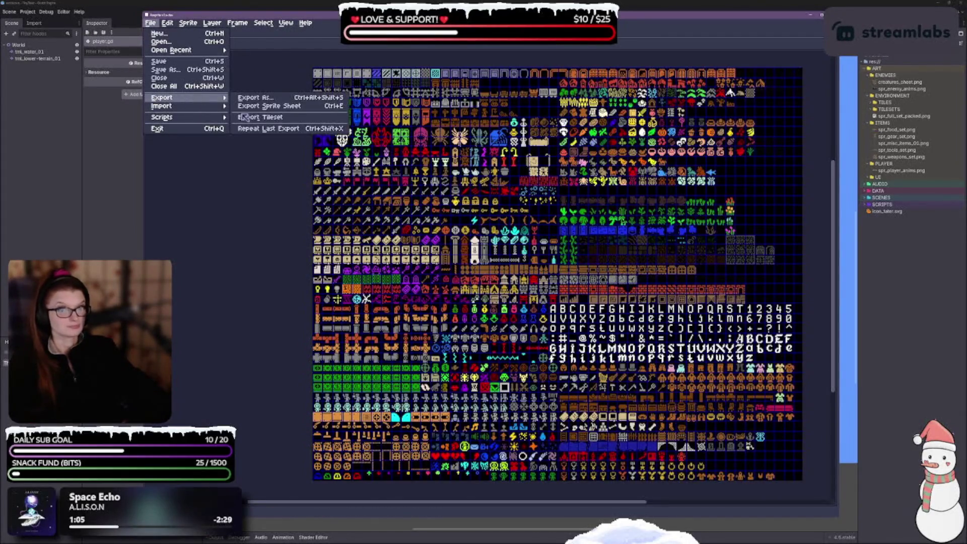
left_click(275, 127)
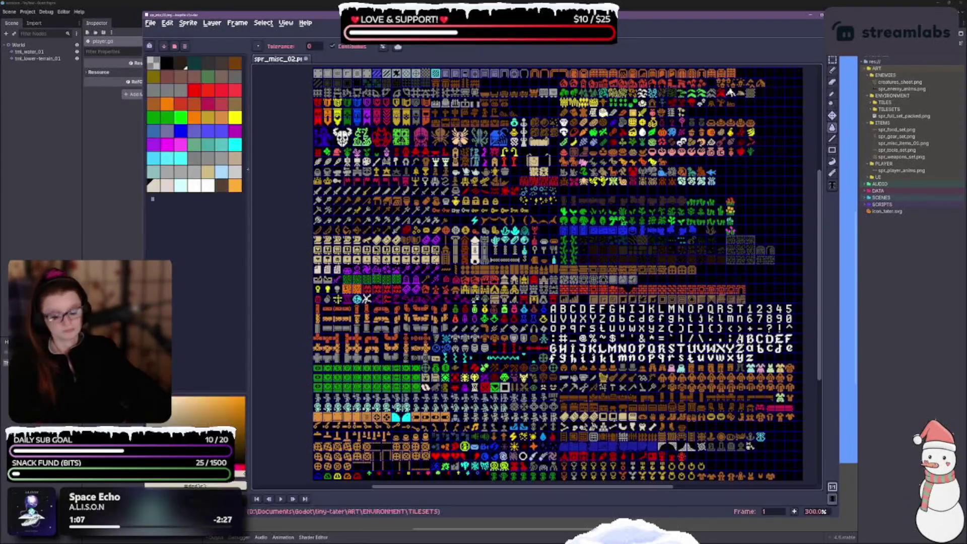
Step: Reopen Export Sprite Sheet and switch the Layout sheet type to Packed
left_click(150, 23)
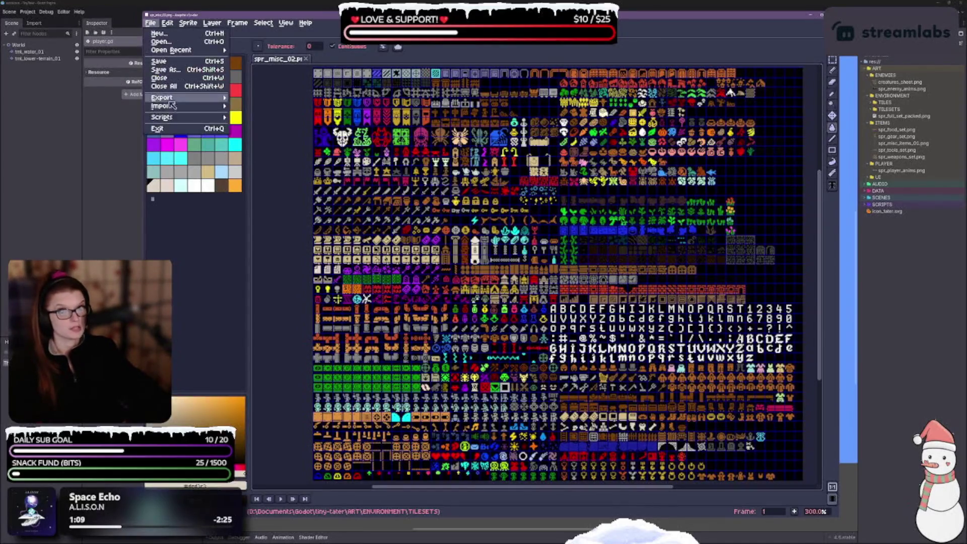
mouse_move(178, 99)
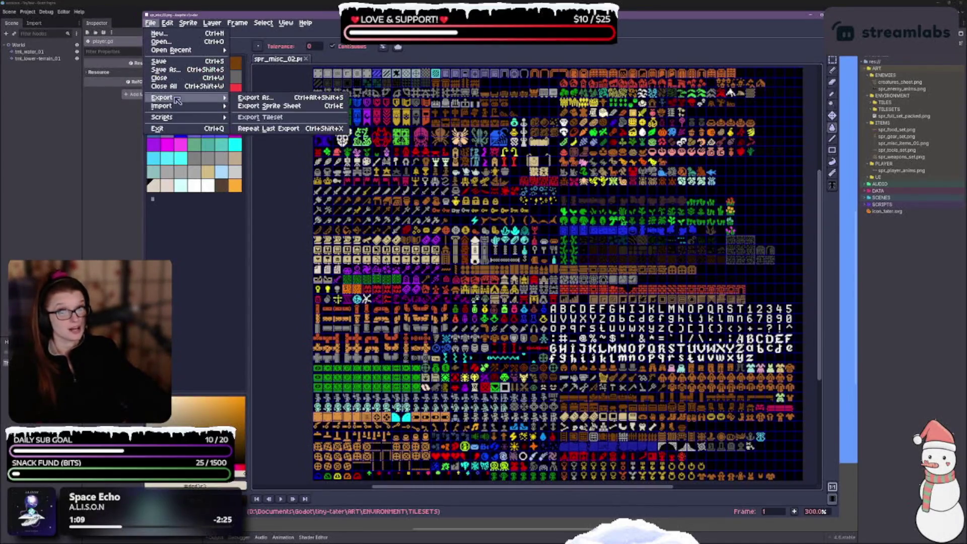
left_click(269, 105)
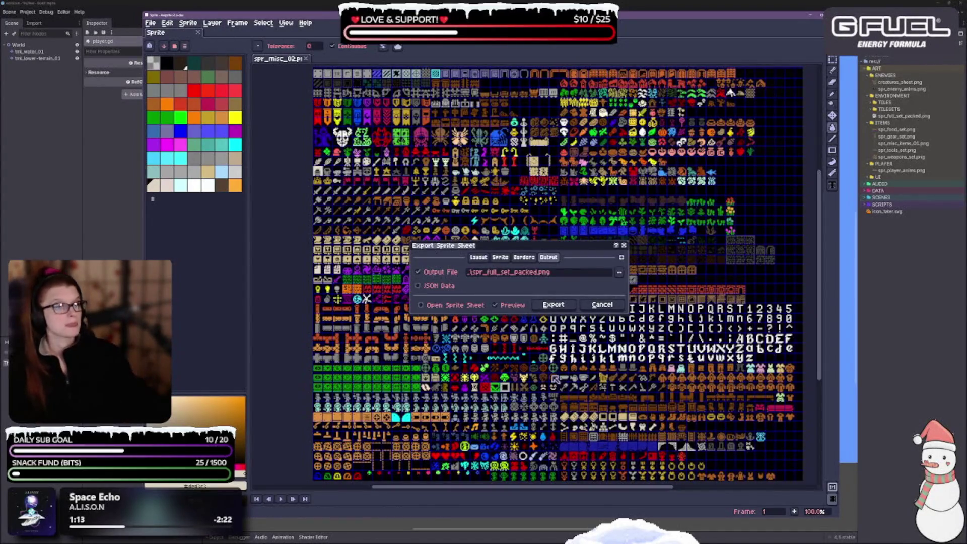
left_click(478, 257)
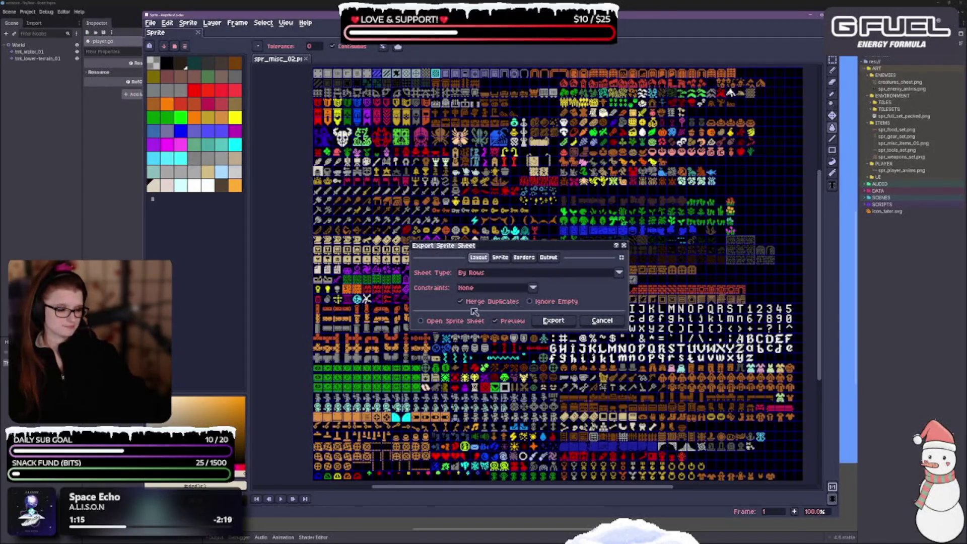
left_click(619, 273)
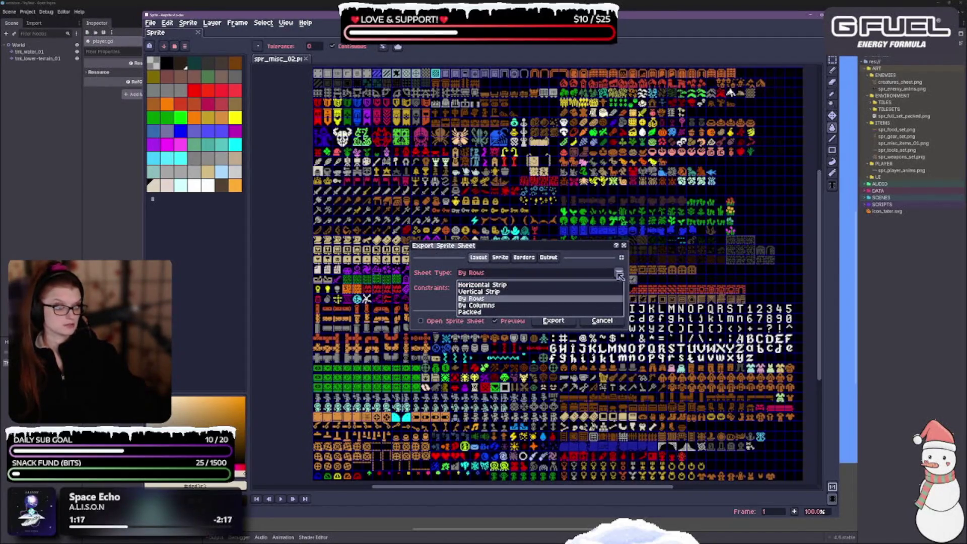
left_click(619, 275)
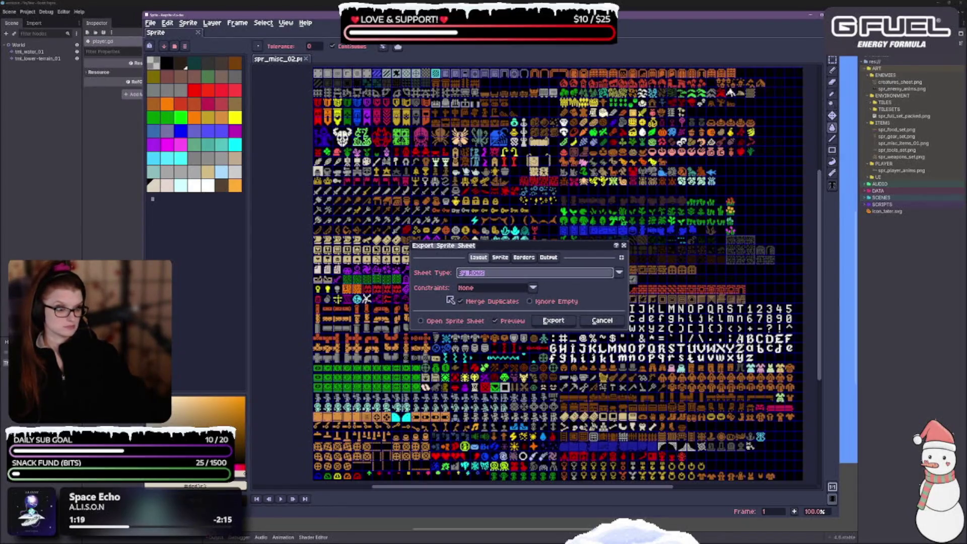
left_click(495, 275)
left_click(483, 317)
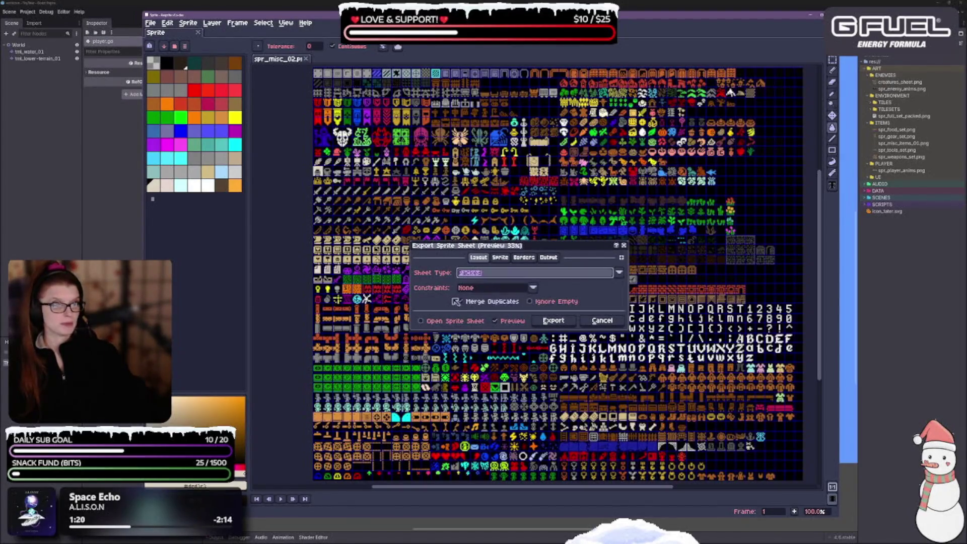
Step: Try the Fixed Width, Fixed Height and Fixed Size constraints, then return the sheet type to By Rows
left_click(534, 288)
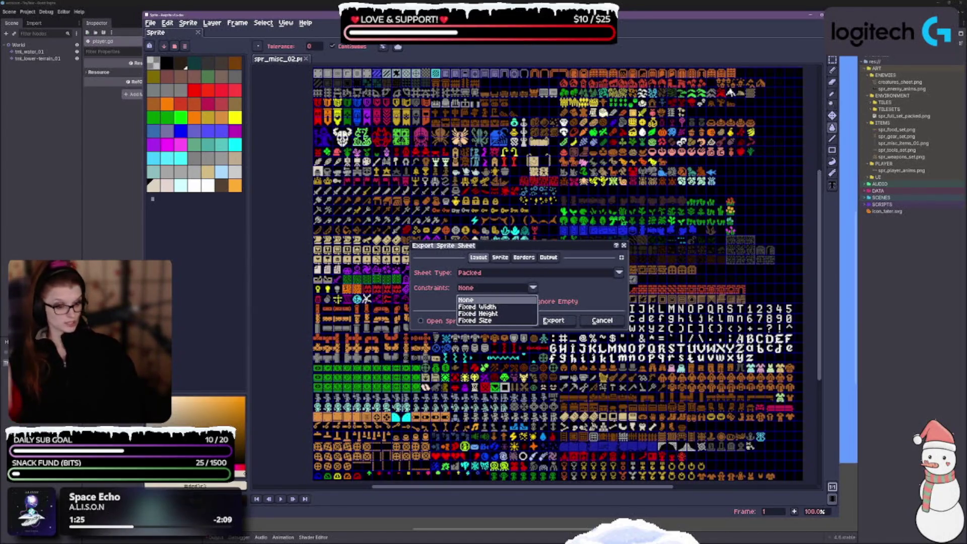
left_click(588, 295)
left_click(532, 289)
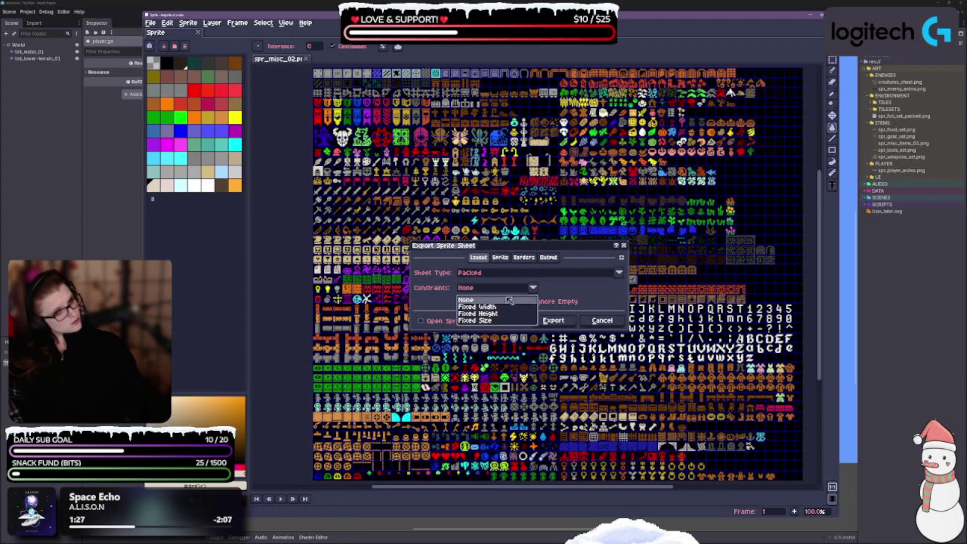
left_click(483, 307)
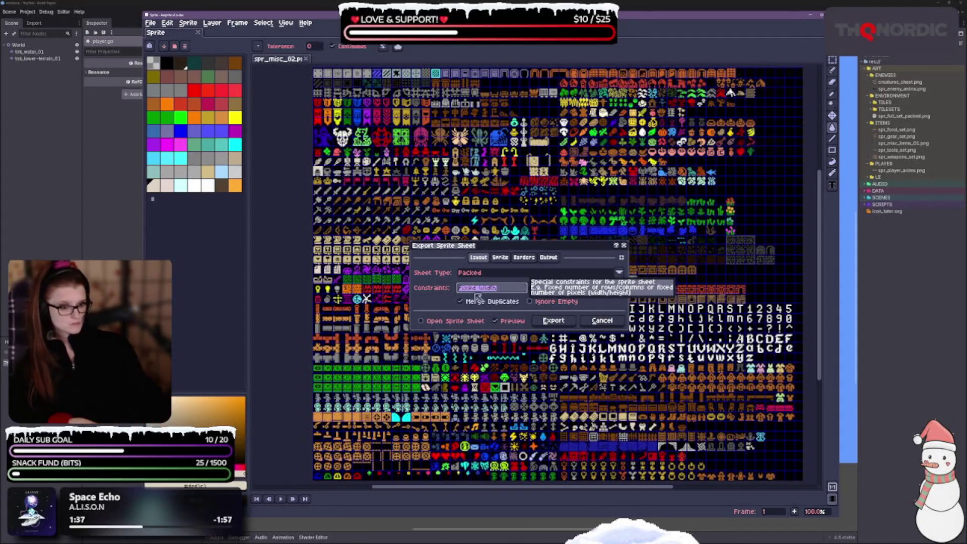
left_click(533, 288)
left_click(533, 287)
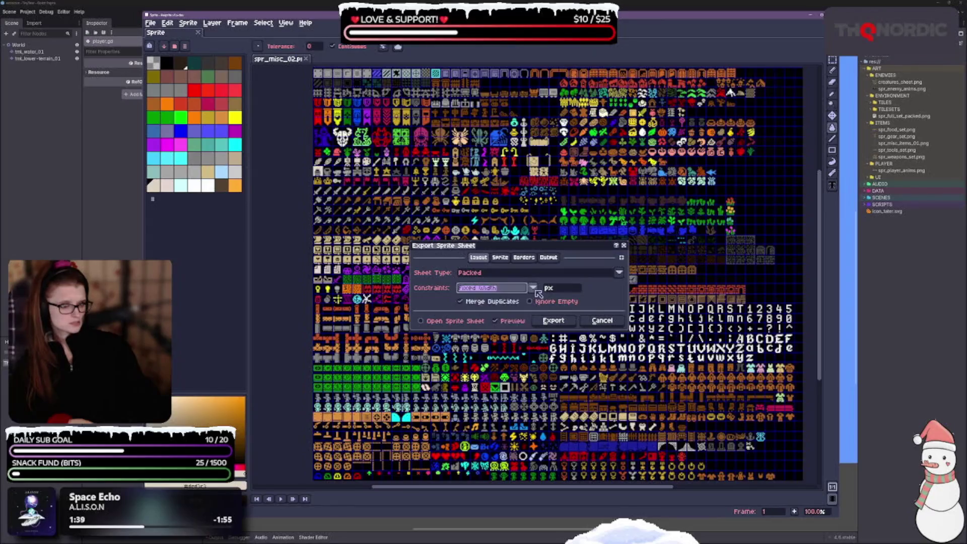
left_click(533, 288)
left_click(495, 313)
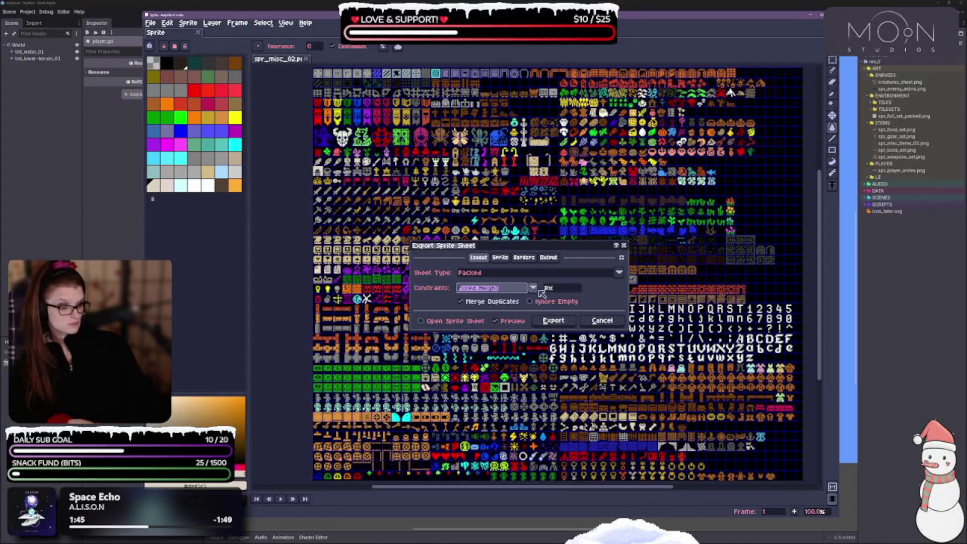
left_click(535, 289)
left_click(481, 320)
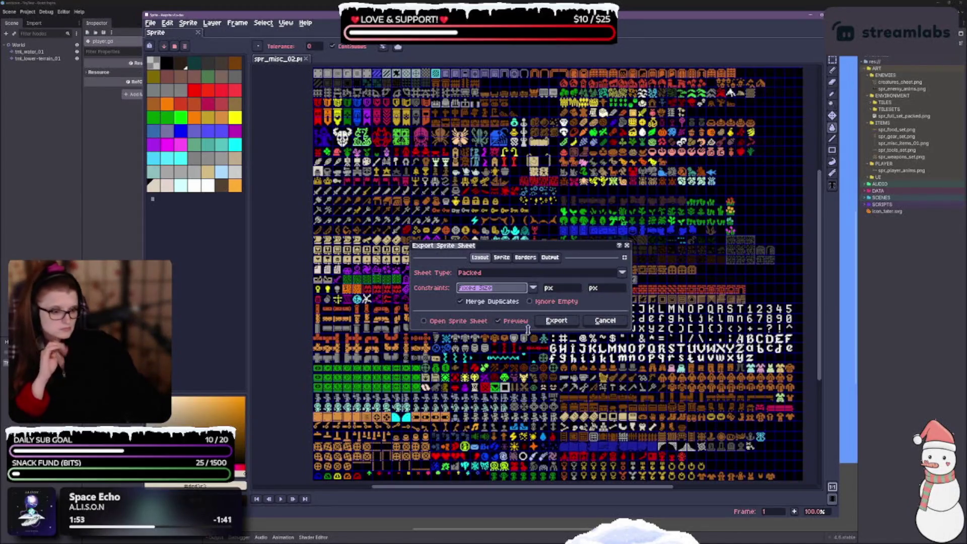
left_click(528, 275)
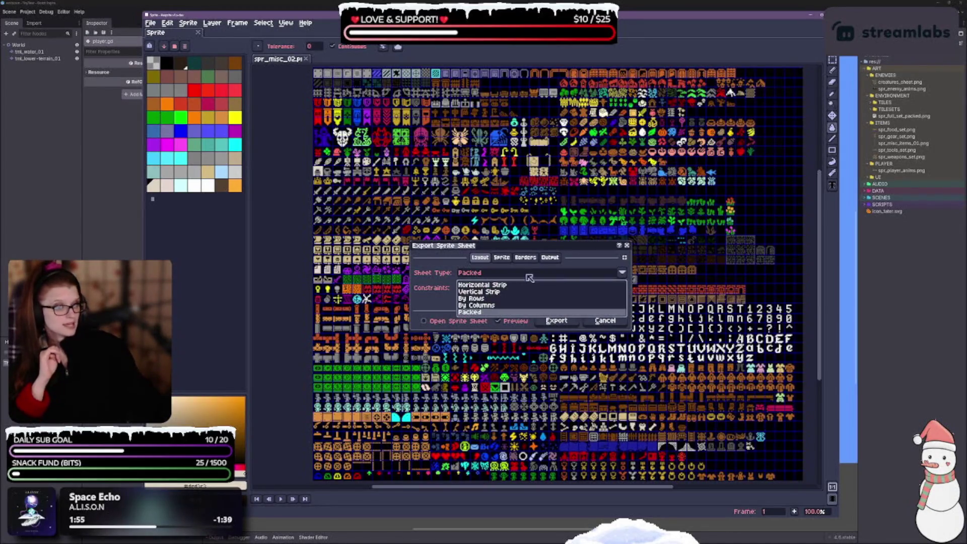
left_click(476, 299)
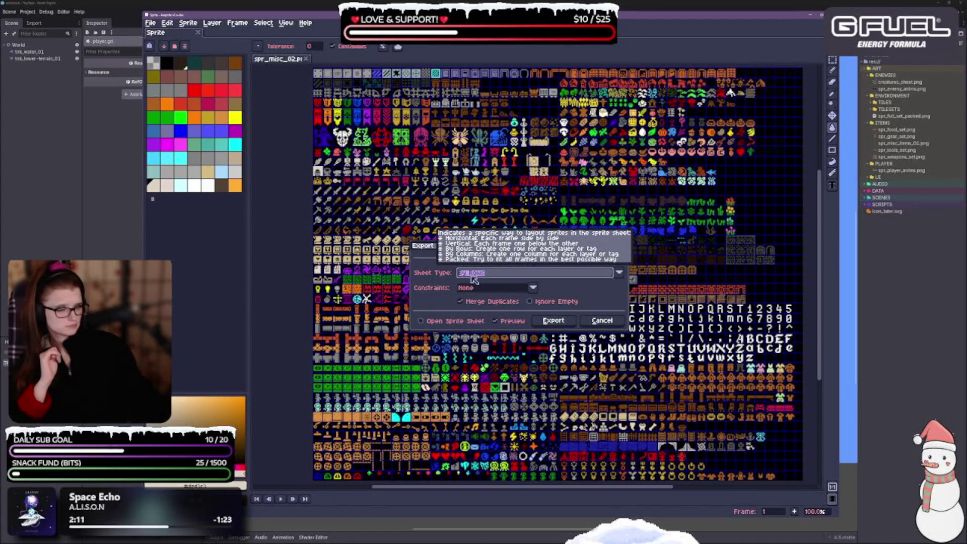
Step: Constrain the By Rows layout to Fixed # of Columns with 50 columns
left_click(501, 291)
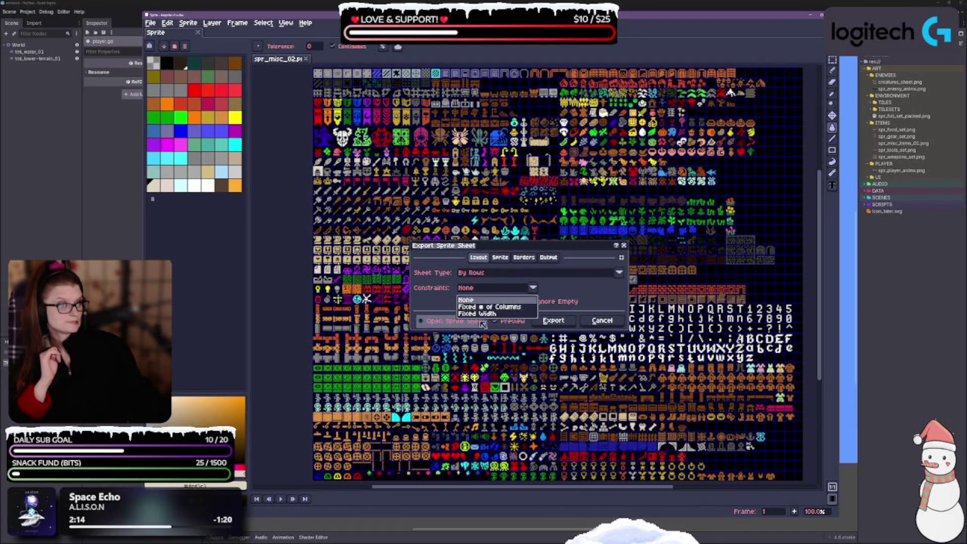
left_click(486, 307)
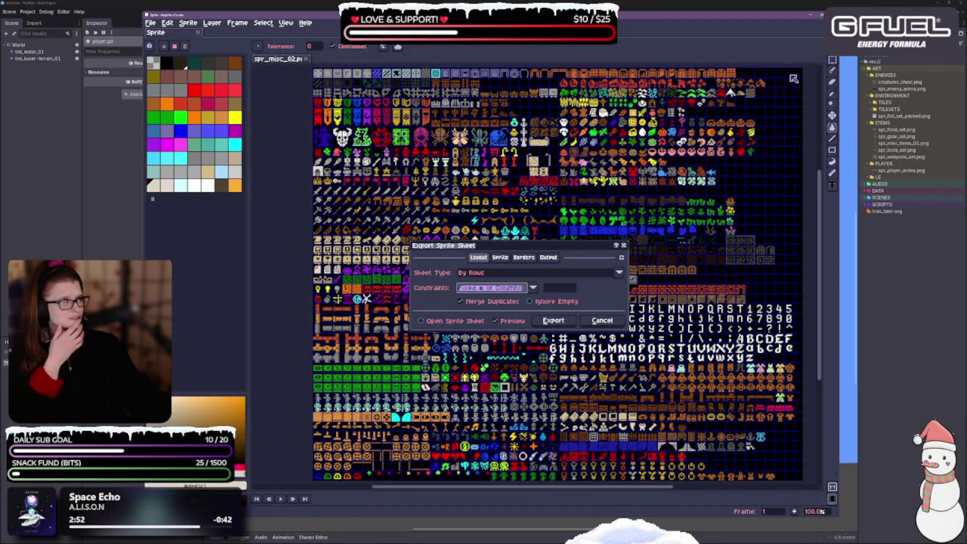
left_click(560, 287)
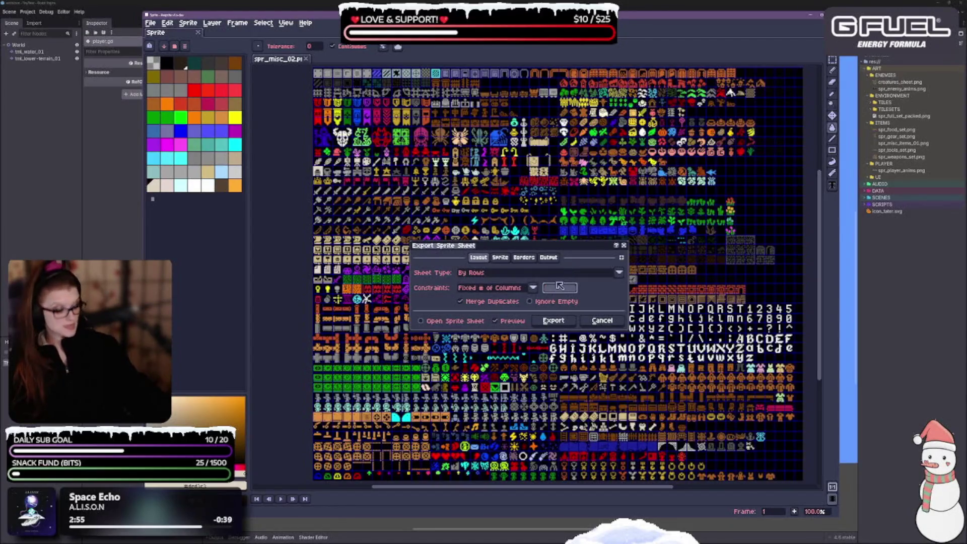
type("50")
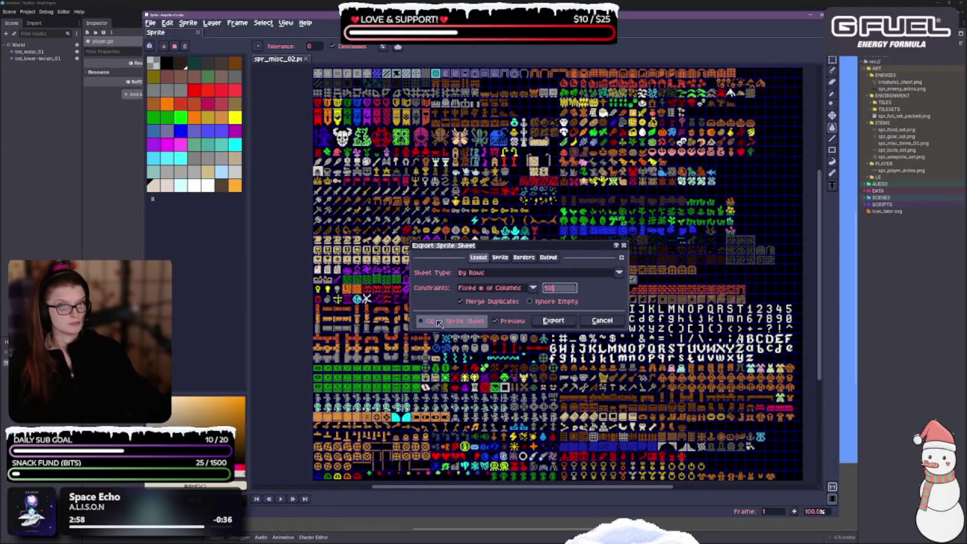
Step: Keep visible layers and all frames, then export and overwrite spr_full_set_packed.png
left_click(500, 258)
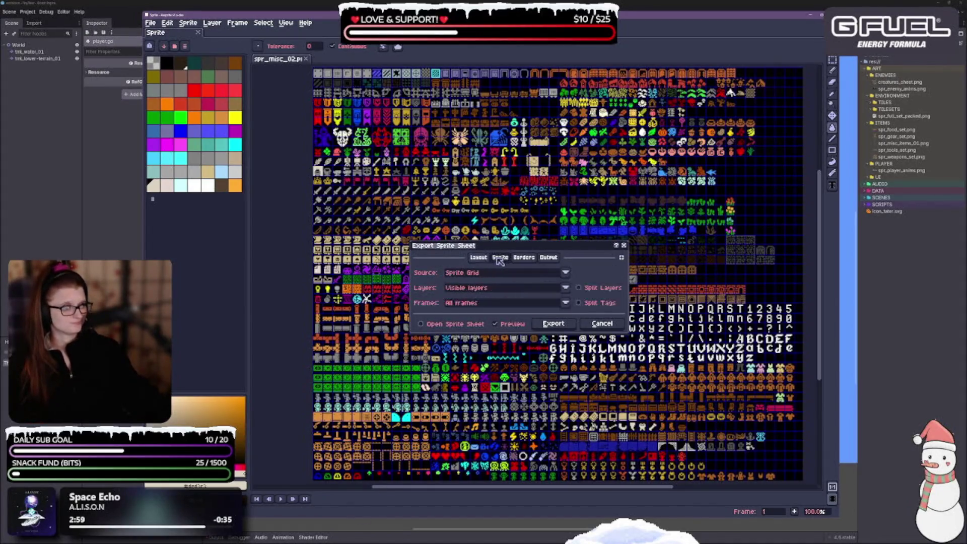
left_click(476, 289)
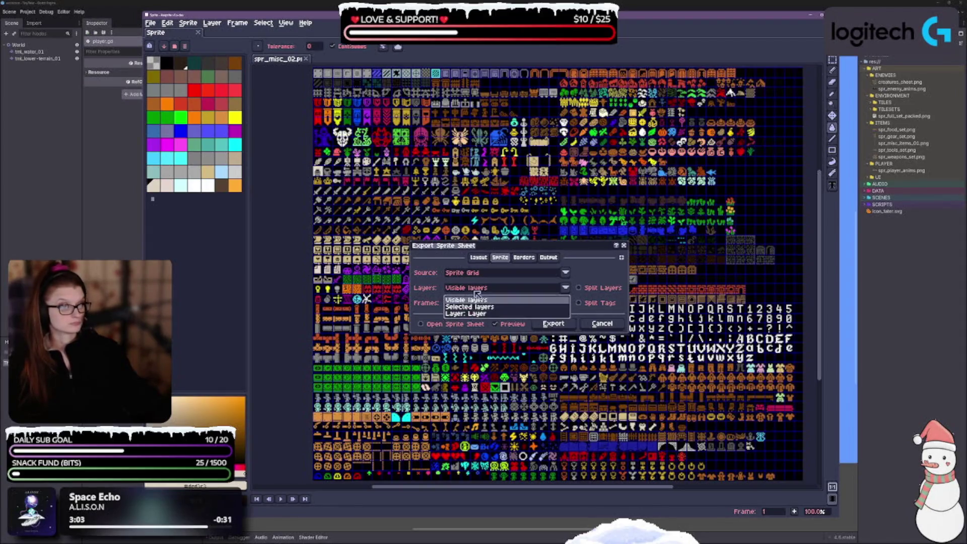
left_click(476, 299)
left_click(474, 303)
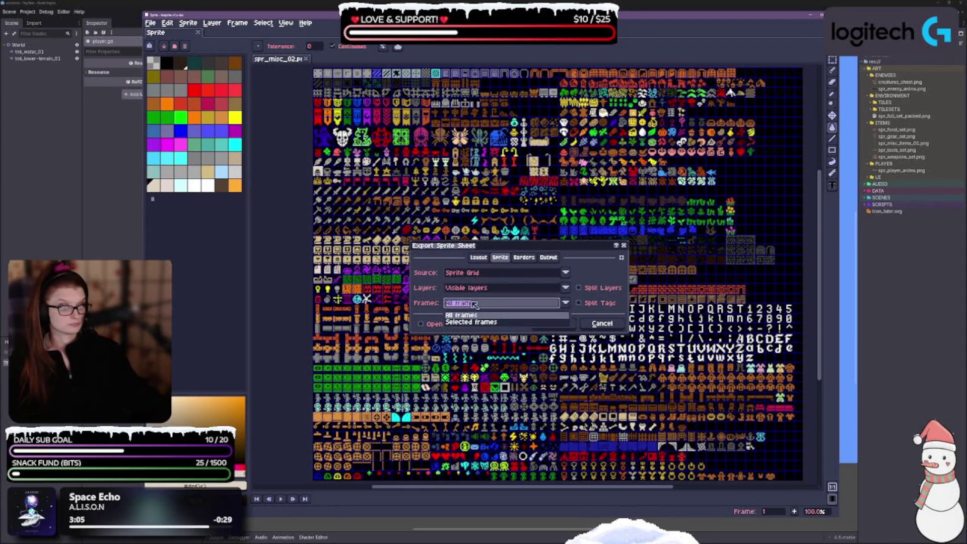
left_click(586, 266)
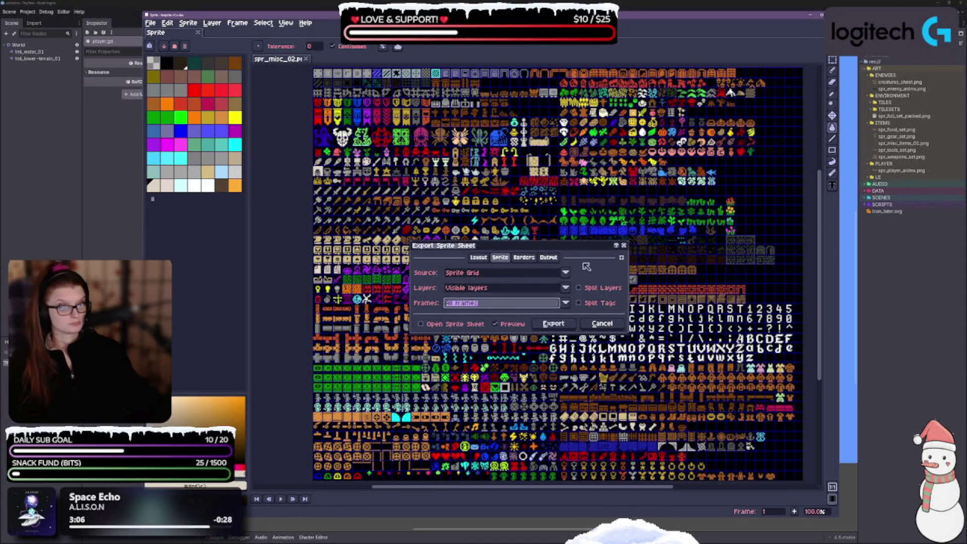
left_click(524, 258)
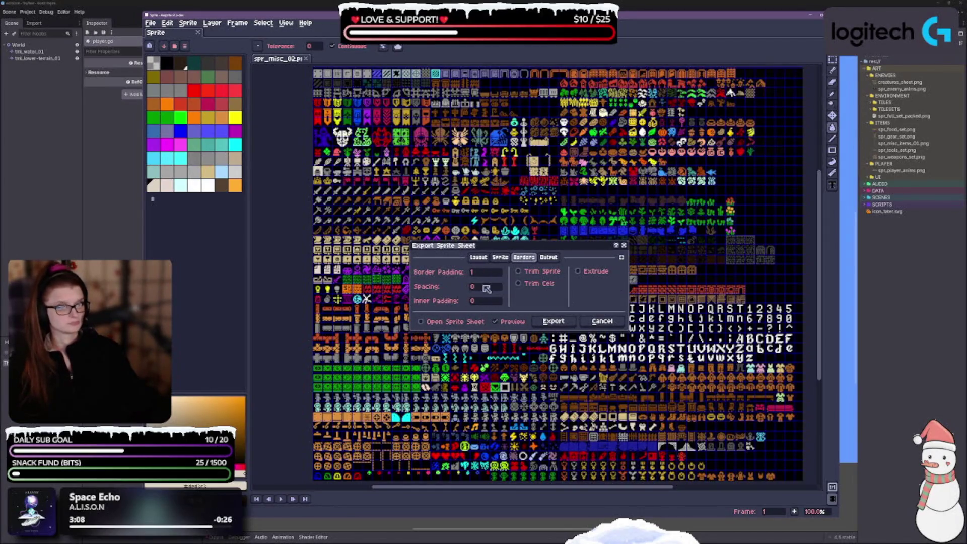
left_click(548, 257)
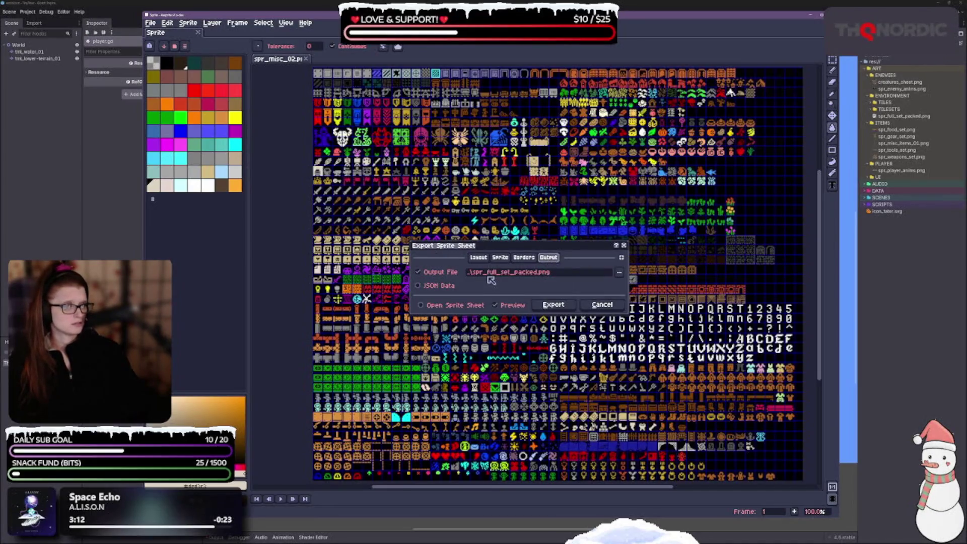
left_click(548, 306)
left_click(467, 291)
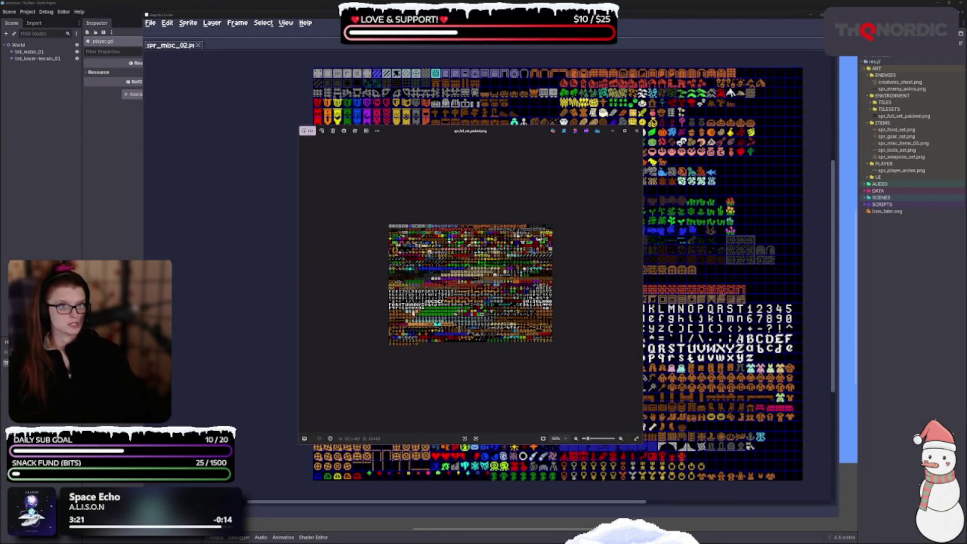
Step: Zoom in and back out on the exported packed sprite sheet in the image viewer
scroll(470, 284, "up", 3)
scroll(403, 273, "up", 3)
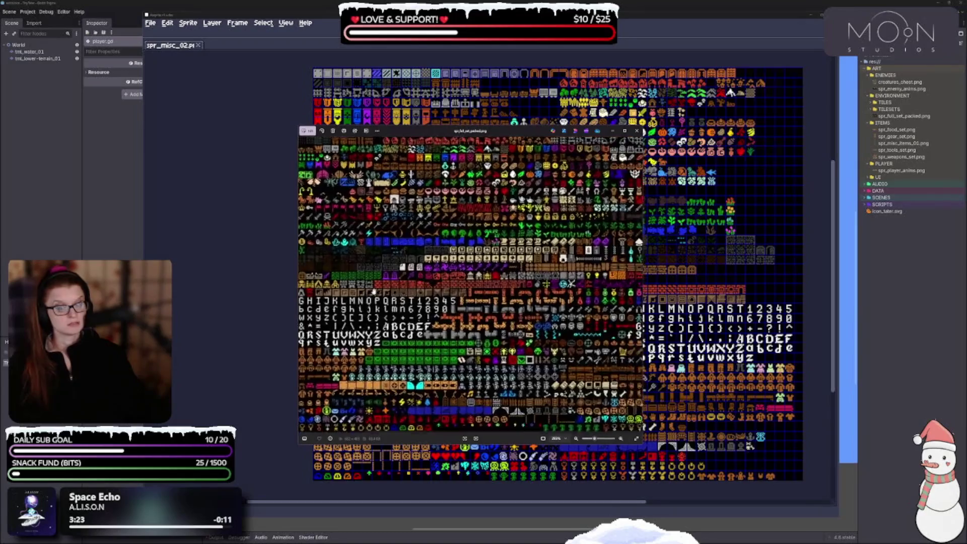
scroll(526, 415, "up", 3)
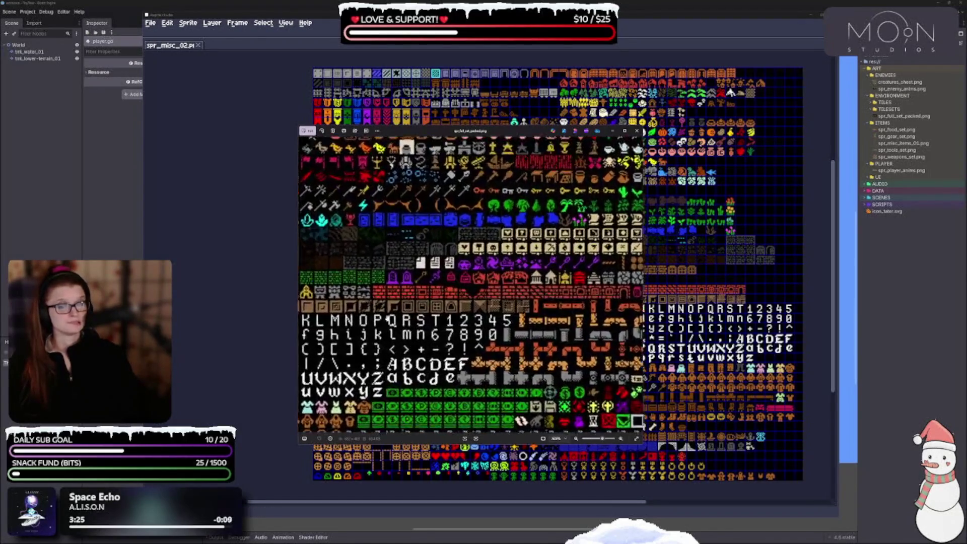
scroll(435, 312, "down", 1)
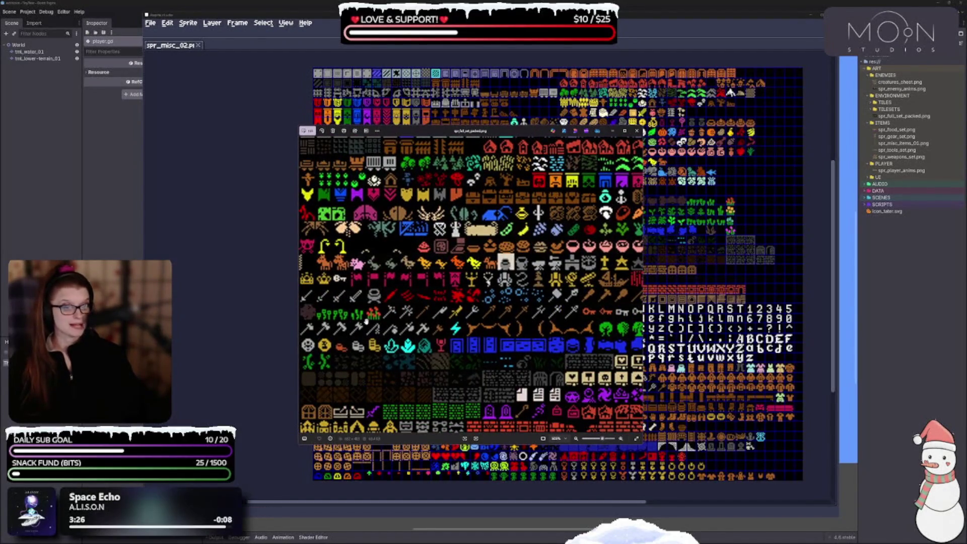
scroll(382, 323, "down", 5)
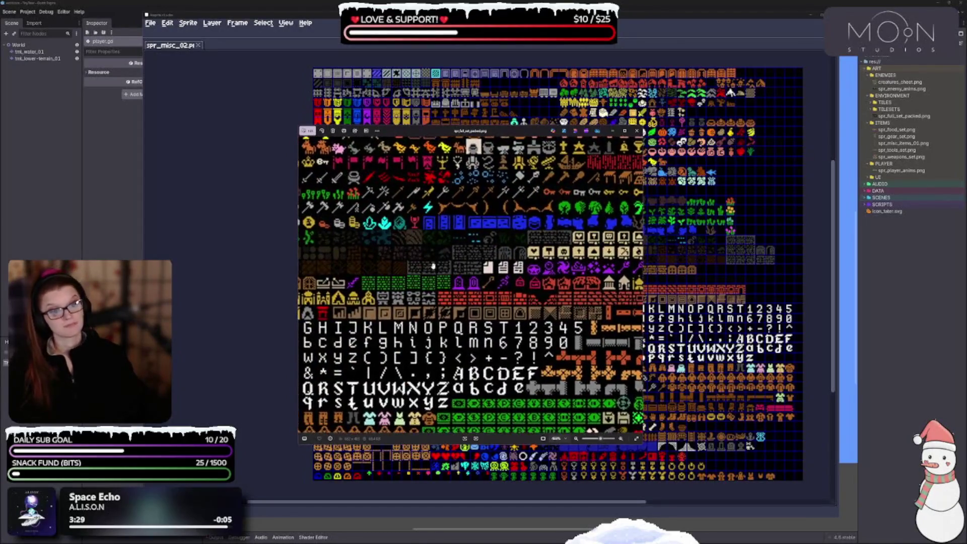
scroll(431, 301, "down", 2)
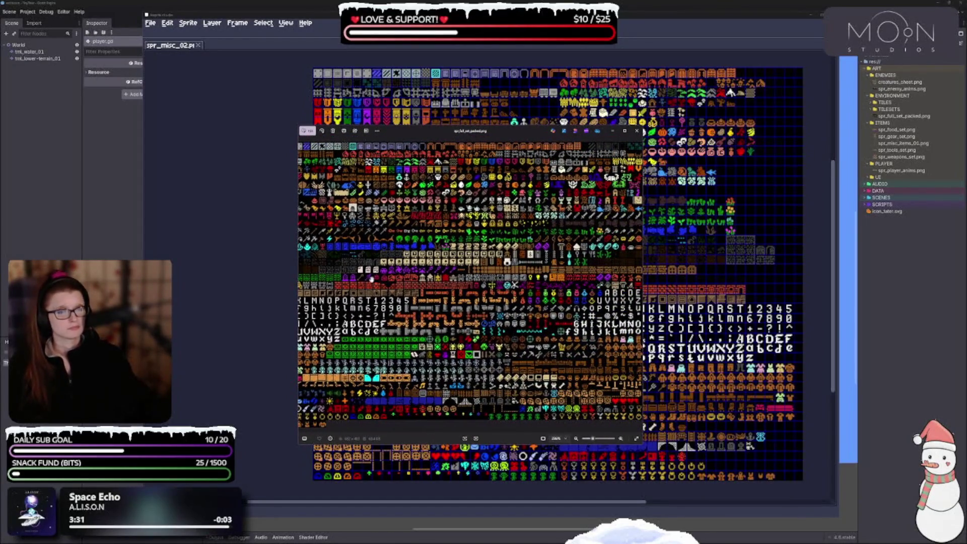
Step: Move the image viewer to the upper-left and enlarge it to fill more of the screen
mouse_move(371, 279)
left_mouse_down()
mouse_move(319, 274)
mouse_move(176, 194)
left_mouse_up()
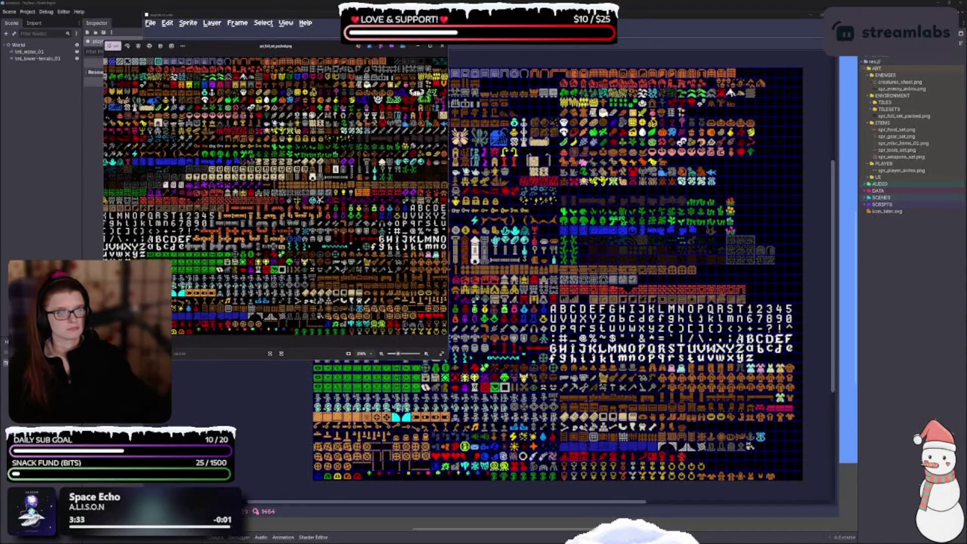
left_click_drag(447, 359, 603, 438)
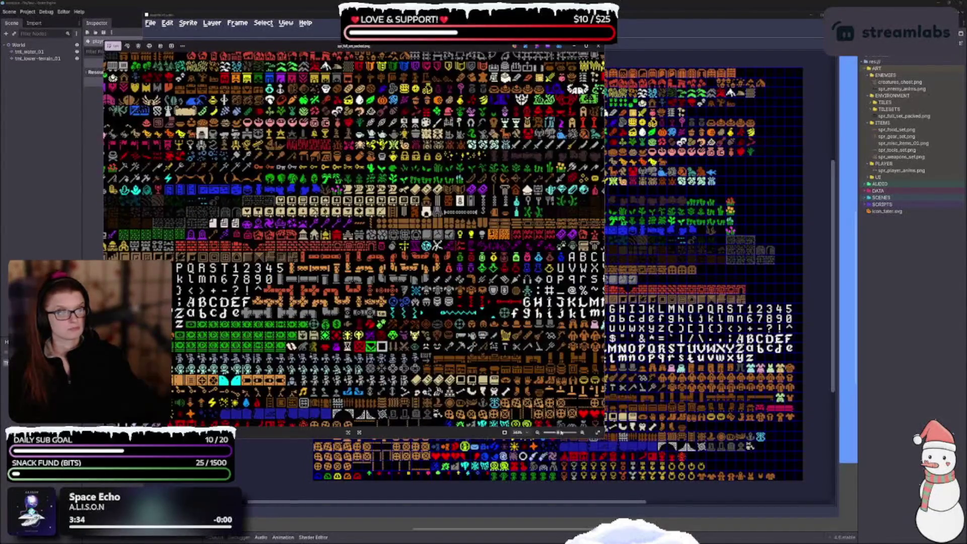
scroll(560, 432, "down", 2)
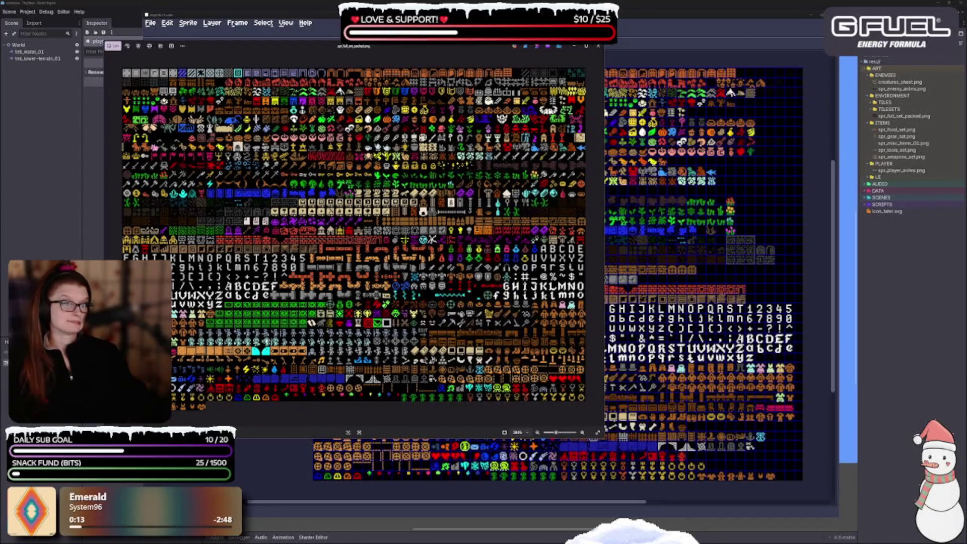
scroll(267, 328, "up", 4)
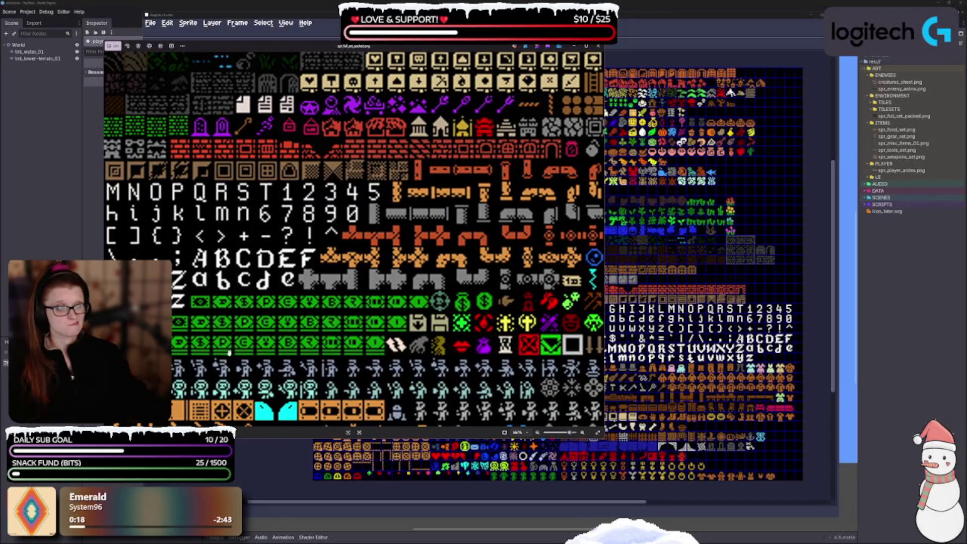
Step: Inspect the sheet's font rows and bottom rows up close, then close the preview
left_click_drag(261, 324, 342, 240)
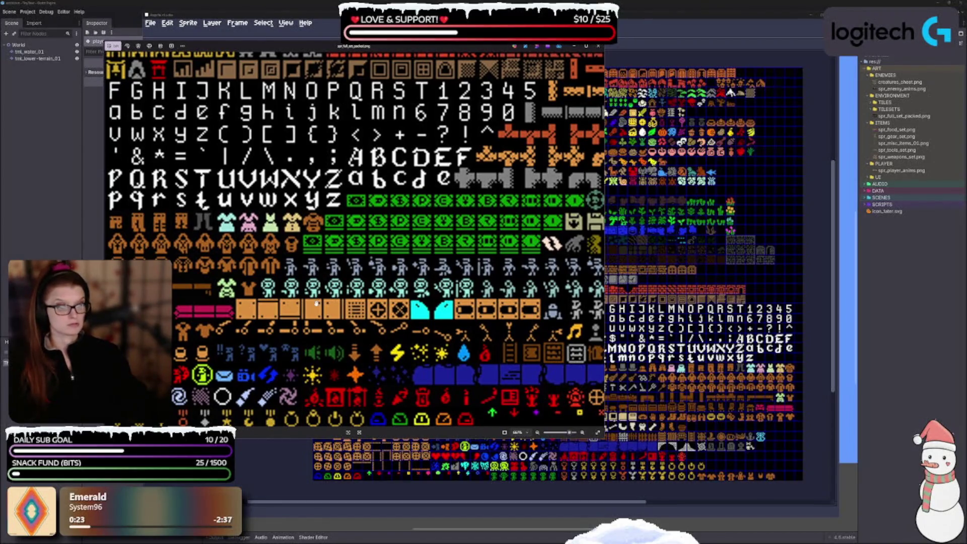
left_click_drag(128, 134, 121, 285)
scroll(120, 285, "down", 2)
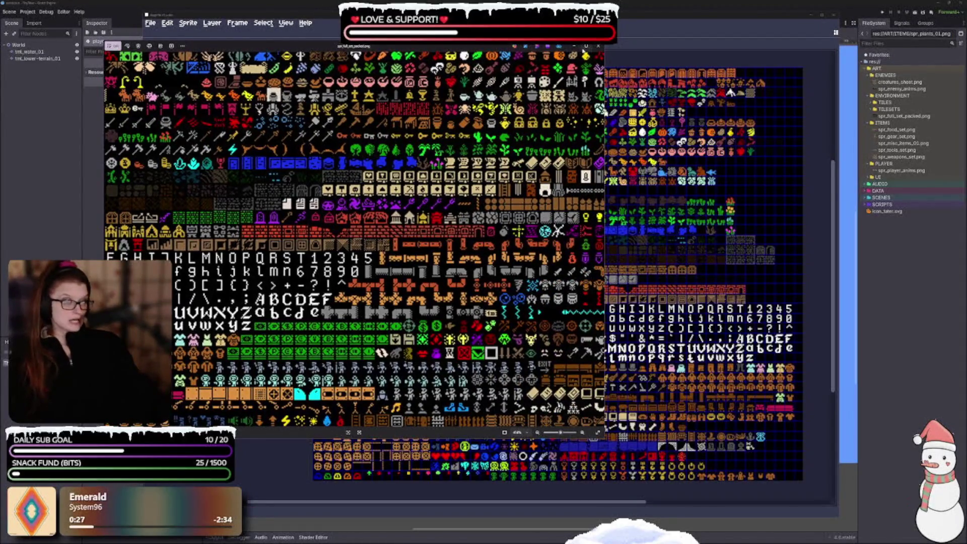
left_click(599, 47)
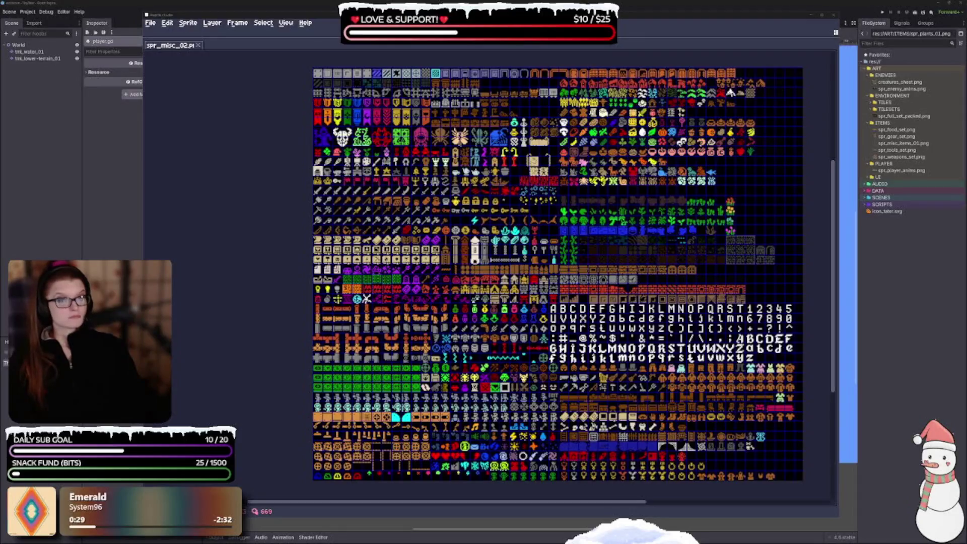
Step: Zoom the spr_misc_02 canvas and open the Export File dialog with Ctrl+Alt+Shift+S
scroll(432, 248, "down", 2)
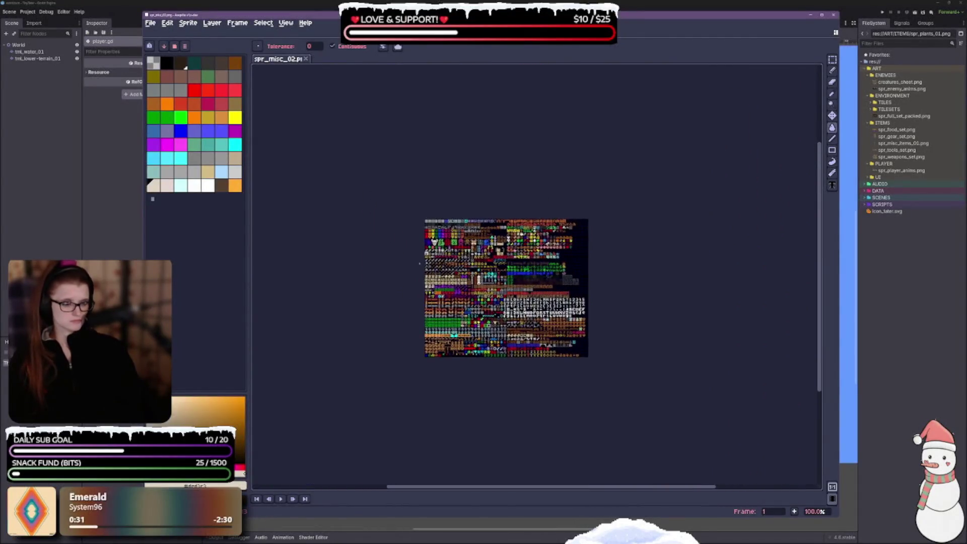
scroll(432, 248, "up", 2)
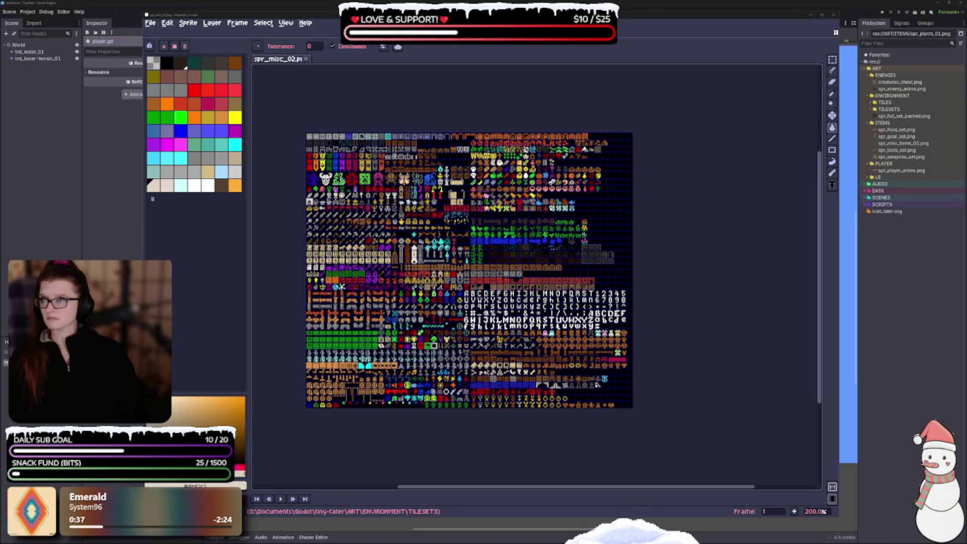
scroll(688, 320, "down", 2)
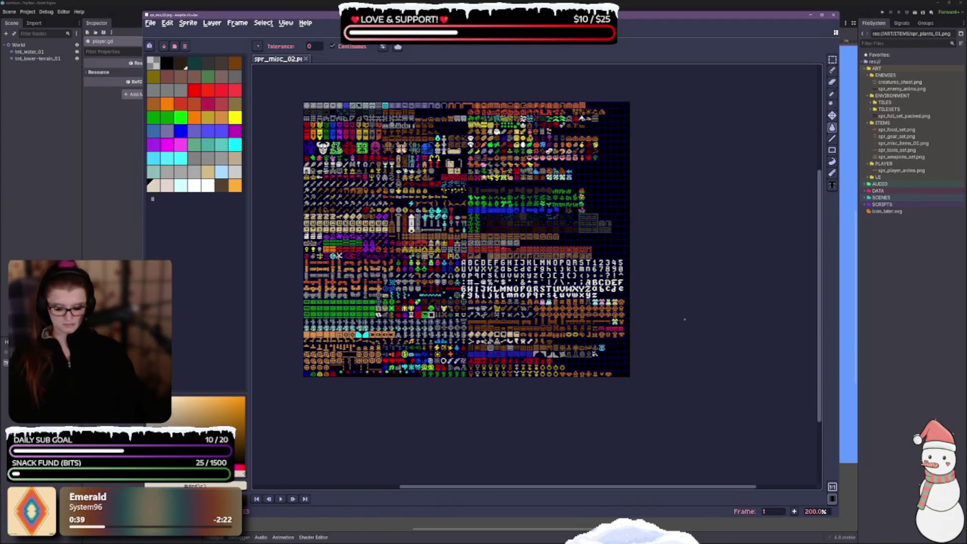
key("ctrl+alt+shift+s")
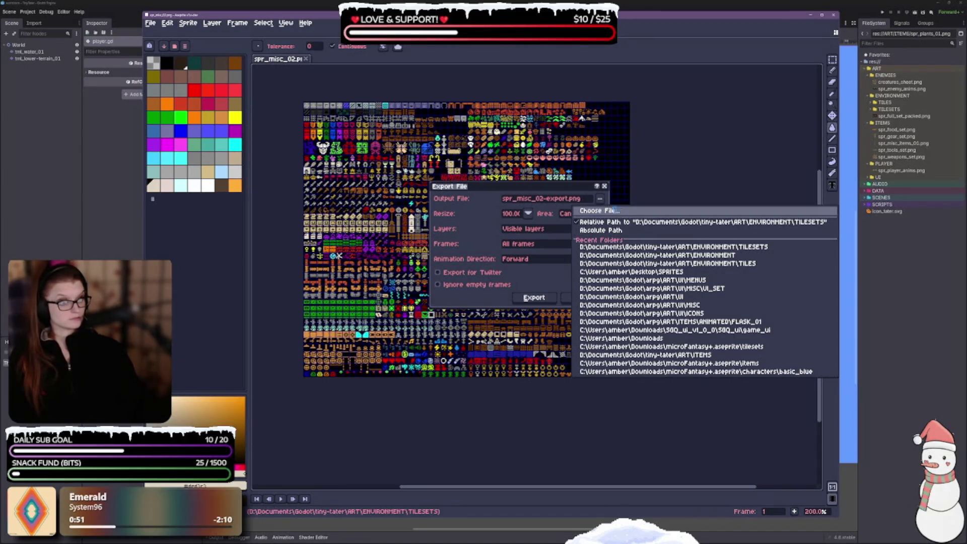
Step: Point the export at ENVIRONMENT/spr_full_set_packed.png, replace the old file, and export
left_click(617, 211)
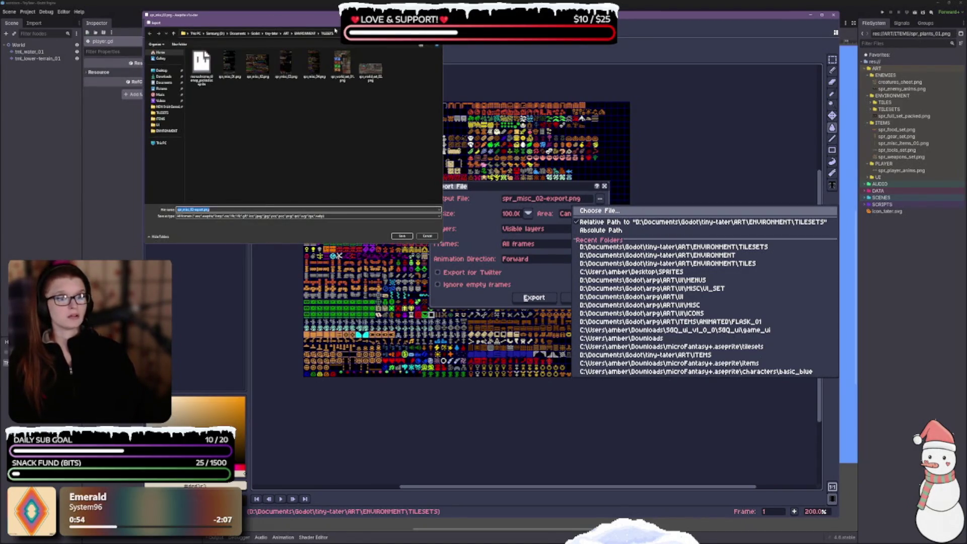
left_click(305, 33)
left_click(213, 70)
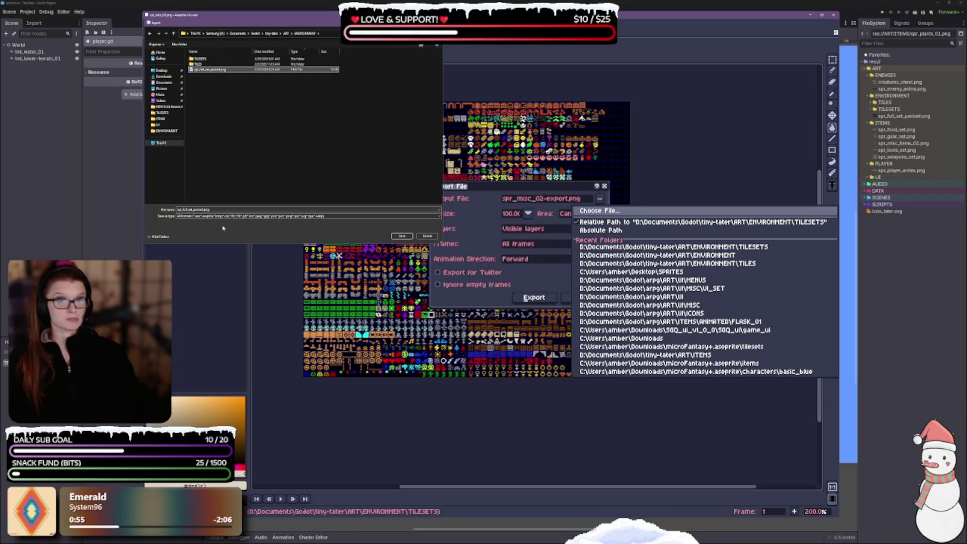
left_click(409, 237)
left_click(495, 279)
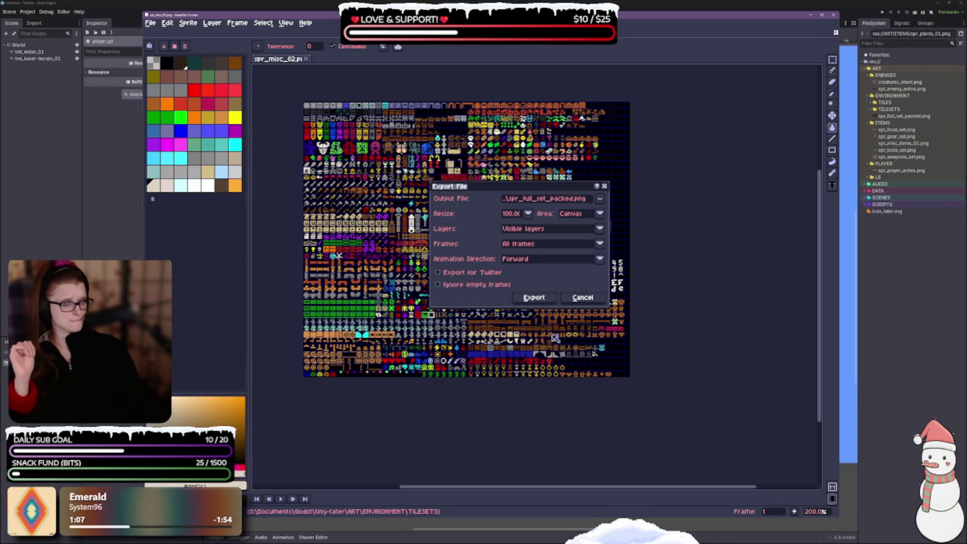
left_click(535, 297)
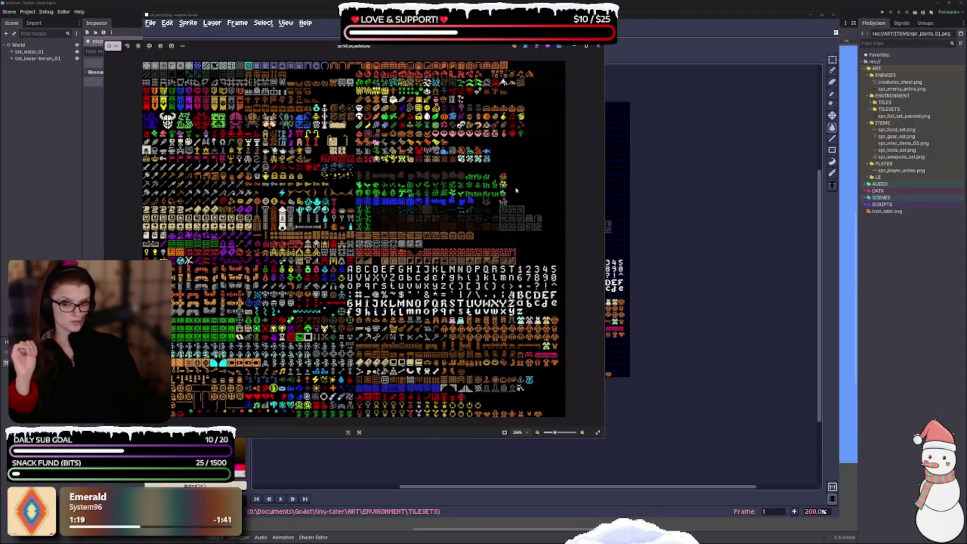
Step: Close the exported image preview, zoom the canvas, and shift the Aseprite window aside
left_click(599, 46)
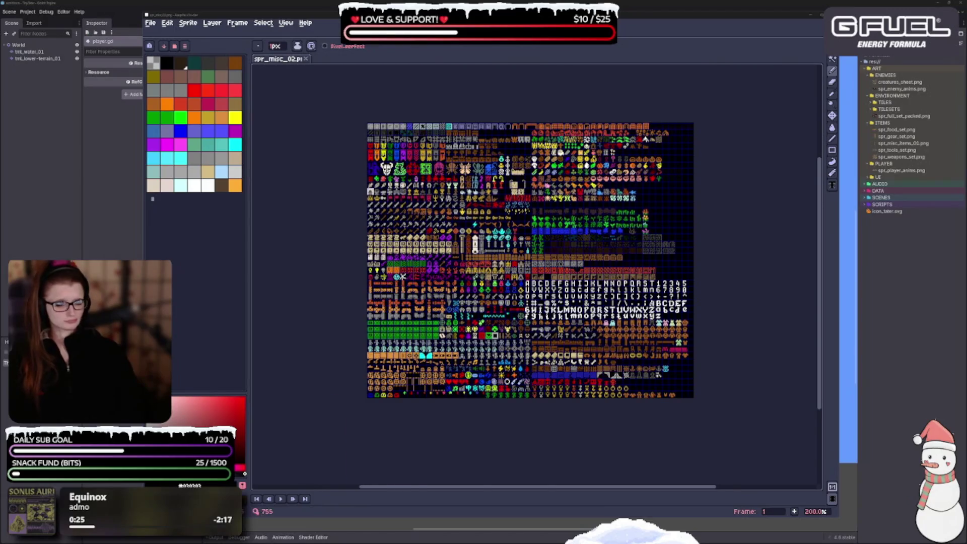
scroll(403, 226, "up", 3)
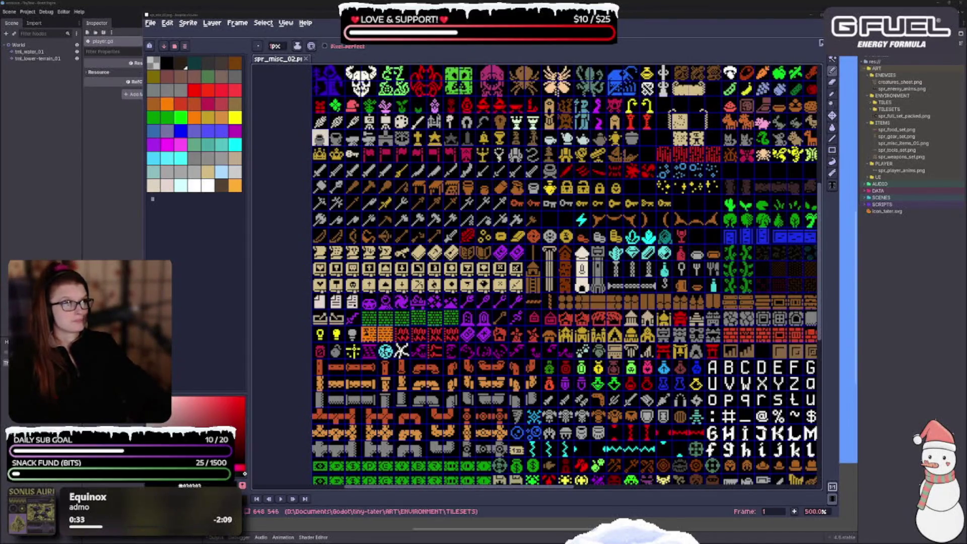
left_click_drag(788, 18, 751, 37)
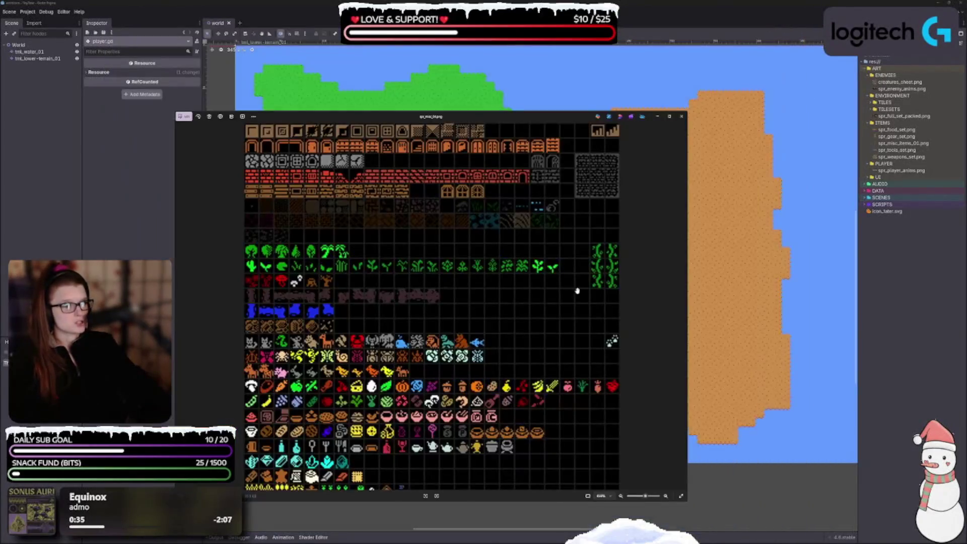
Step: Minimise Aseprite, close the tileset preview, and select spr_full_set_packed.png in Godot's FileSystem
left_click(774, 34)
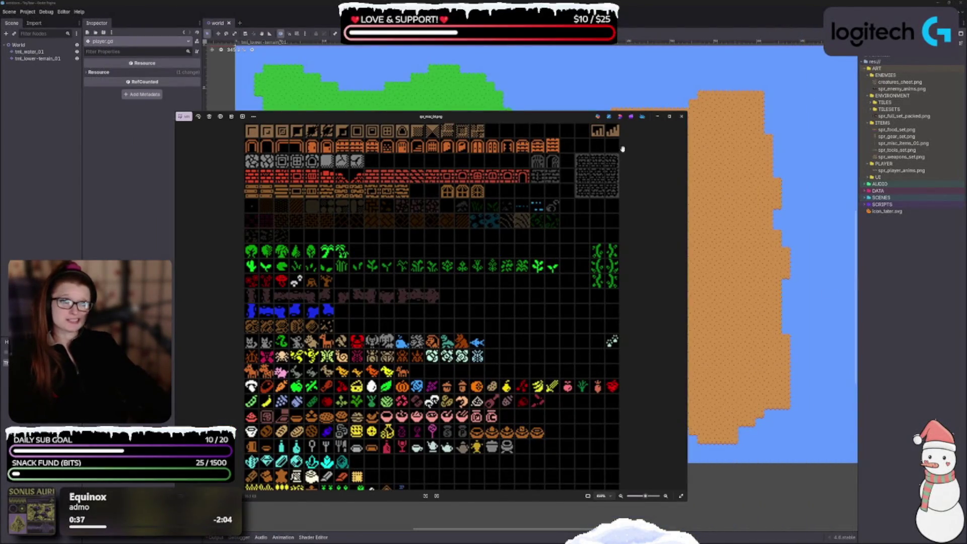
left_click(682, 116)
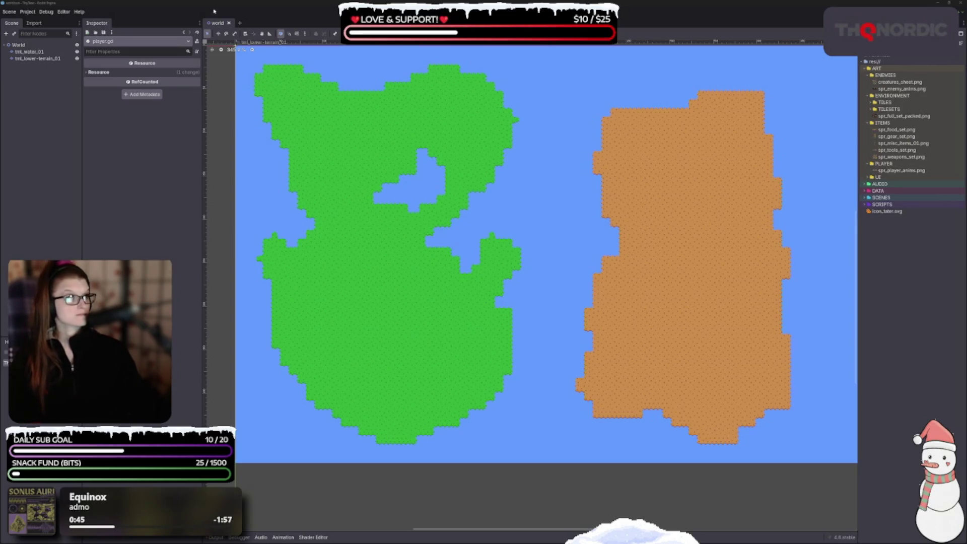
left_click(907, 116)
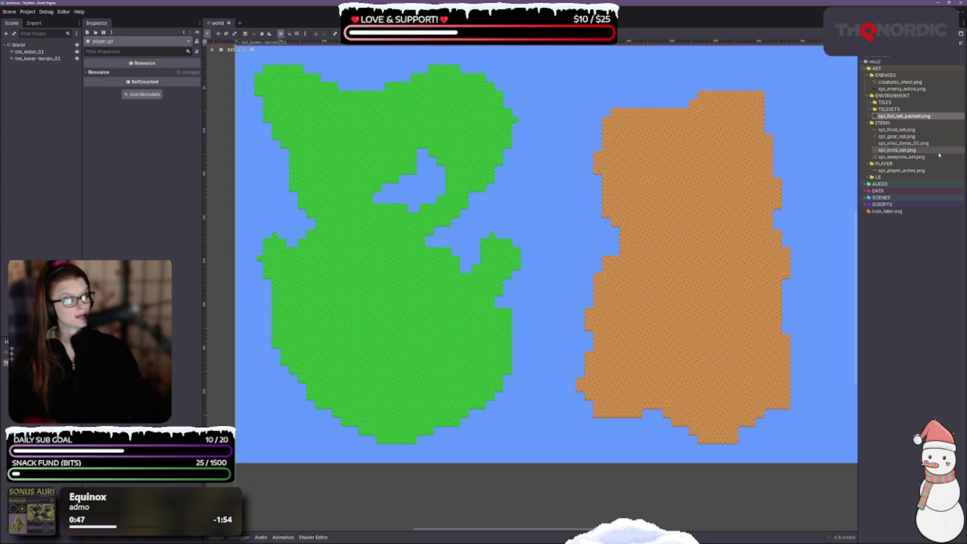
Step: Open spr_full_set_packed.png from the FileSystem dock in the Inspector
double_click(904, 116)
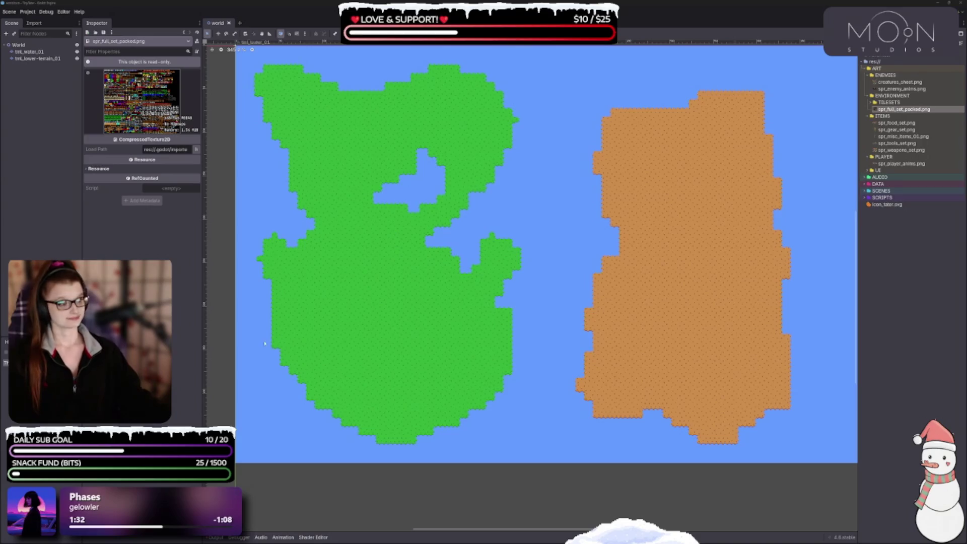
scroll(573, 226, "down", 1)
scroll(573, 226, "up", 3)
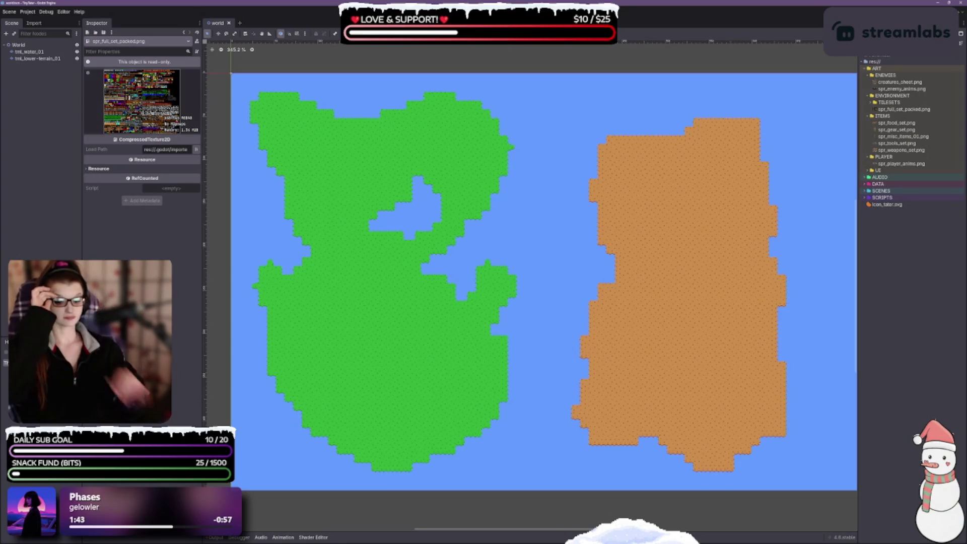
left_click(215, 537)
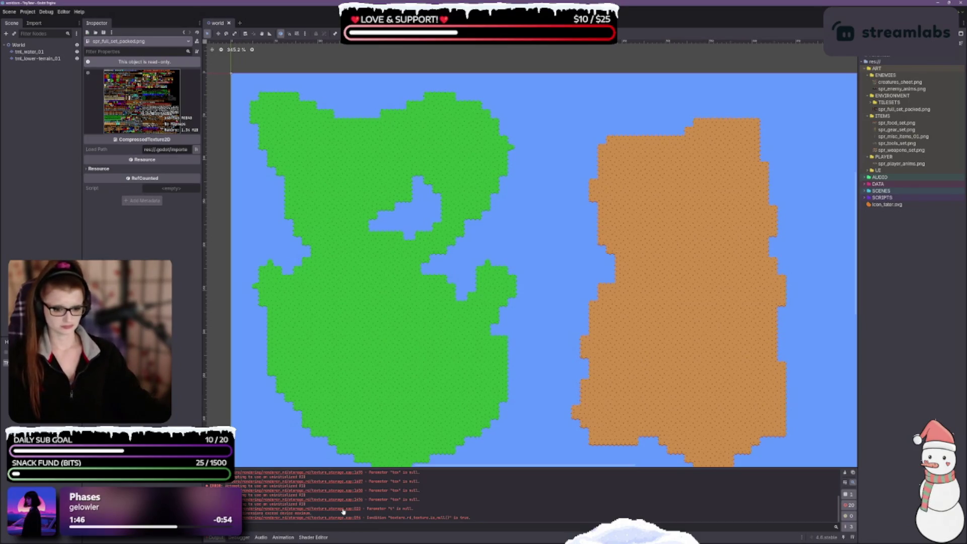
left_click(216, 538)
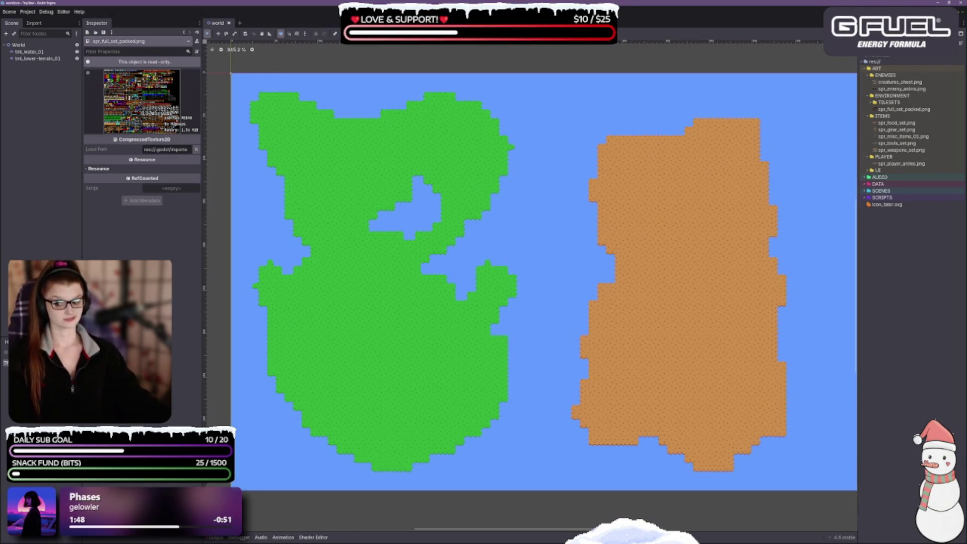